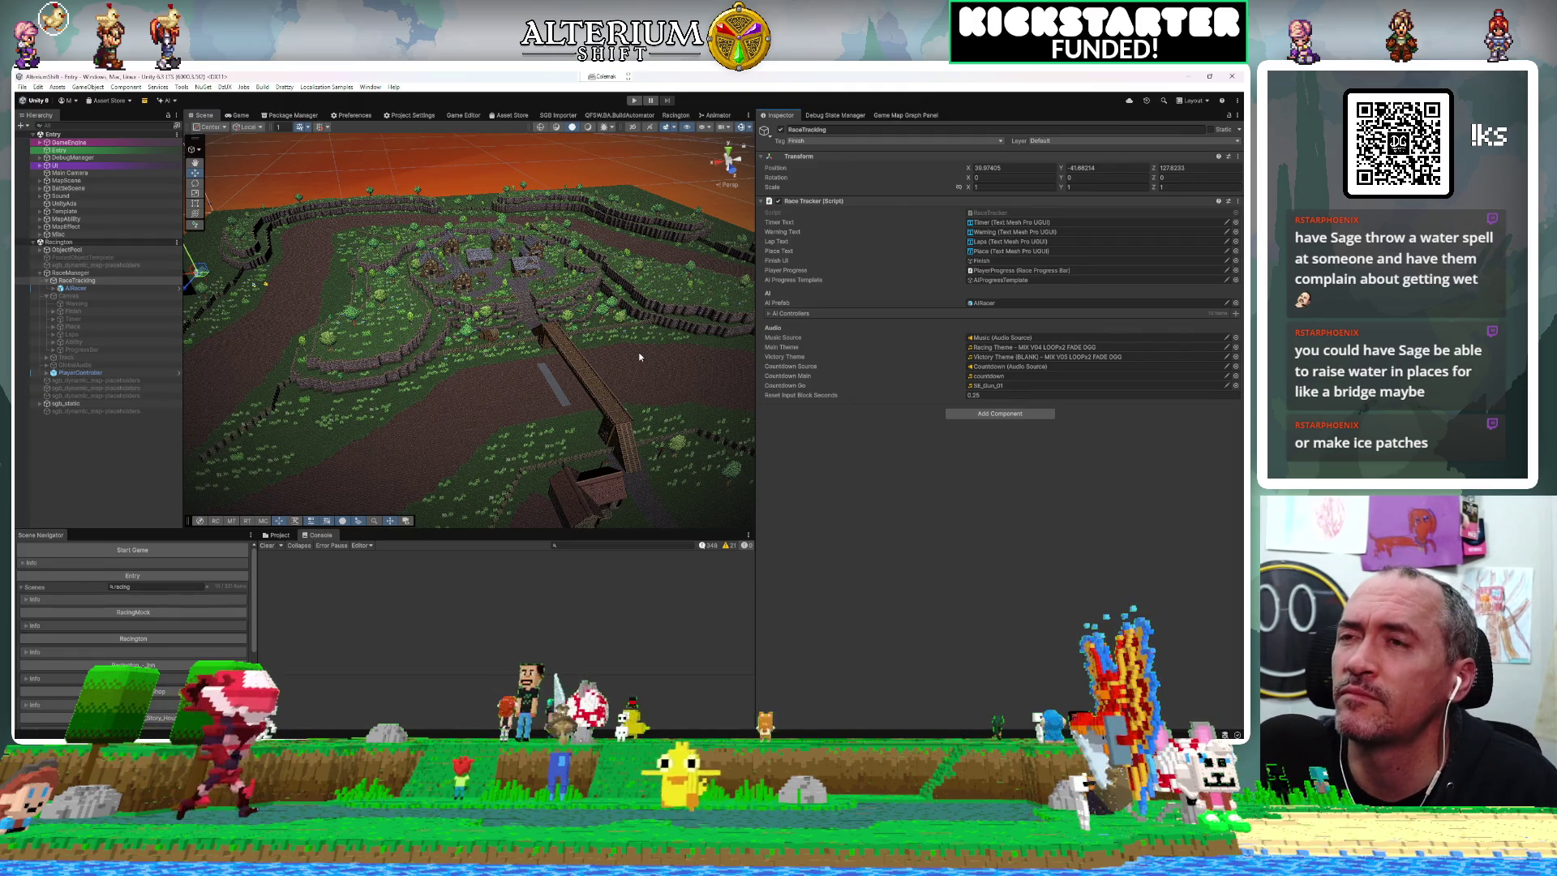
Inspect Finish, Finish (1), RaceManager, RaceTracking and PlayerController in the Hierarchy, then return to Rider.
left_click(74, 311)
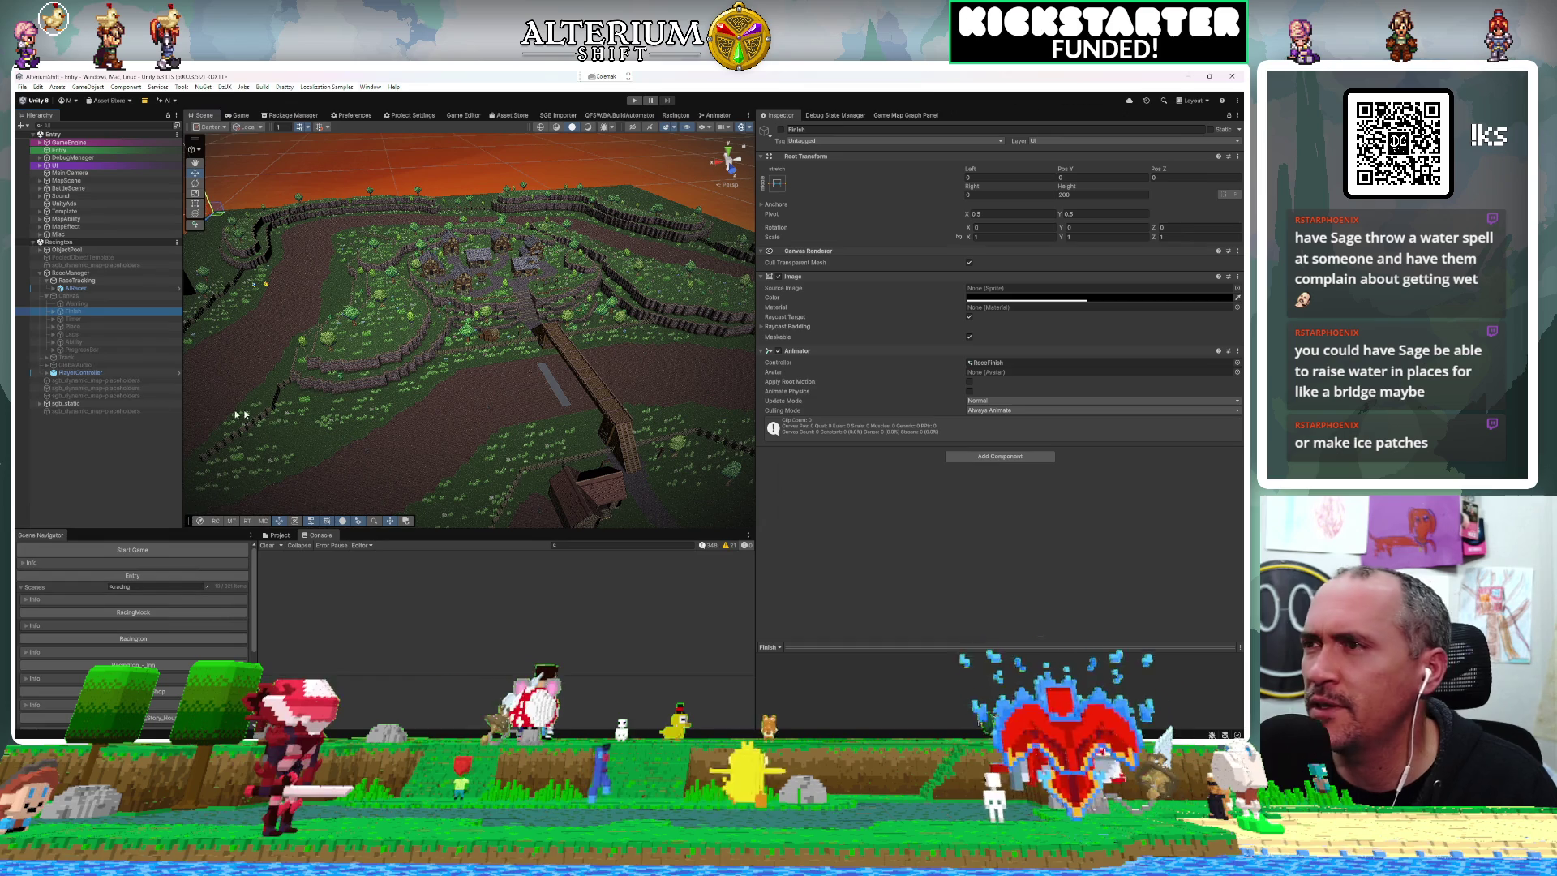
left_click(53, 312)
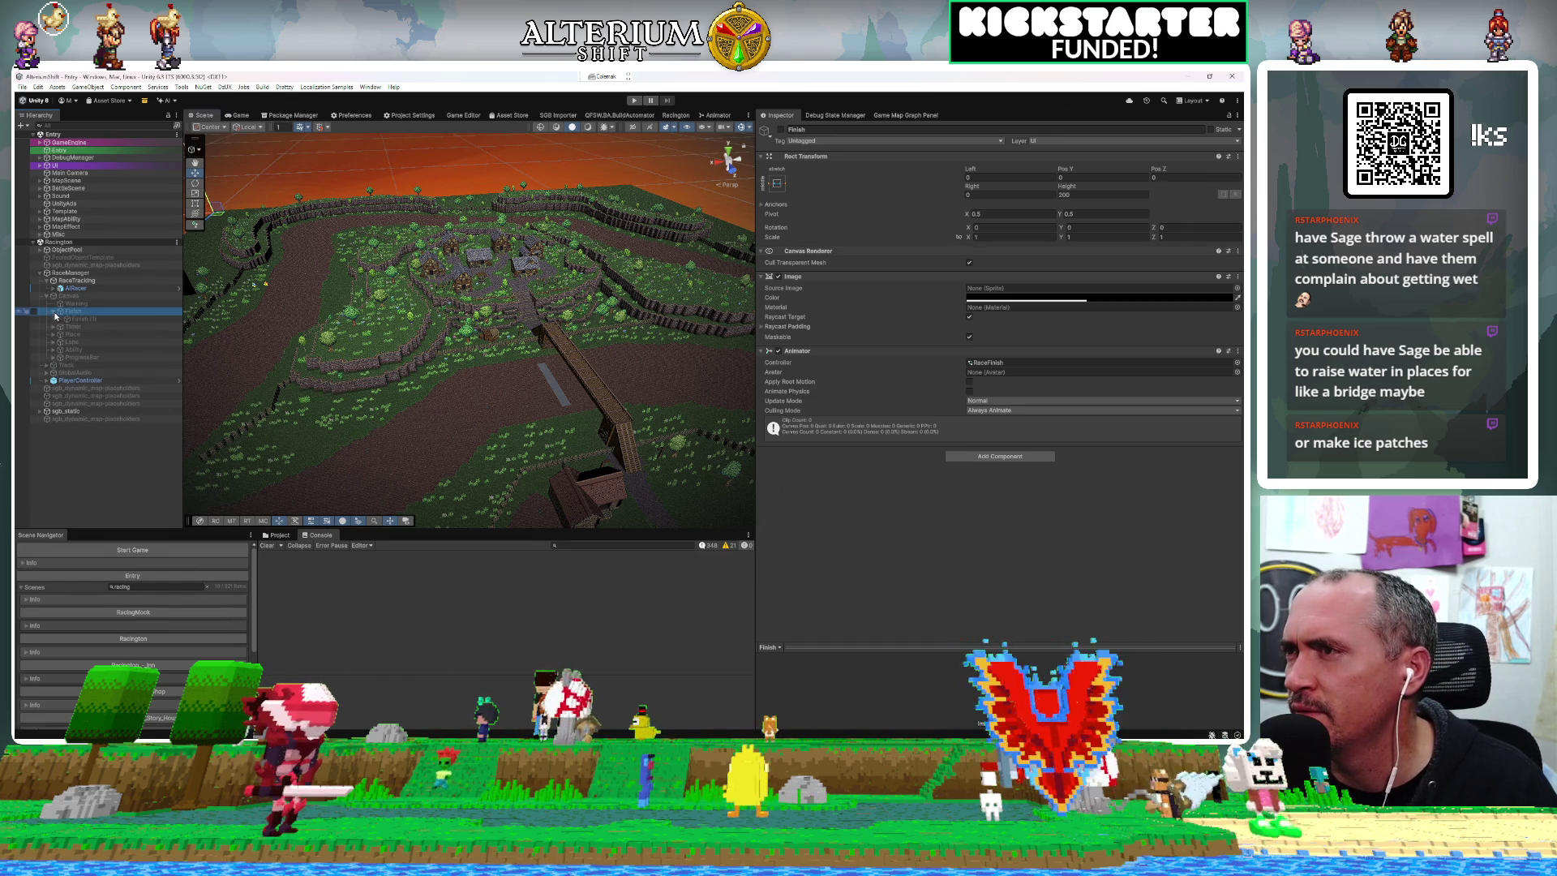
left_click(75, 319)
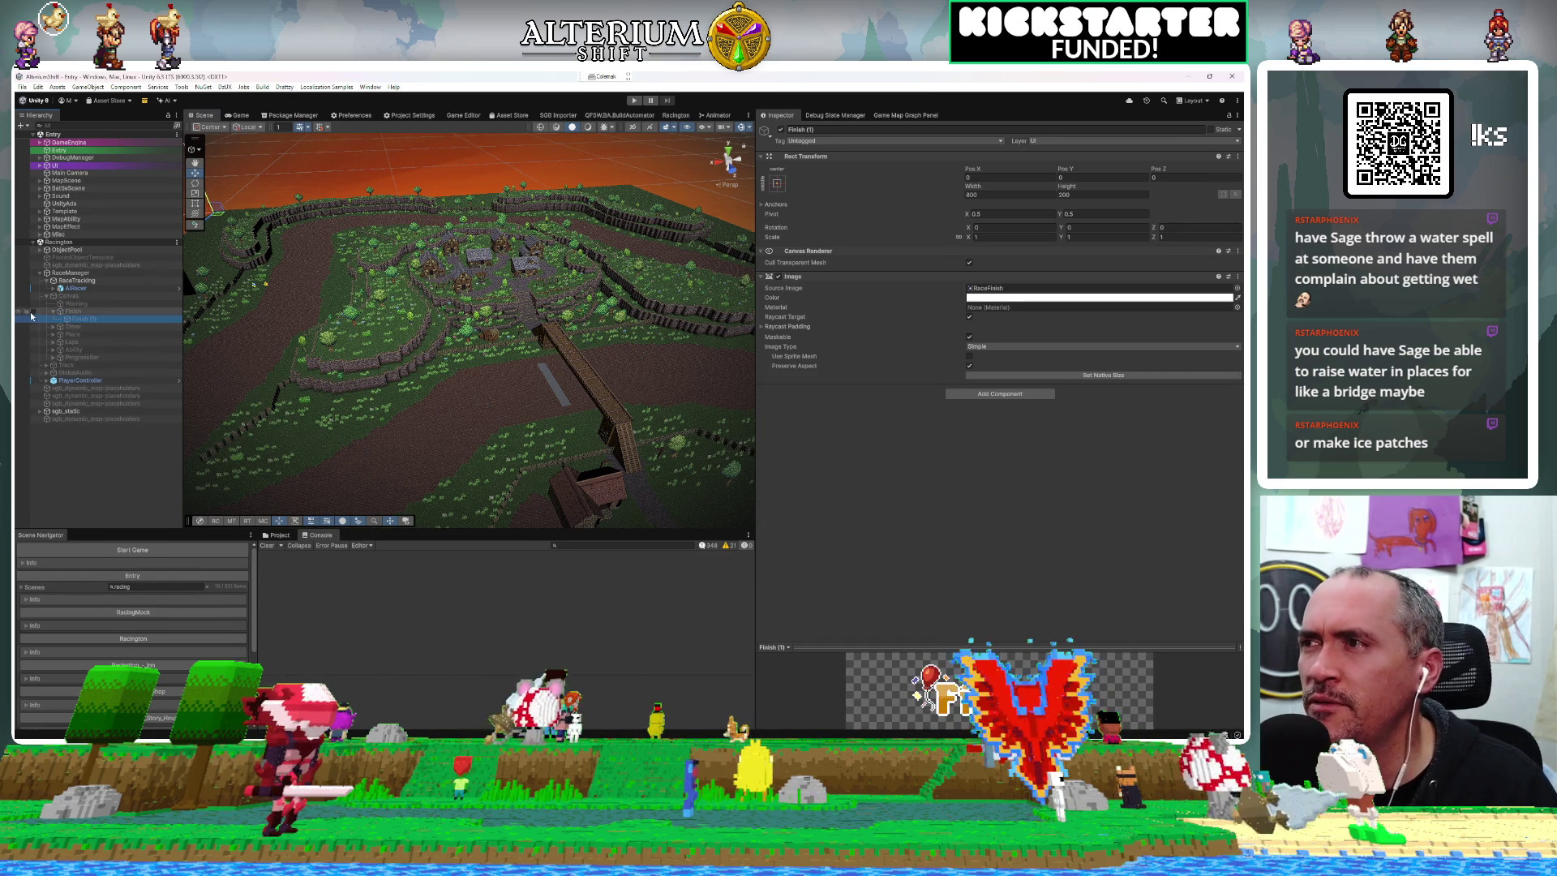
left_click(71, 273)
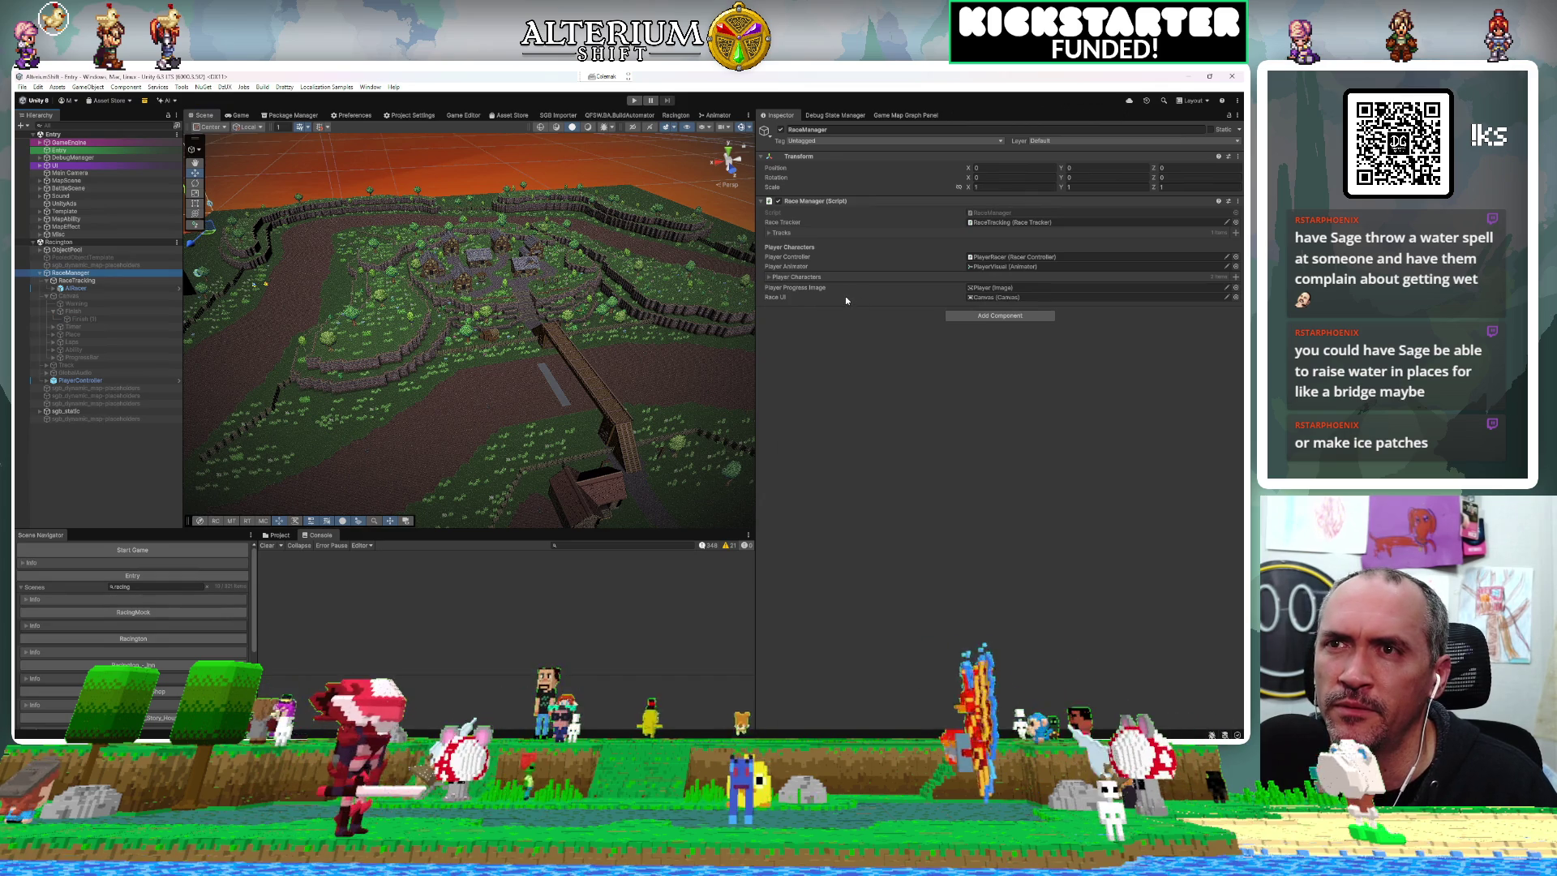
left_click(82, 283)
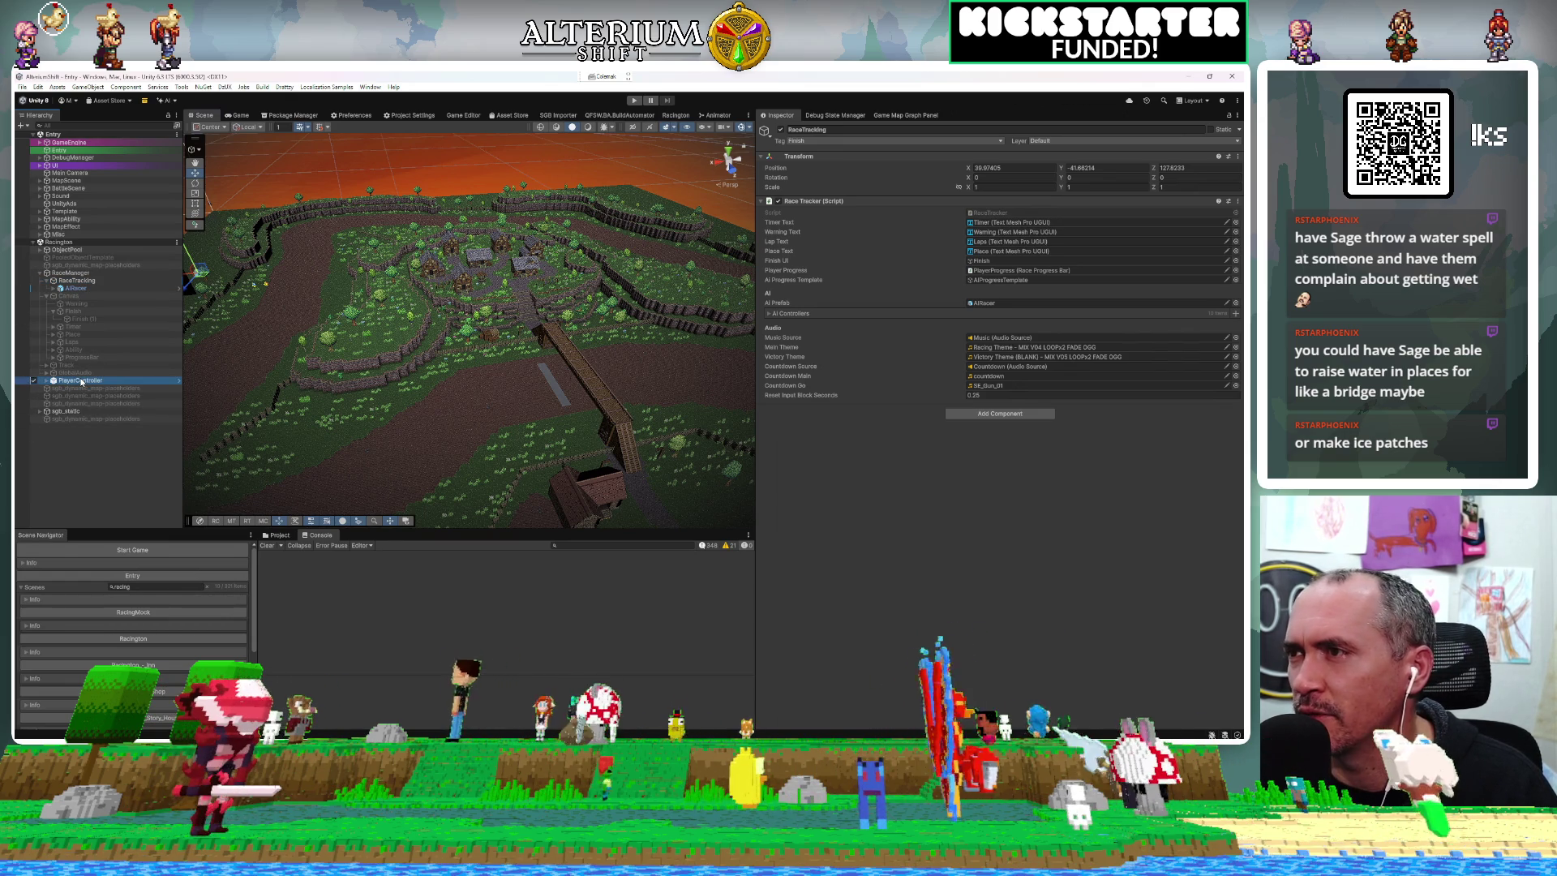
left_click(81, 380)
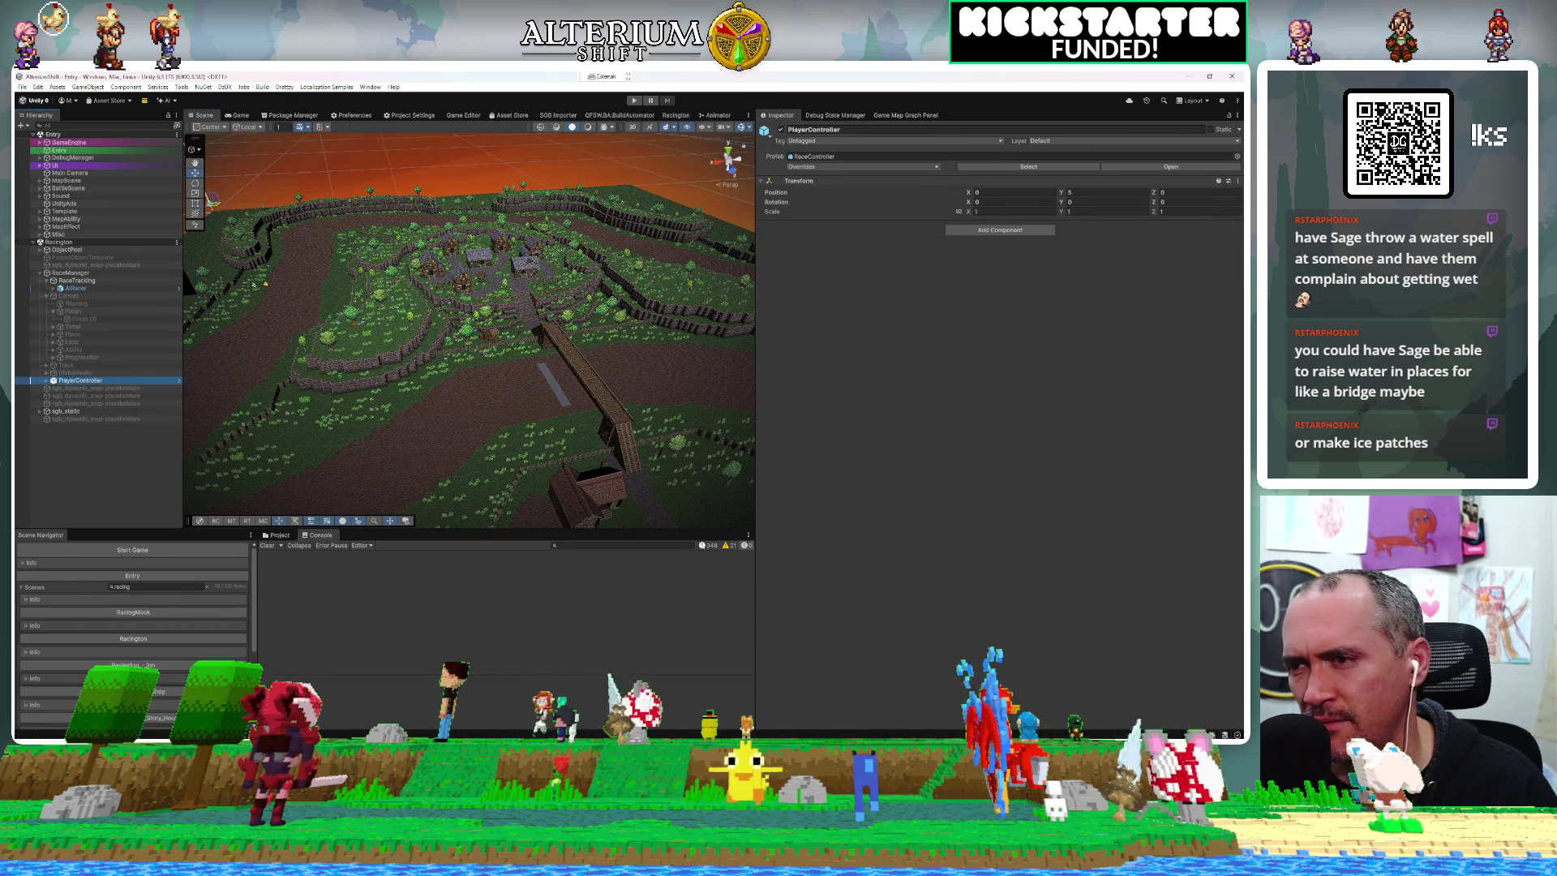
key("alt+Tab")
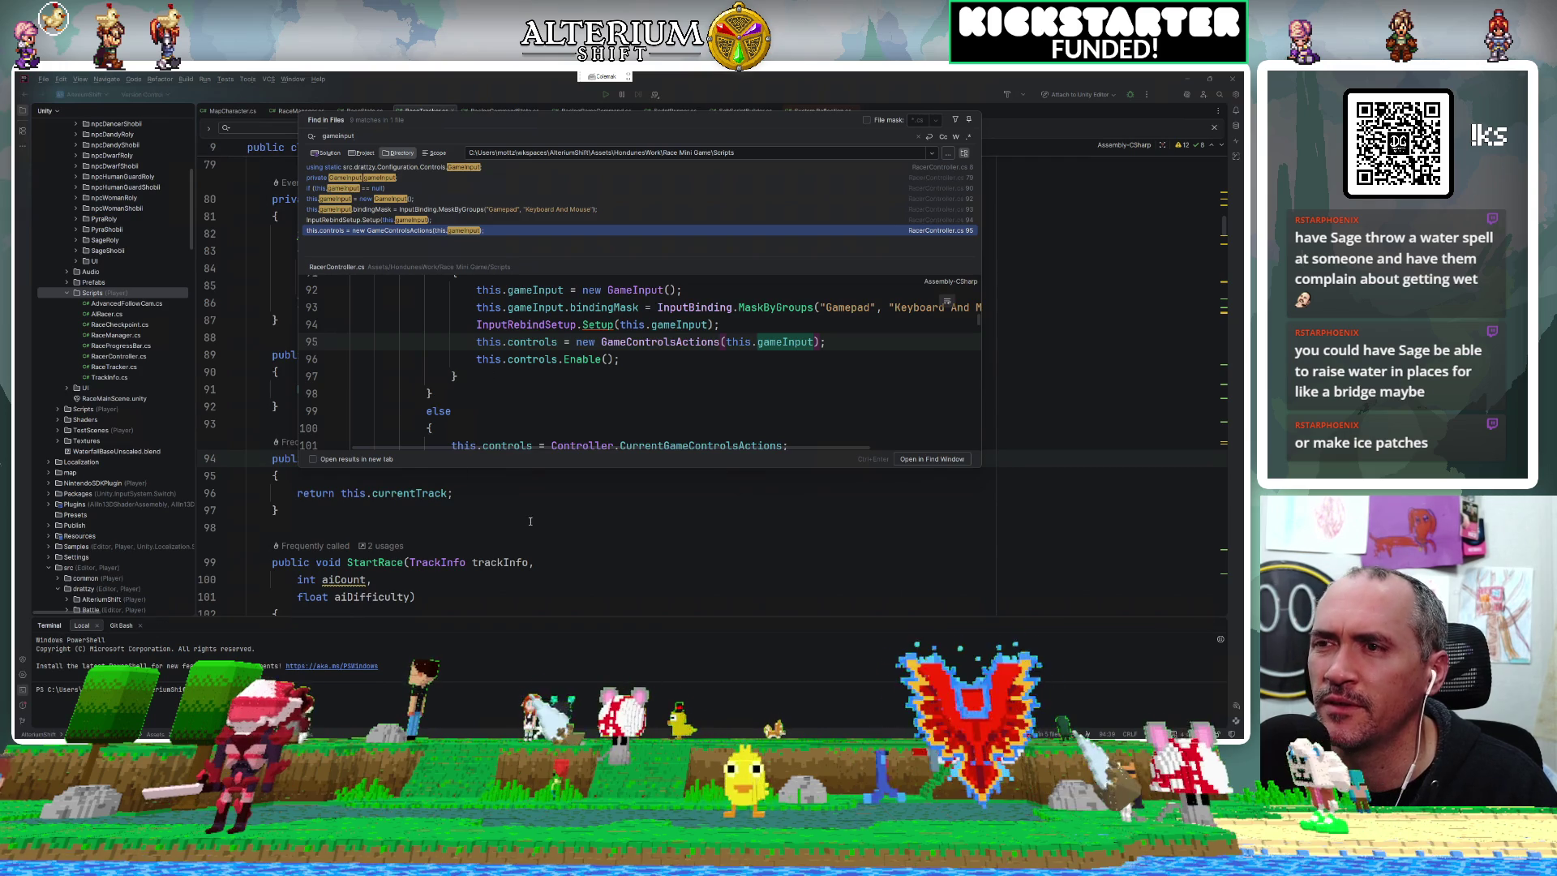
Close the Find in Files results and open RacerController.cs by name.
left_click(532, 518)
key("ctrl+shift+n")
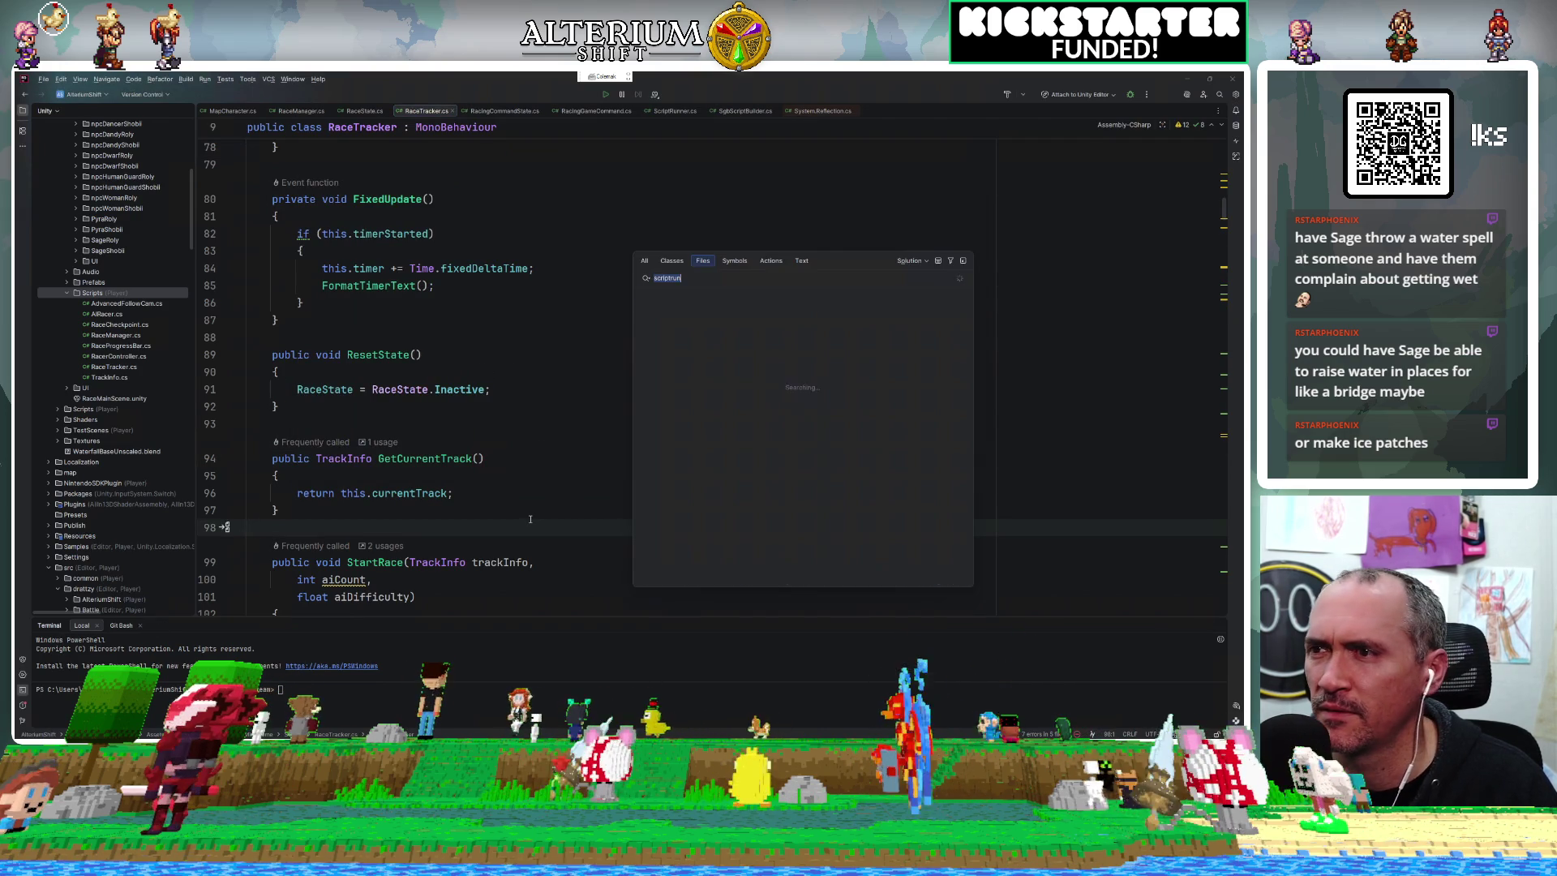
type("racercon")
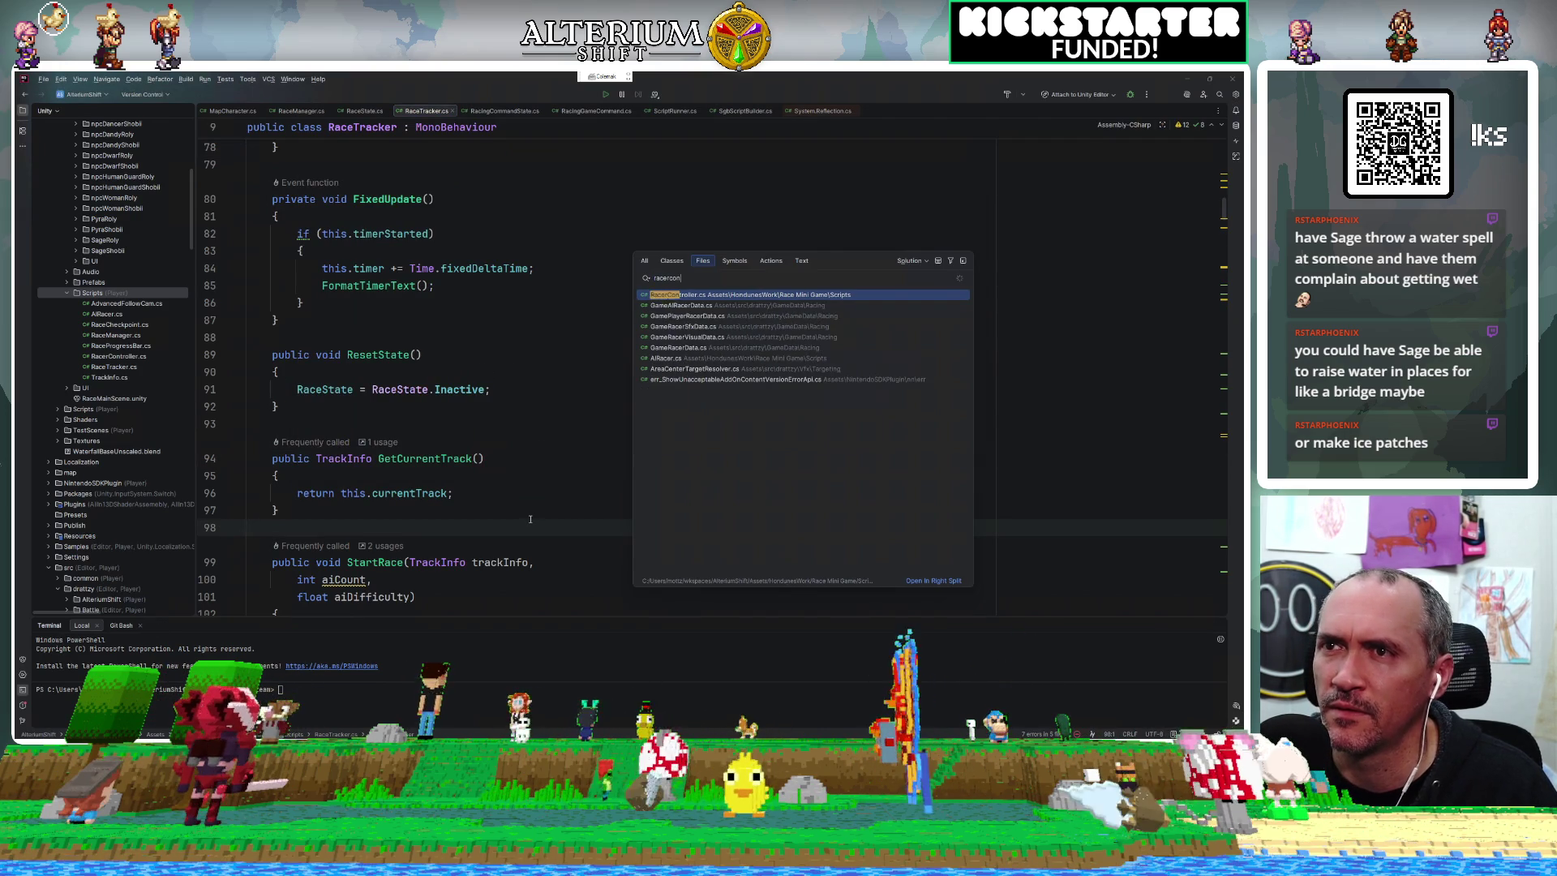
left_click(767, 300)
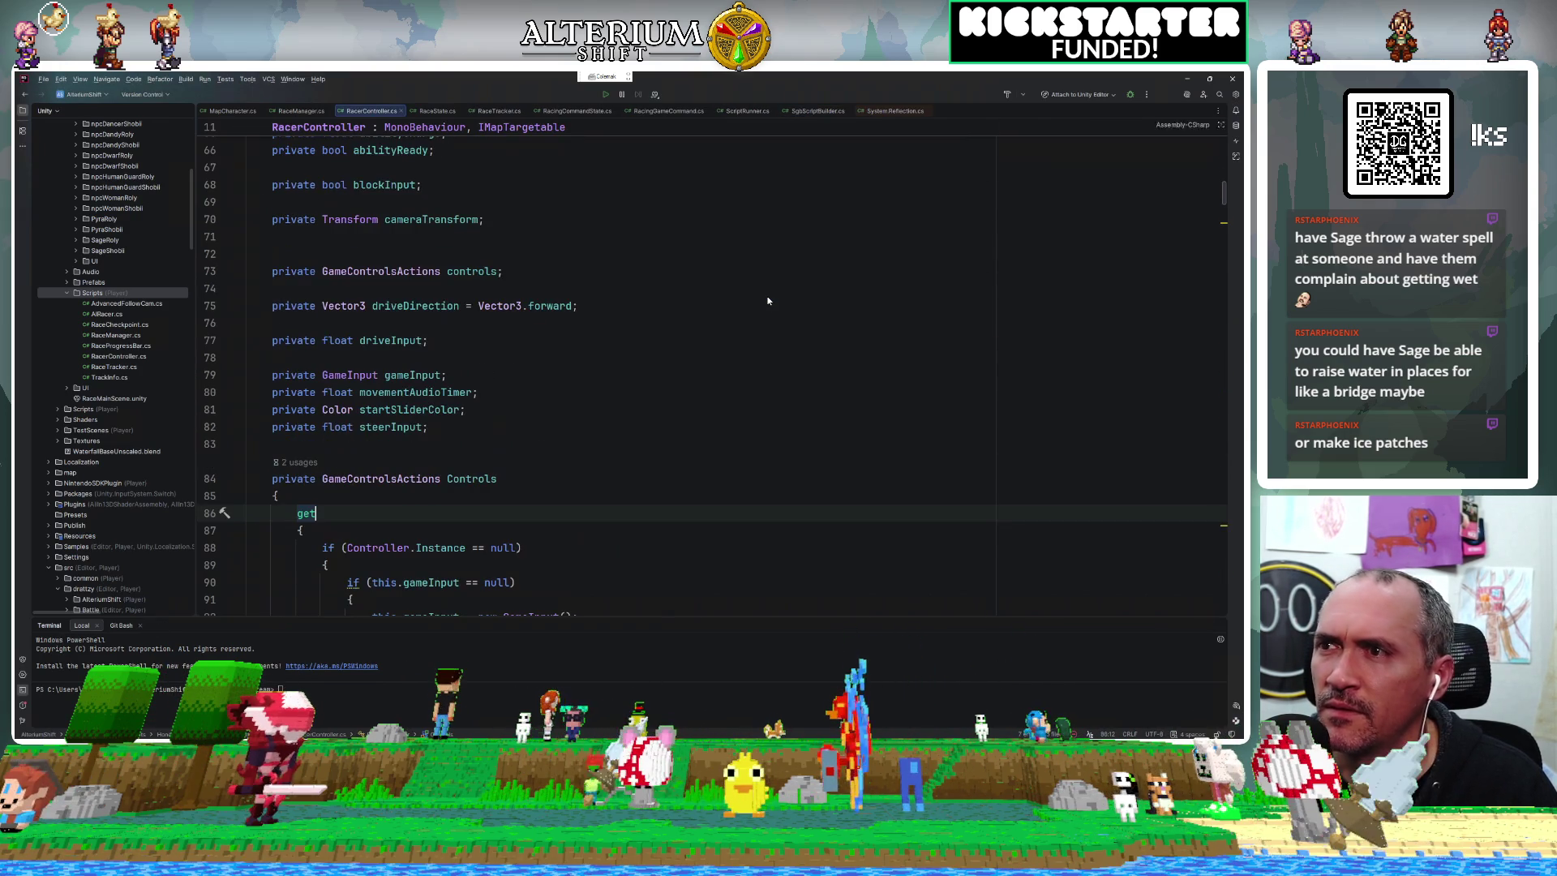
Scroll down to Update() and jump to the UserInput method definition.
key("ctrl+f")
scroll(749, 308, "down", 5)
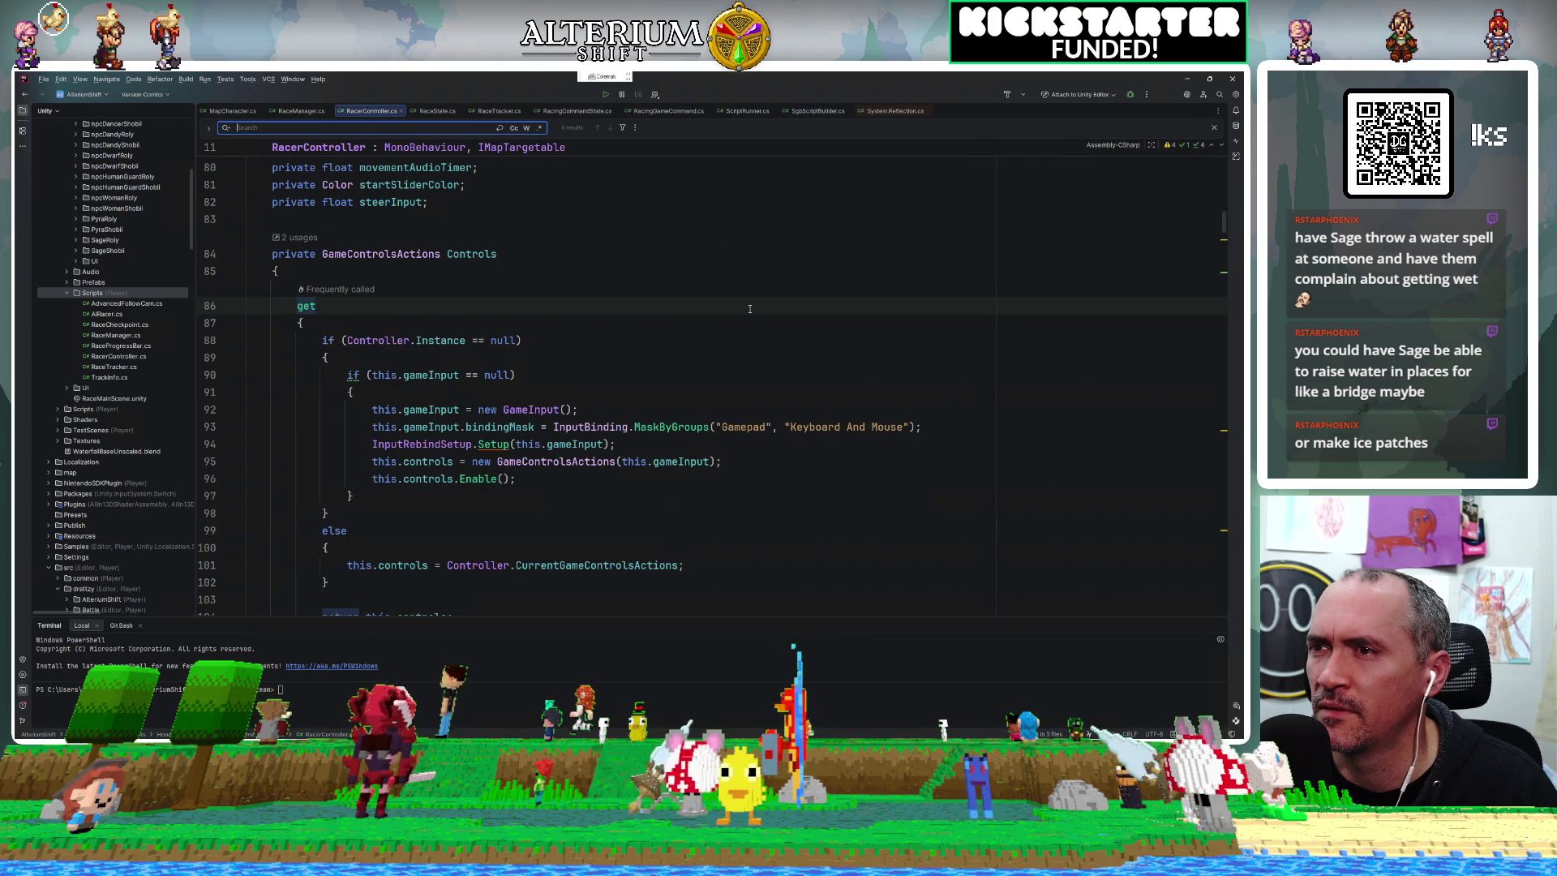
scroll(749, 309, "down", 3)
scroll(749, 308, "down", 4)
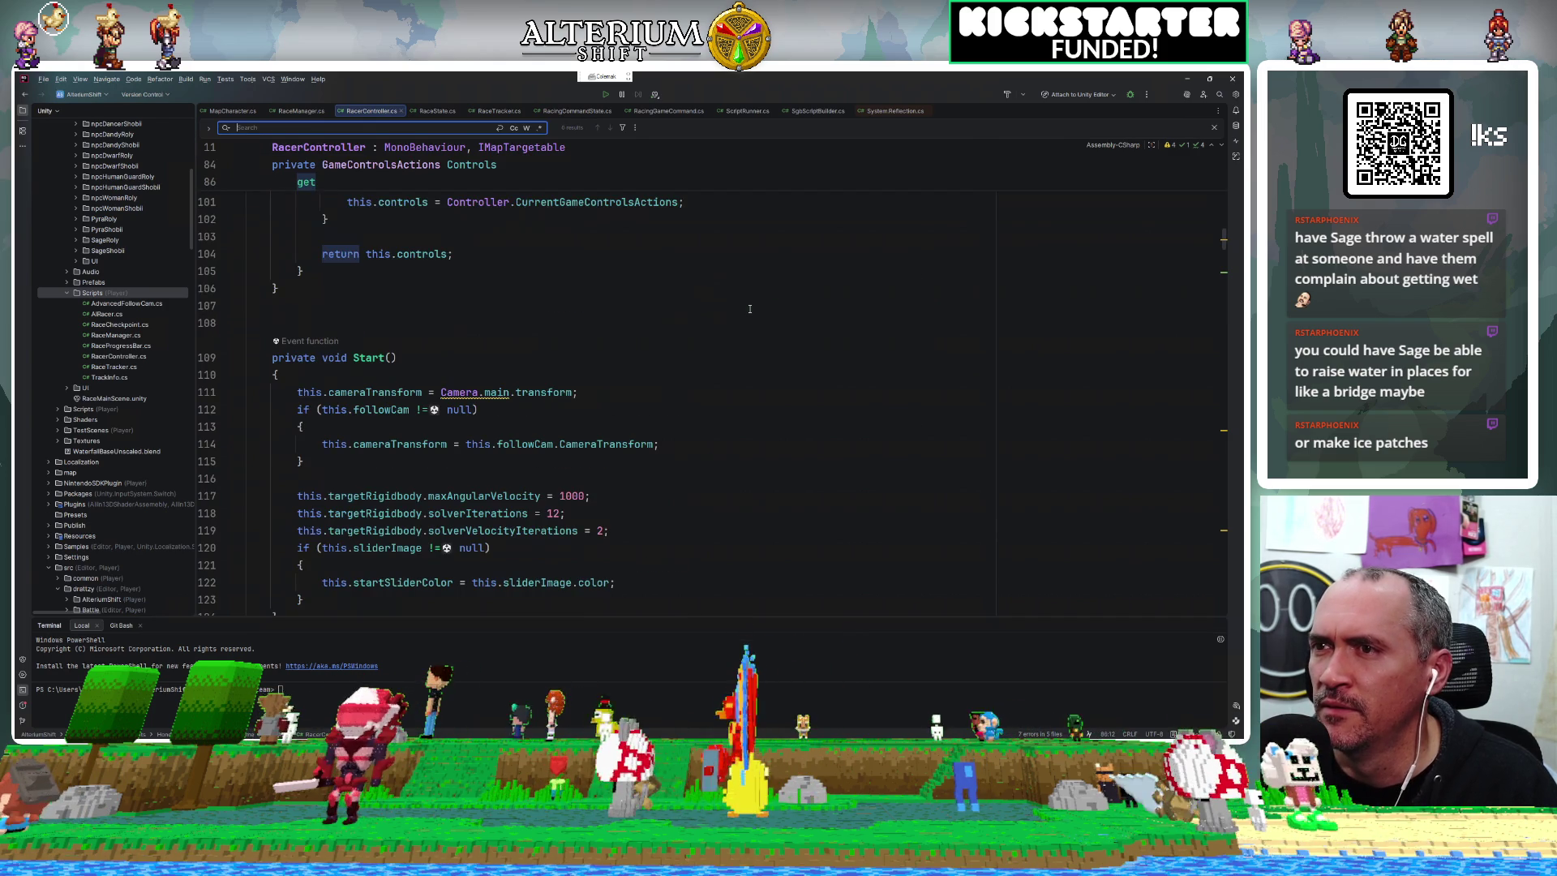
scroll(749, 308, "down", 7)
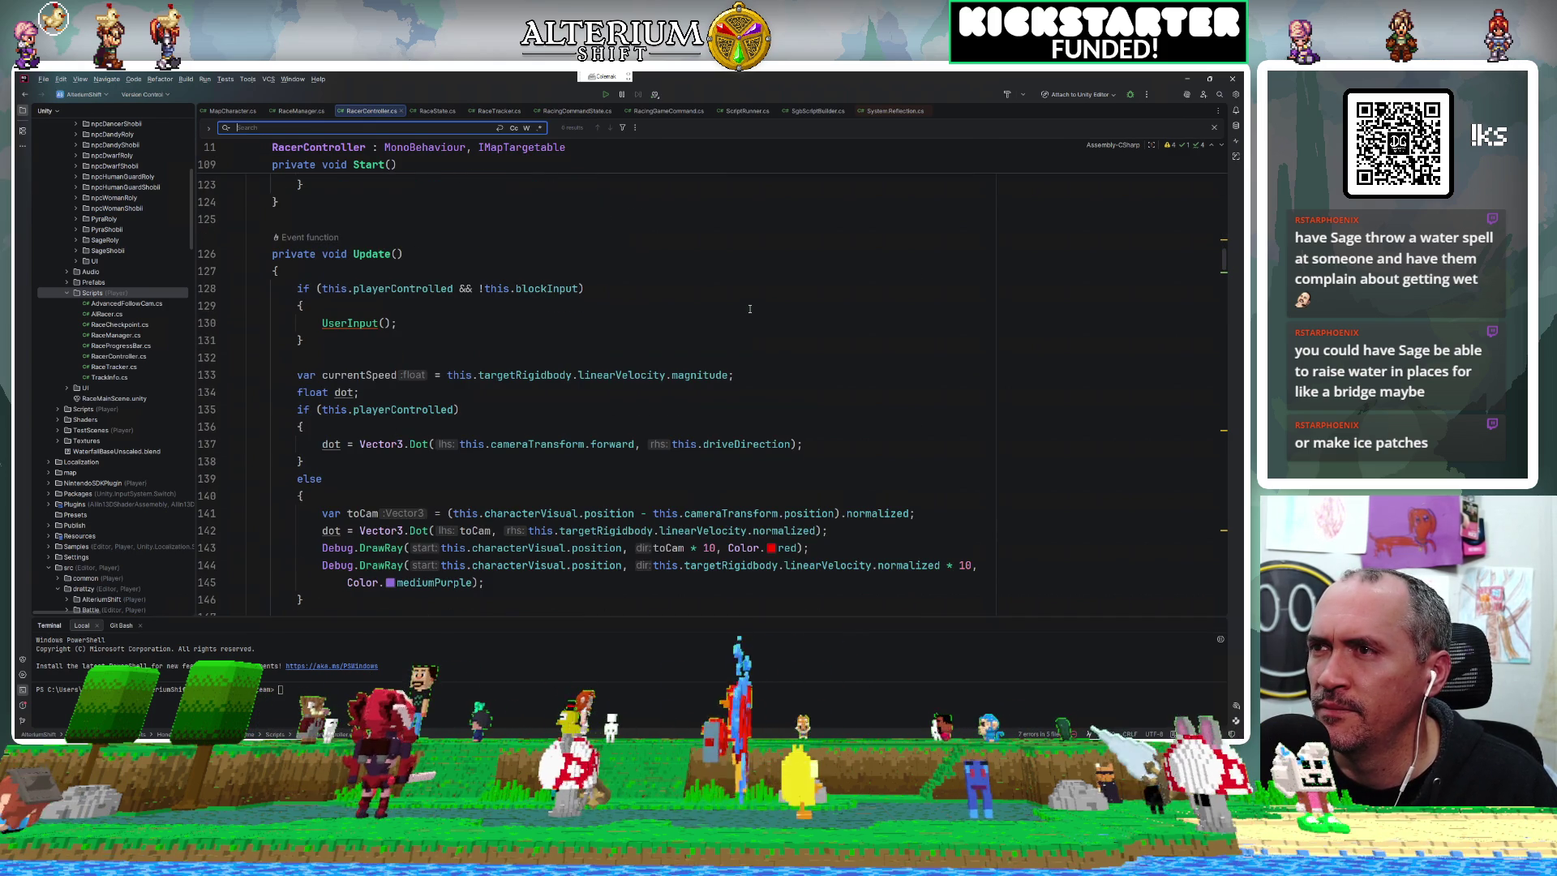
left_click(344, 323, "ctrl")
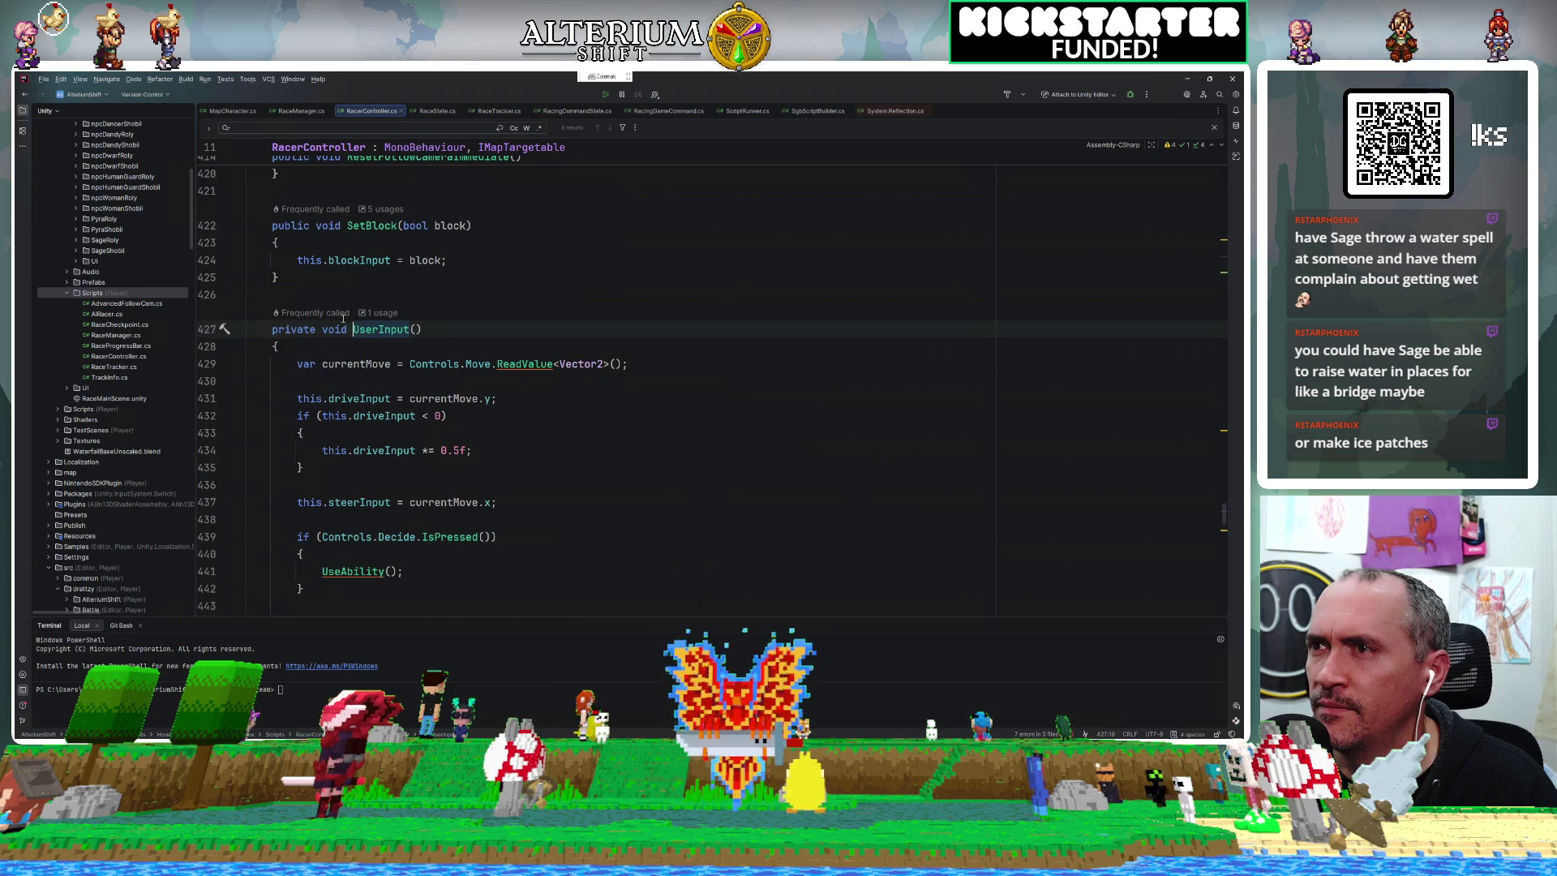
scroll(541, 484, "down", 1)
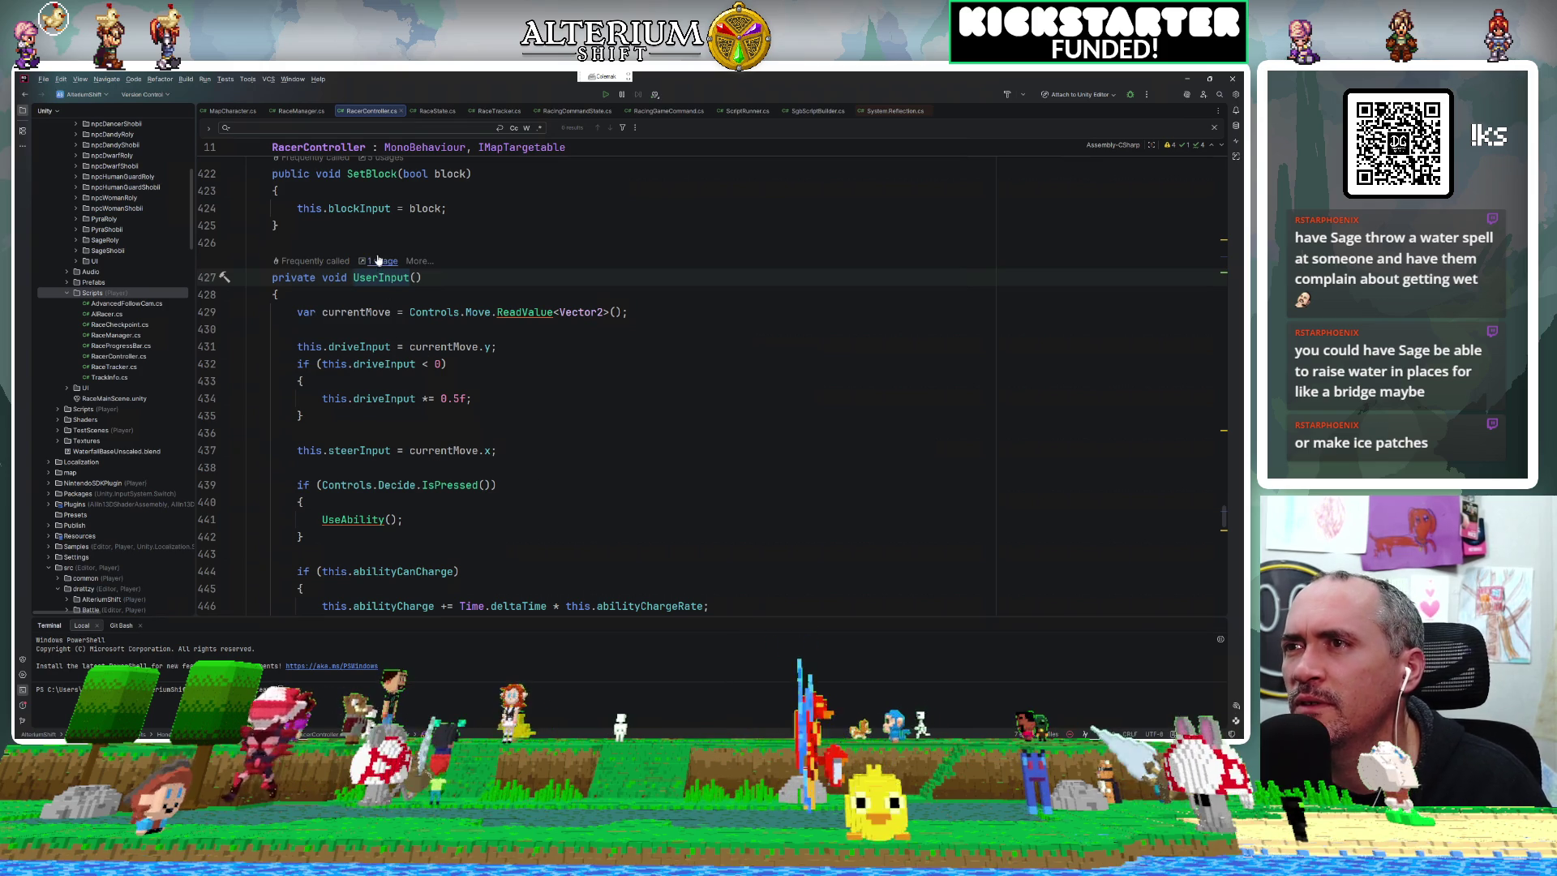
Find UserInput's call in Update and inspect its blockInput check on line 128.
left_click(396, 283, "ctrl")
left_click(425, 297)
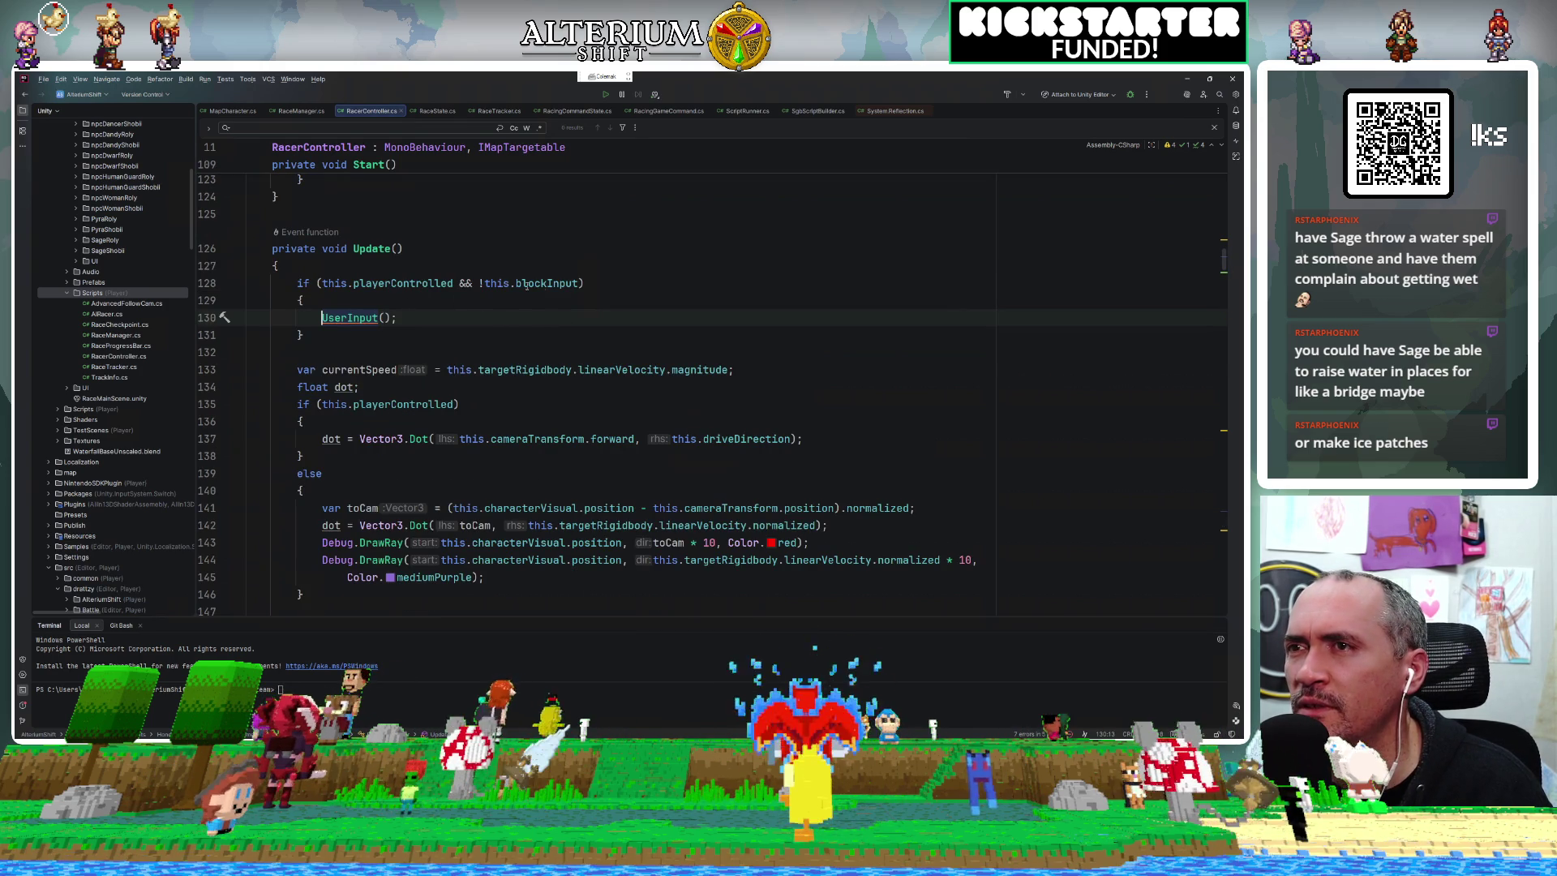
left_click_drag(581, 283, 488, 283)
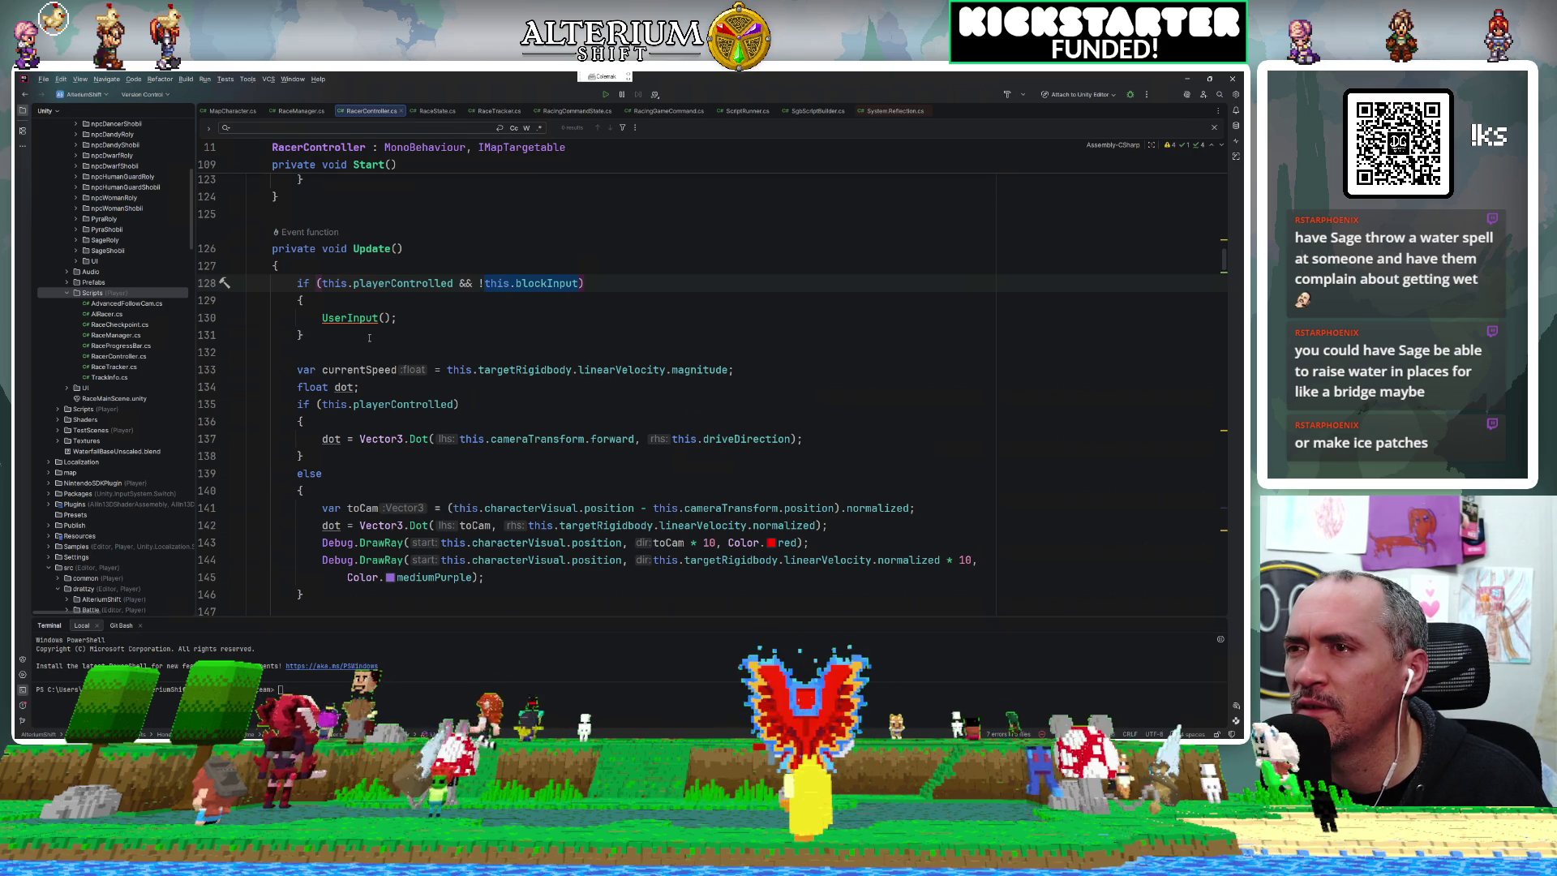
left_click(356, 318, "ctrl")
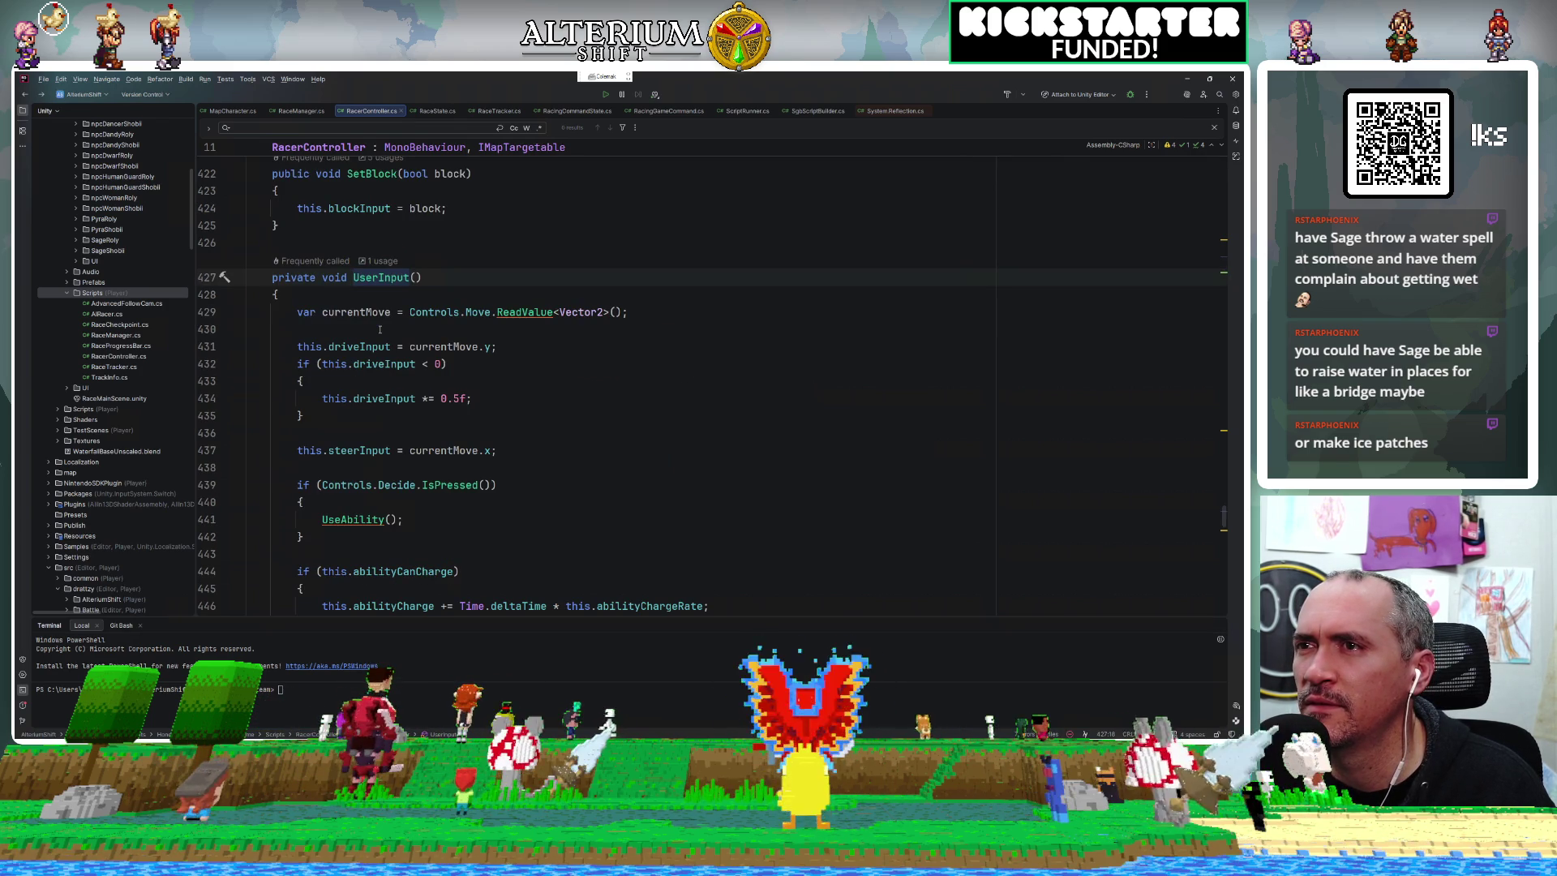
Jump to the Controls property and highlight the uses of gameInput on line 92.
left_click(424, 312, "ctrl")
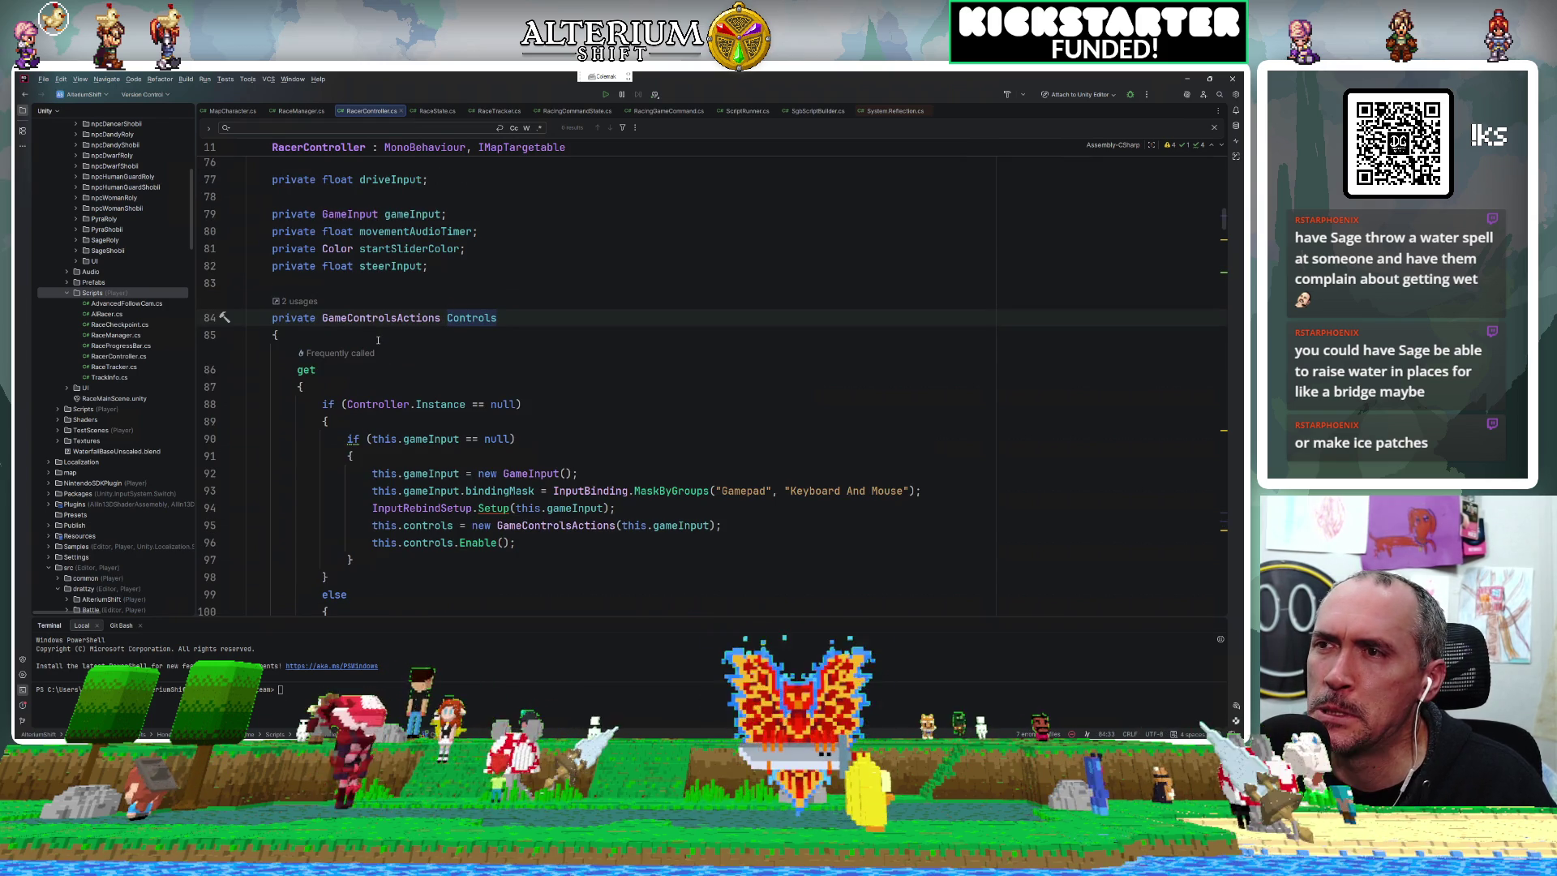
scroll(456, 400, "down", 2)
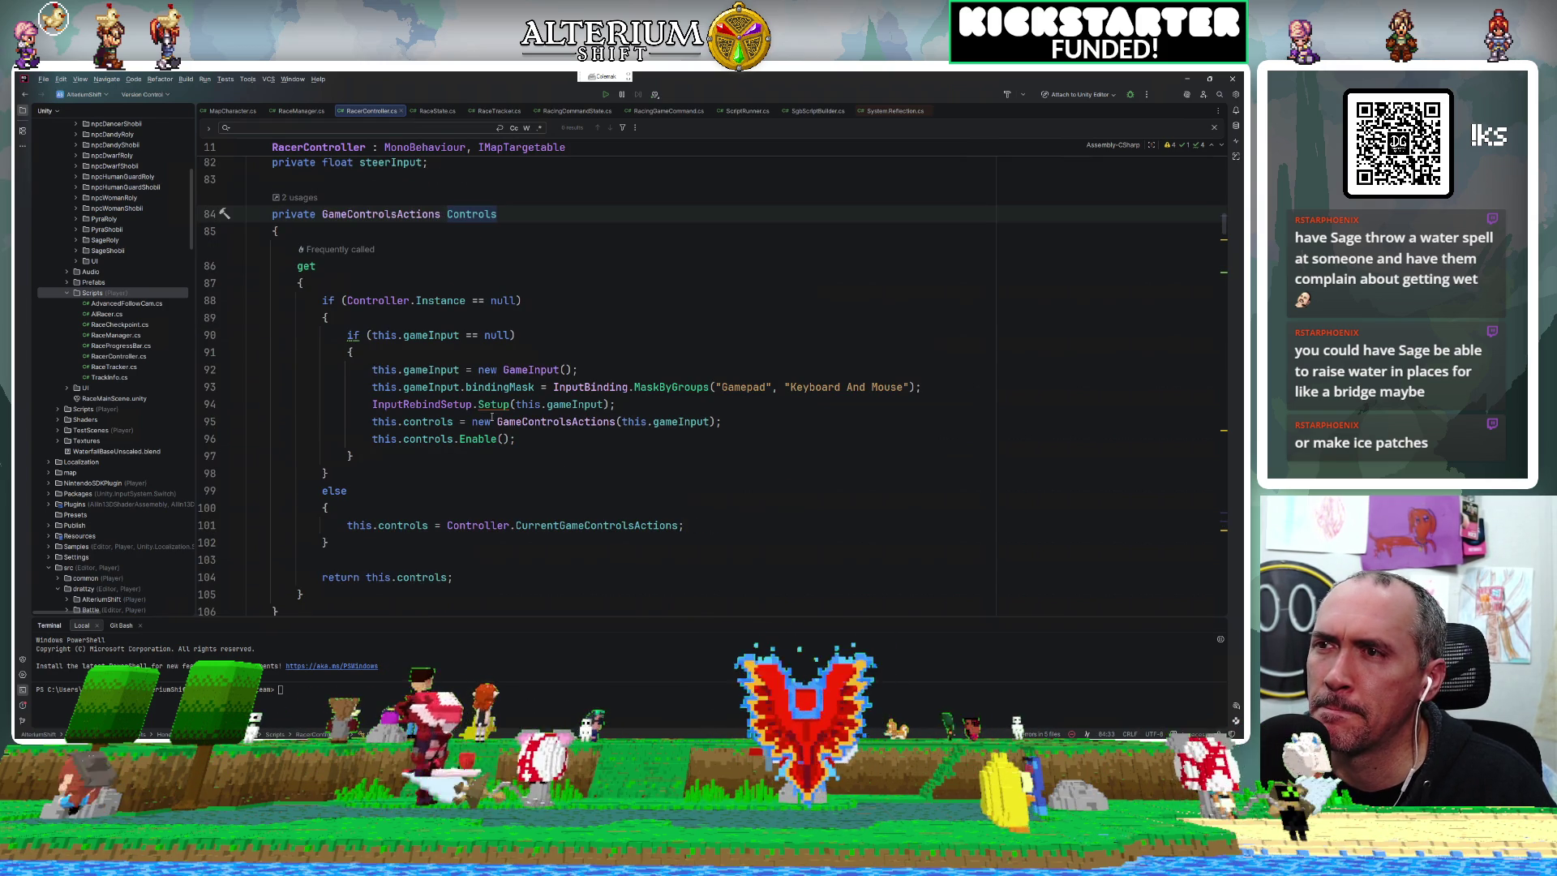
scroll(491, 417, "down", 2)
scroll(491, 418, "up", 6)
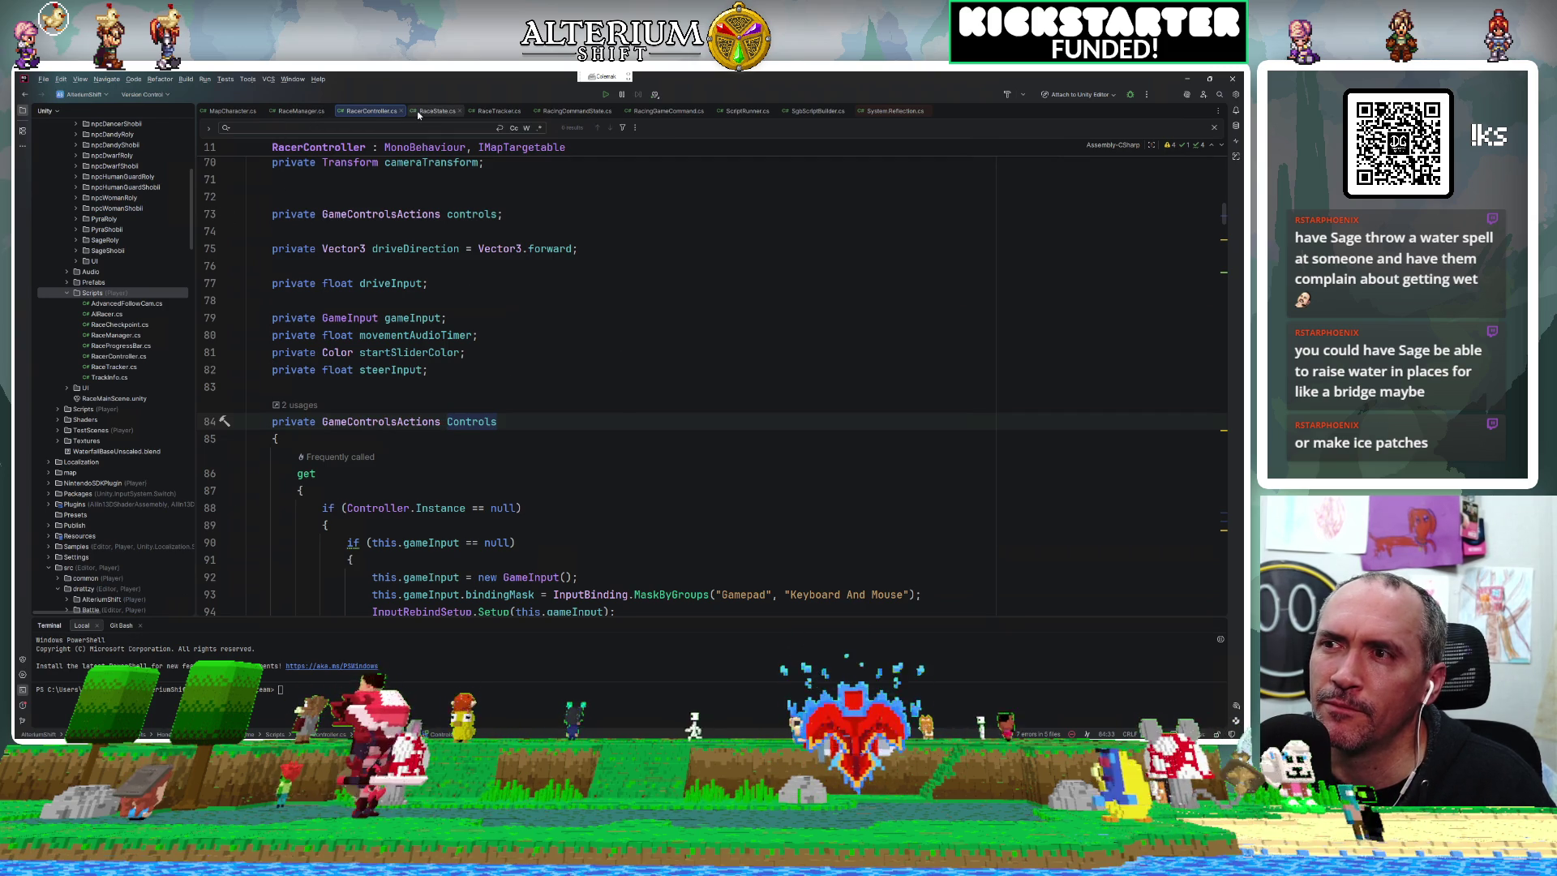
scroll(421, 342, "down", 2)
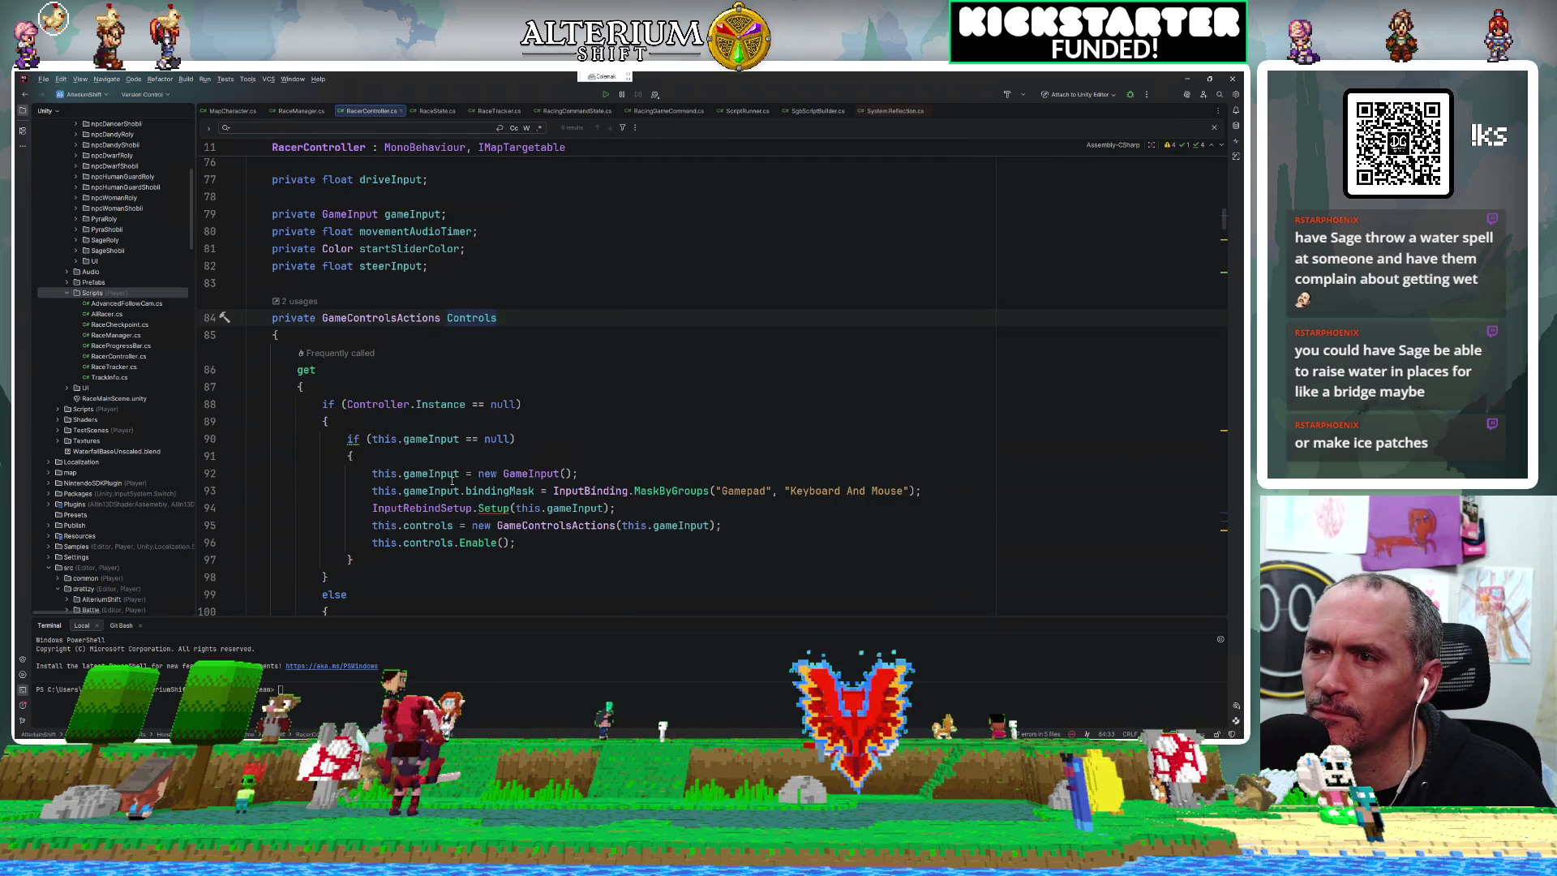
double_click(441, 473)
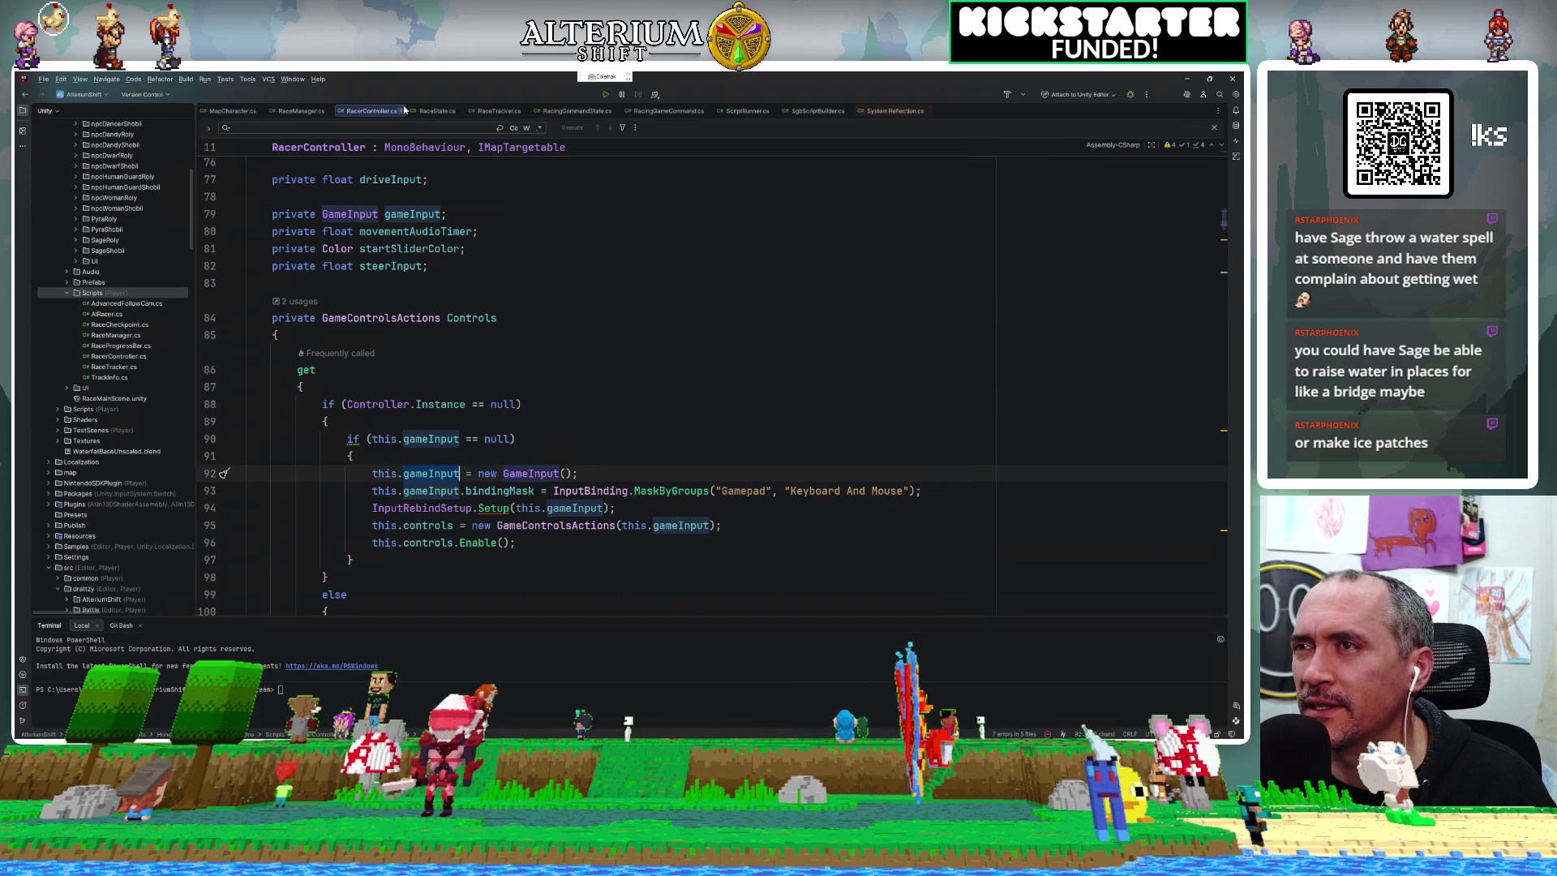
left_click(301, 110)
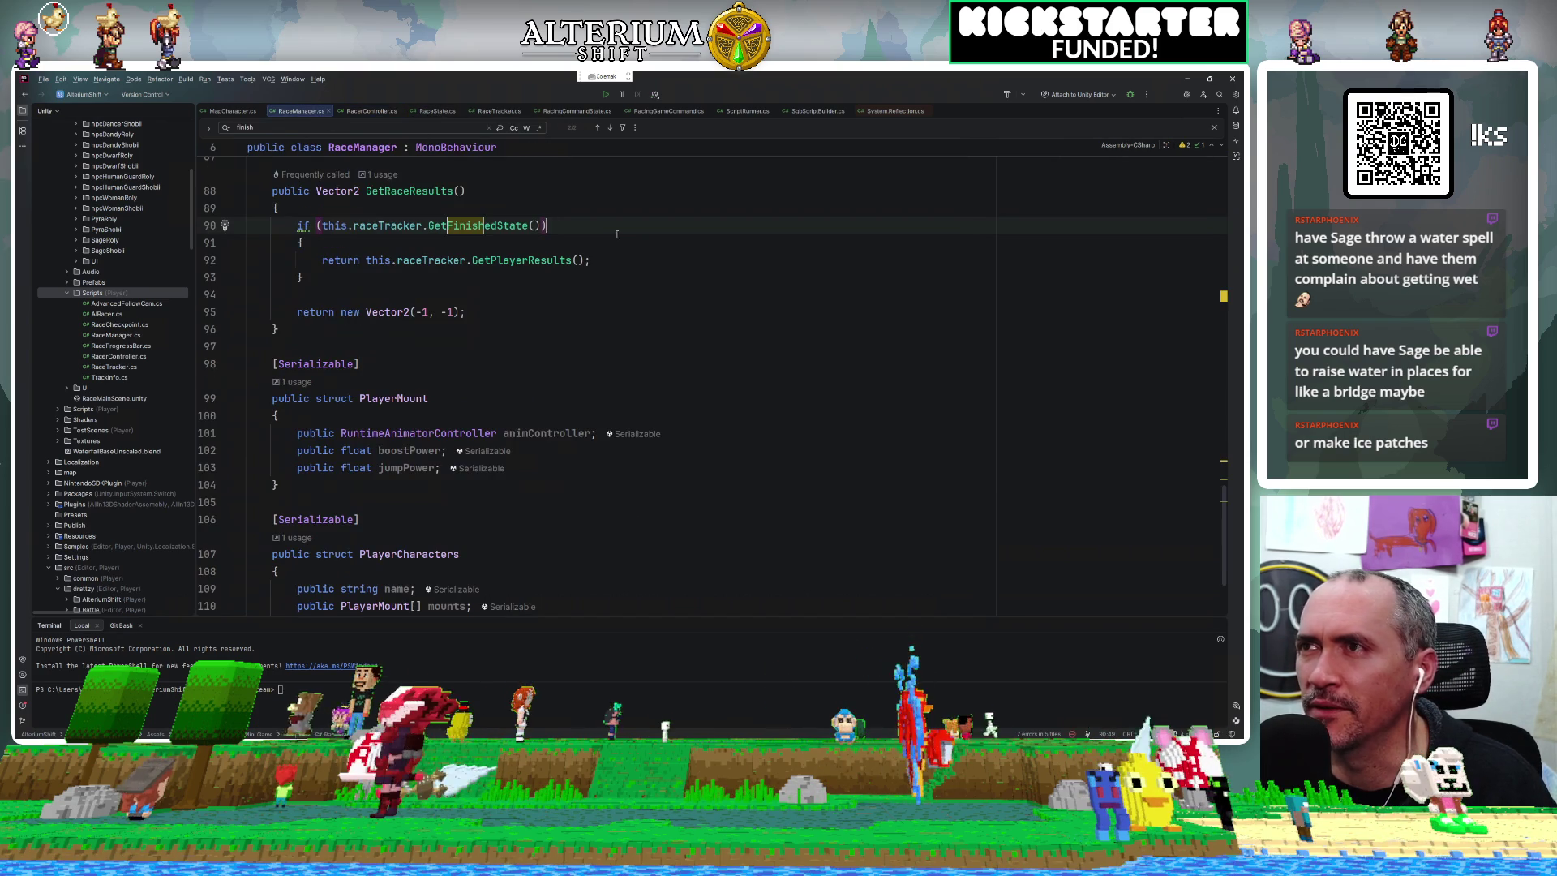
Search RaceManager.cs and RaceTracker.cs for 'gameinput', finding no matches, and view the RaceState enum.
key("ctrl+f")
type("gameinput")
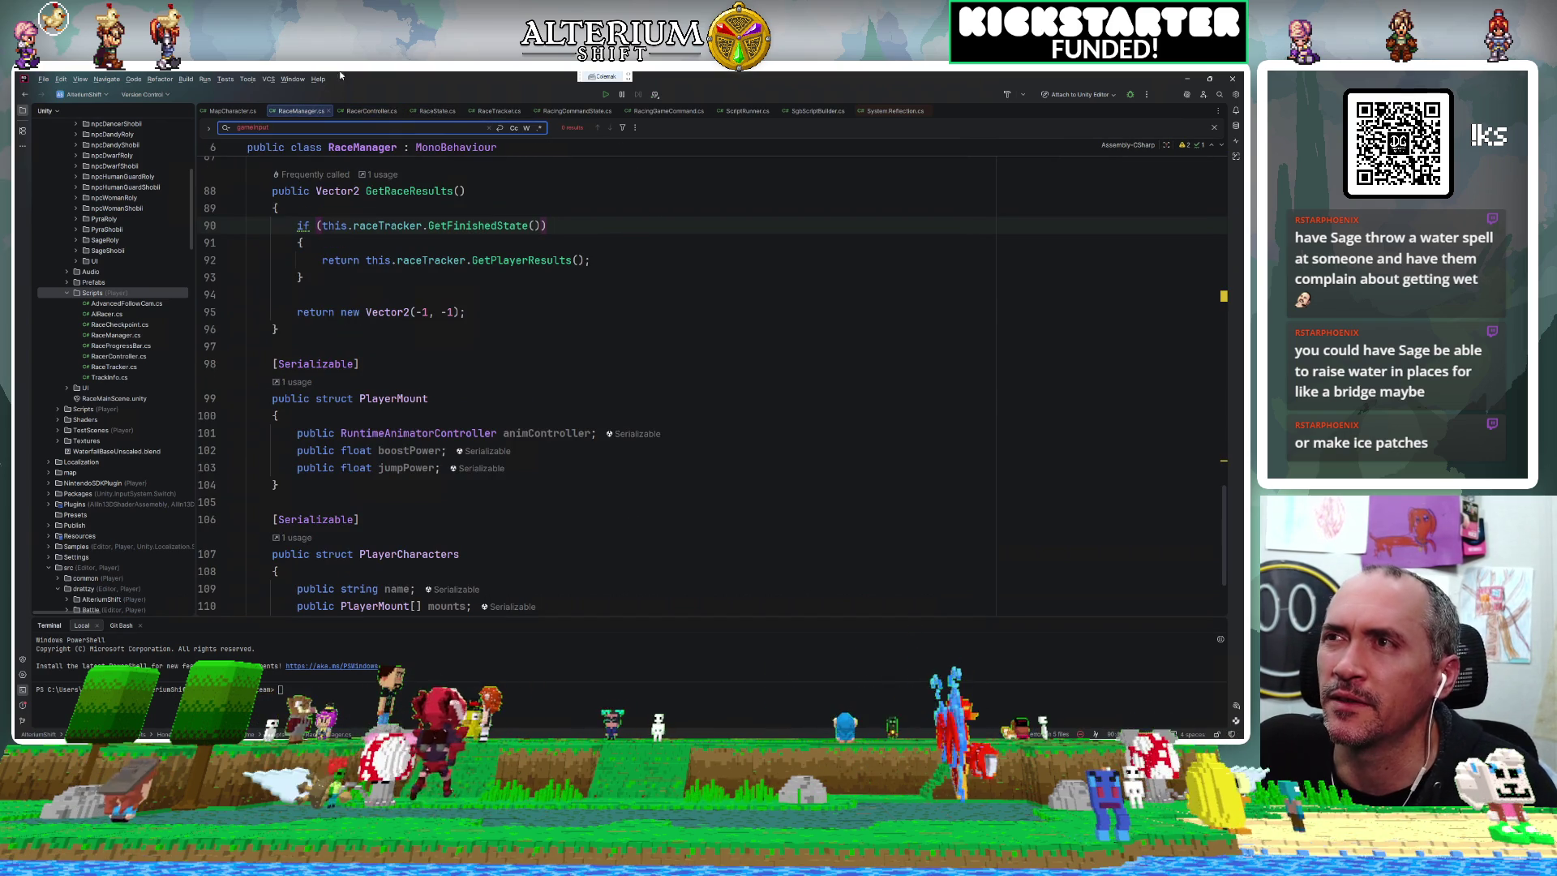
left_click(499, 111)
key("ctrl+f")
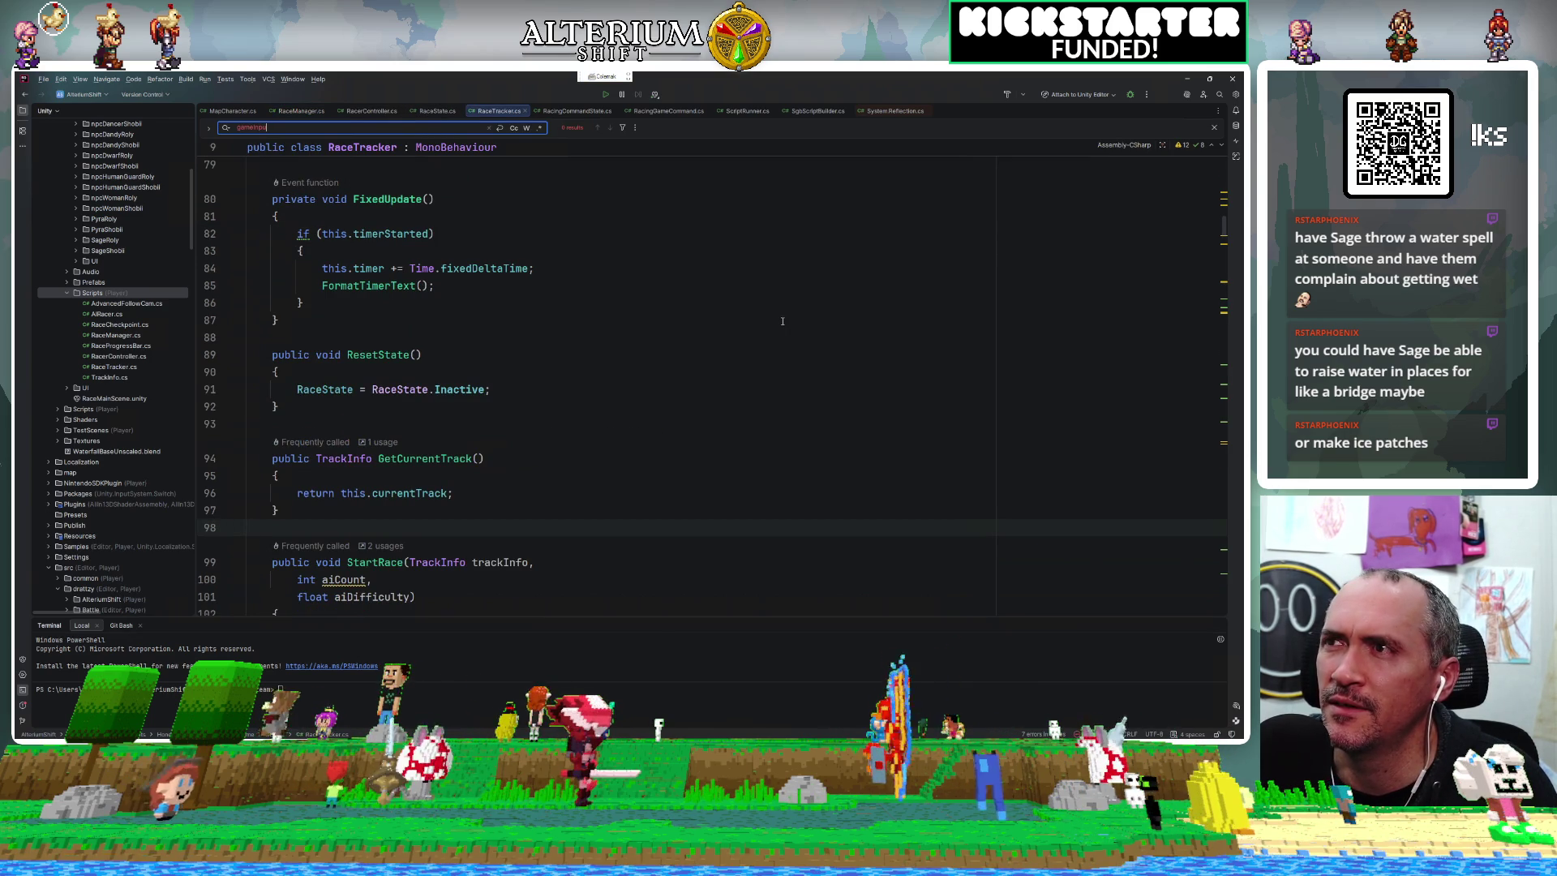
left_click(425, 112)
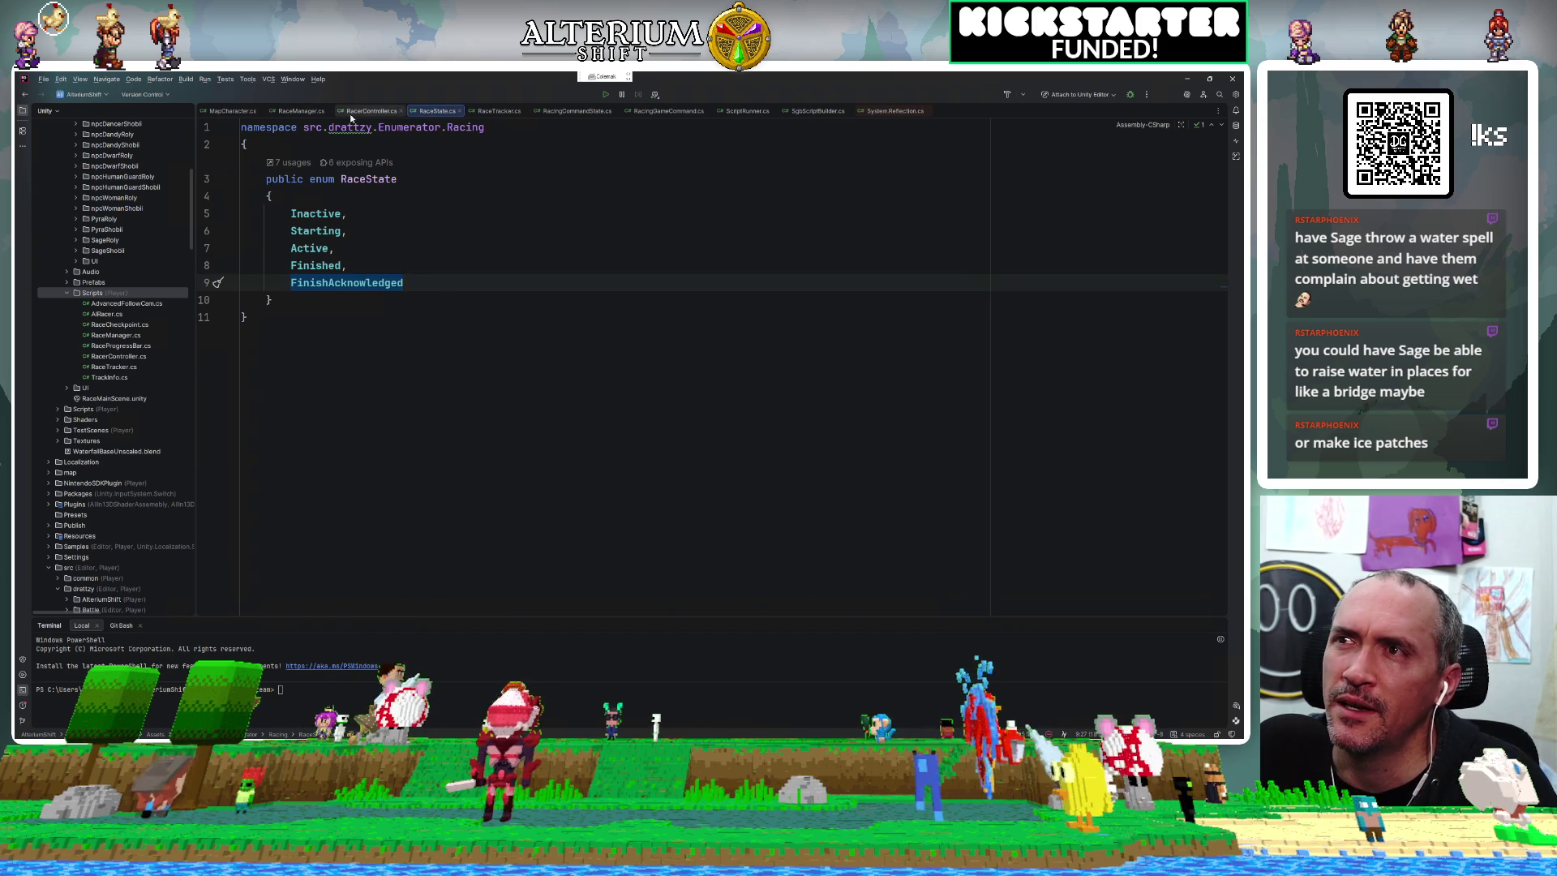
left_click(302, 113)
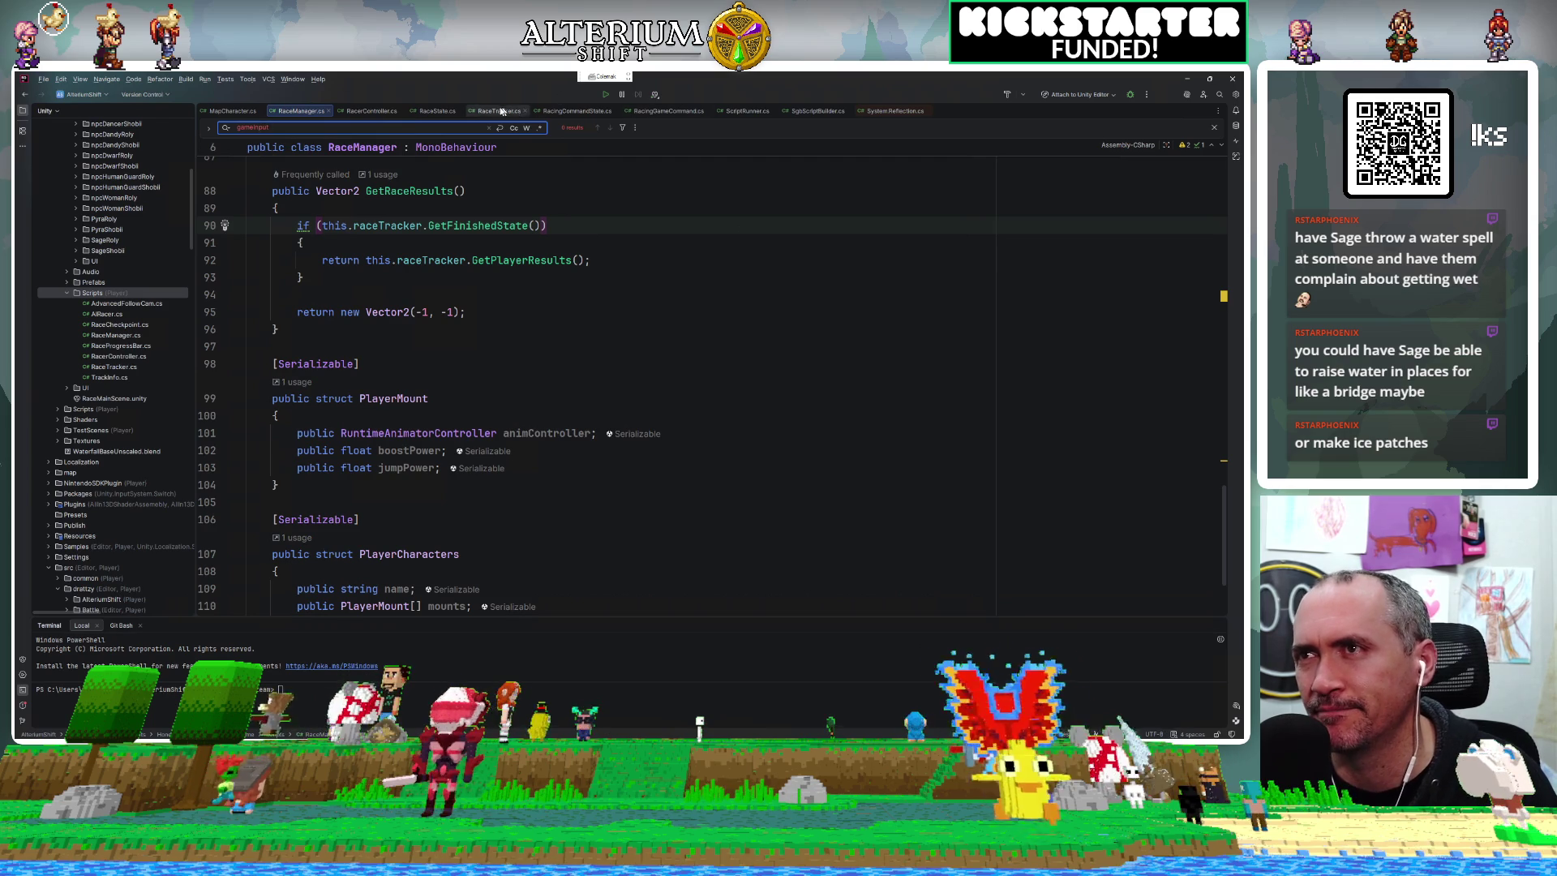
Return to RacerController.cs and select gameInput on line 92.
left_click(361, 110)
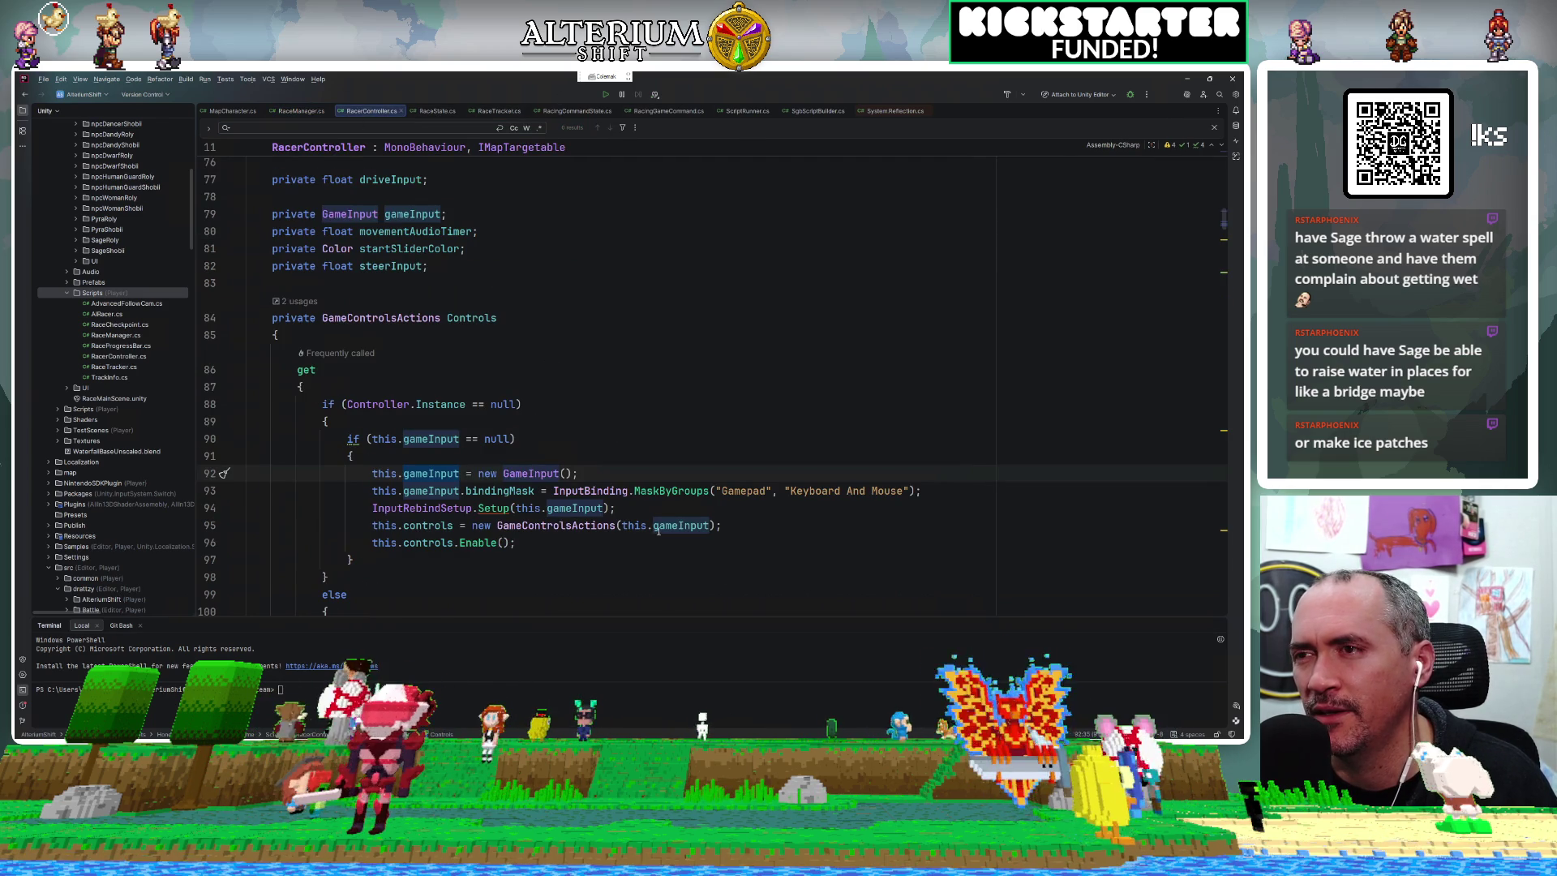
key("ctrl+w")
scroll(626, 397, "down", 2)
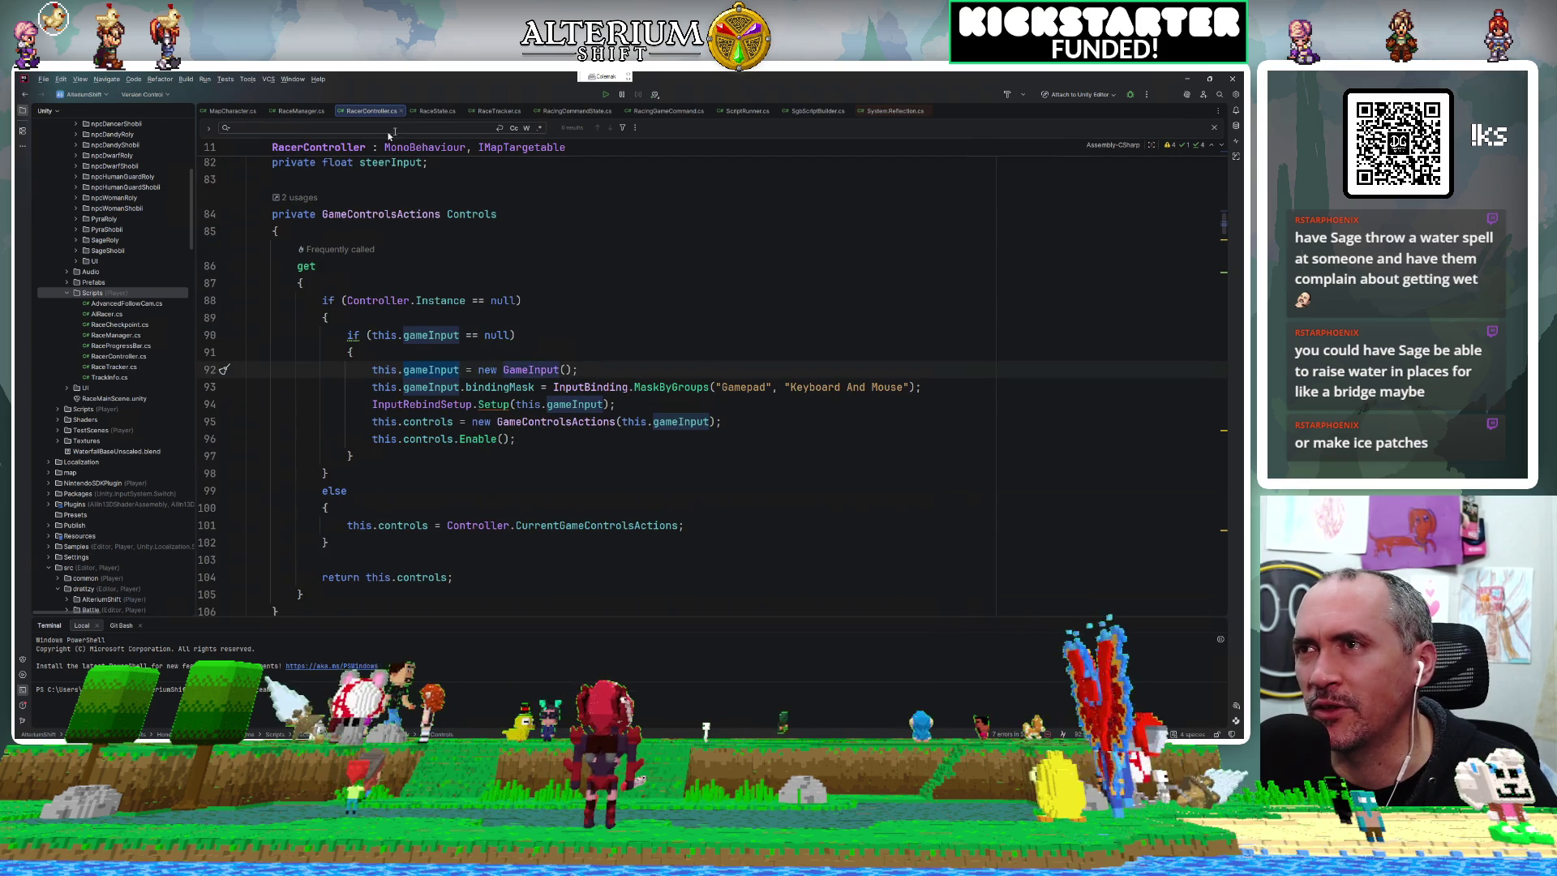
left_click(292, 110)
type("Player")
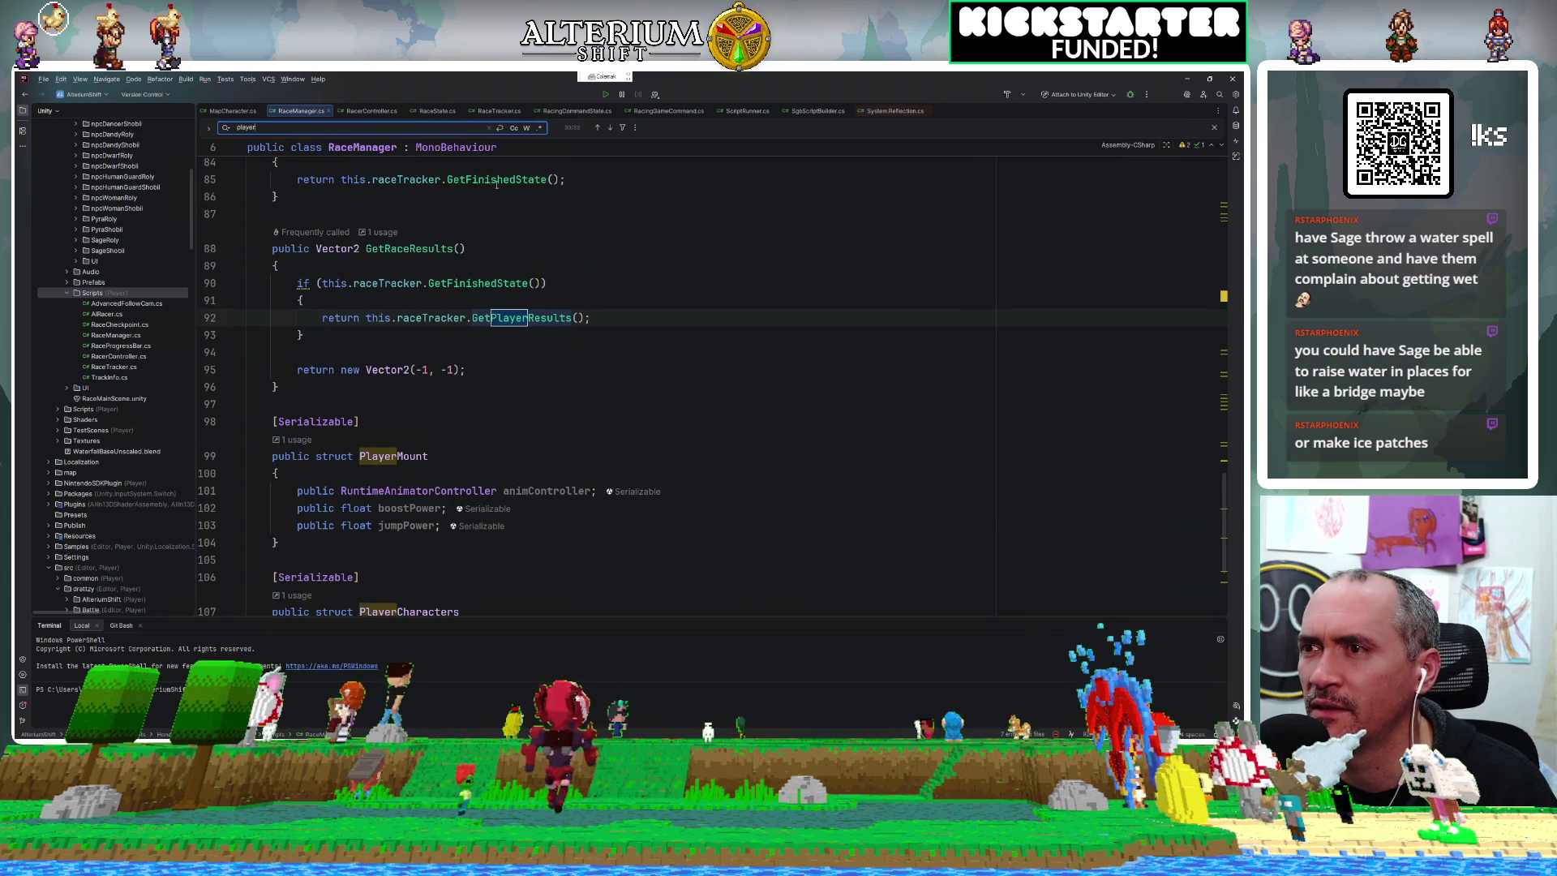
key("Return")
key("Return")
key("Return")
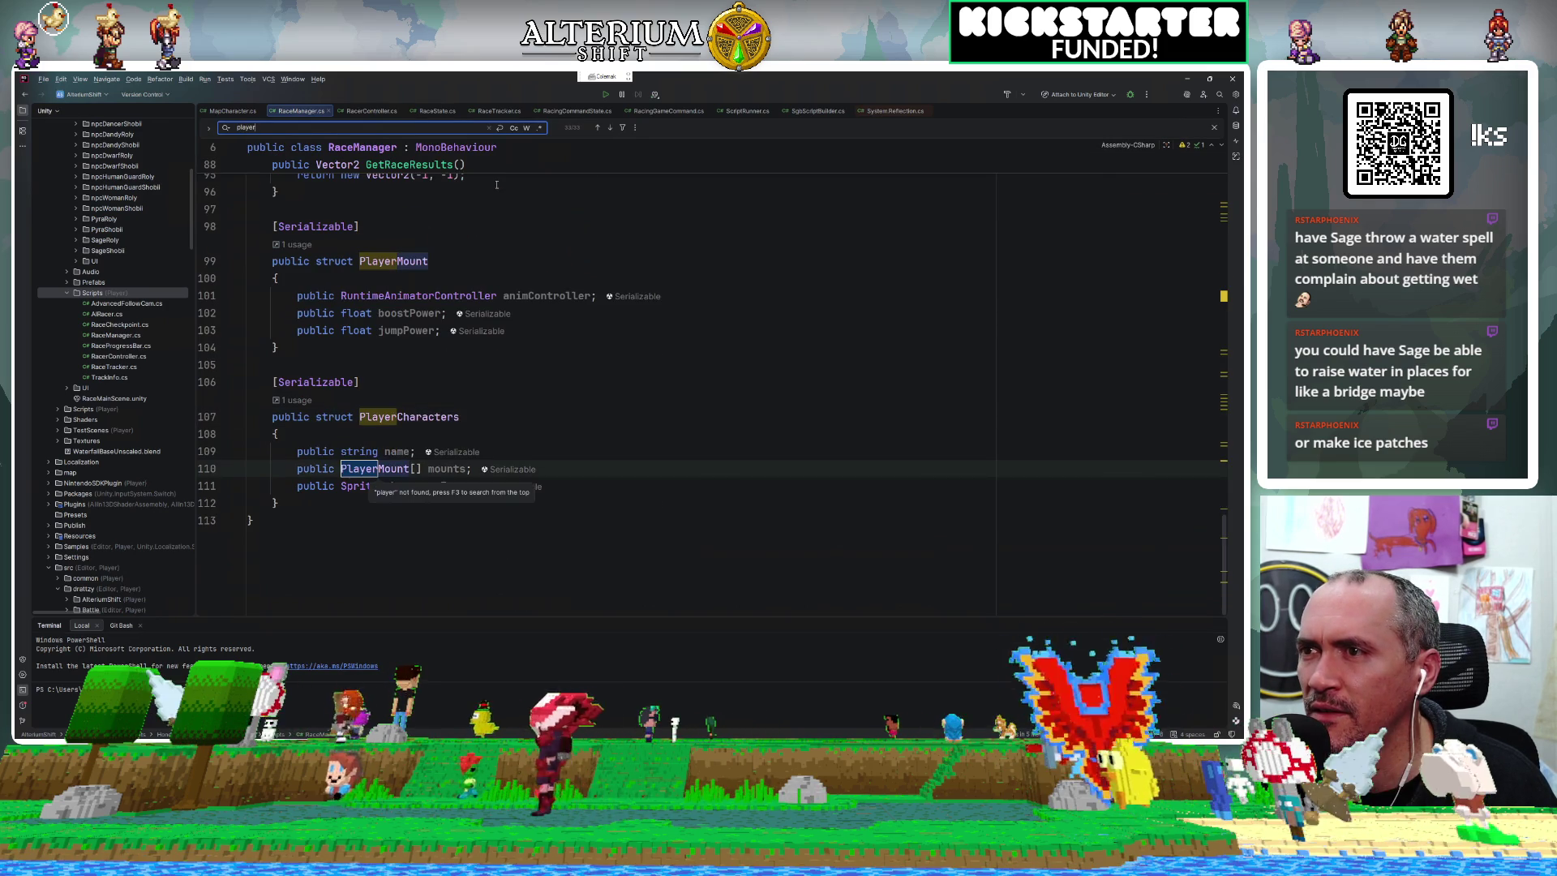
key("Return")
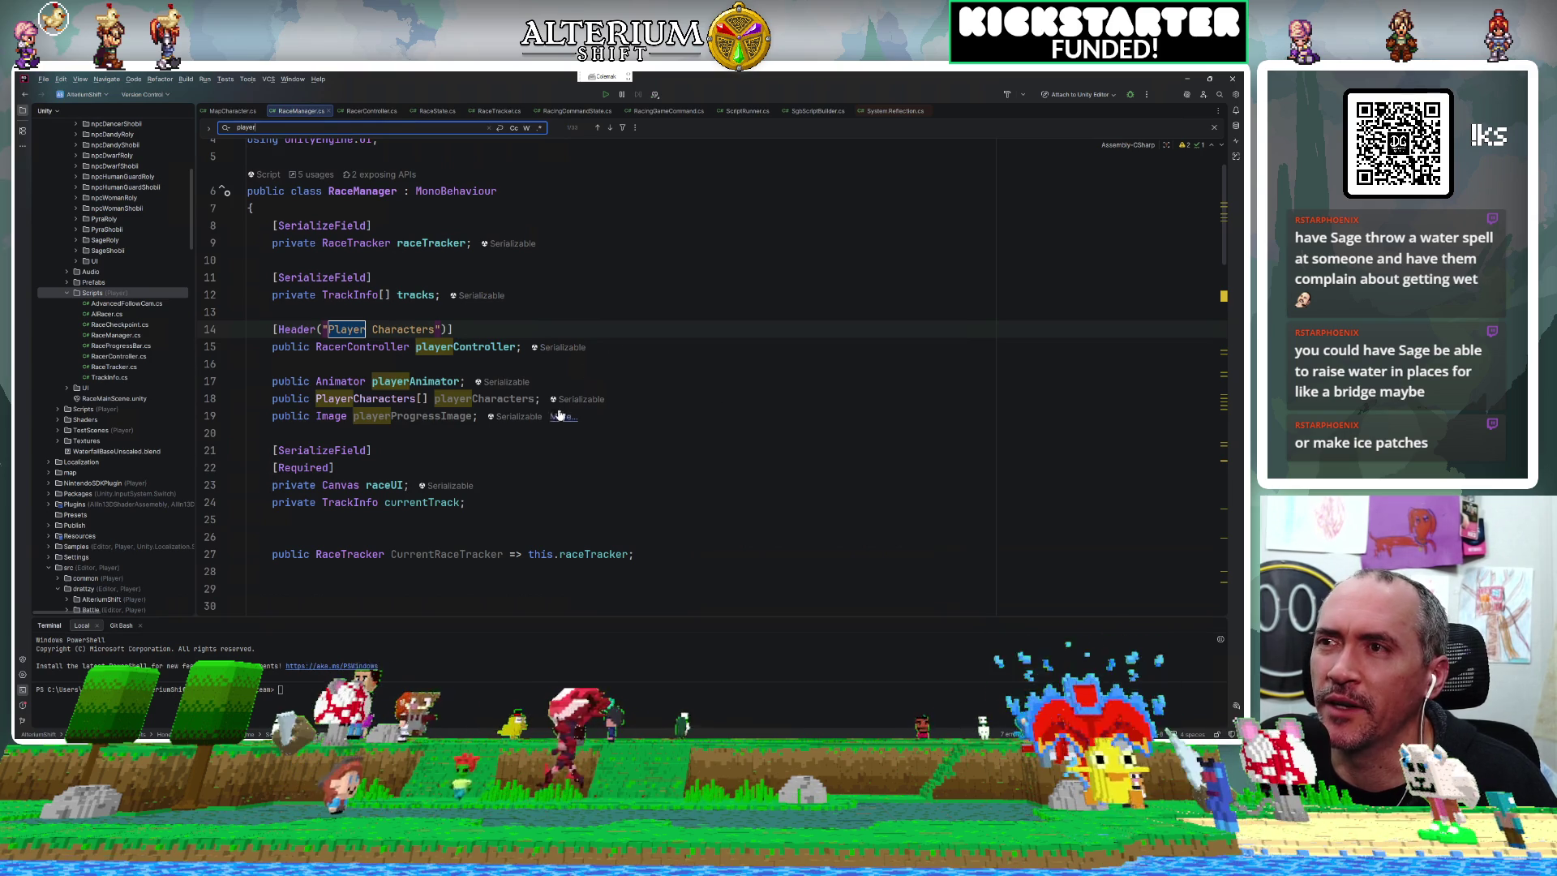
scroll(717, 455, "down", 5)
scroll(718, 455, "up", 5)
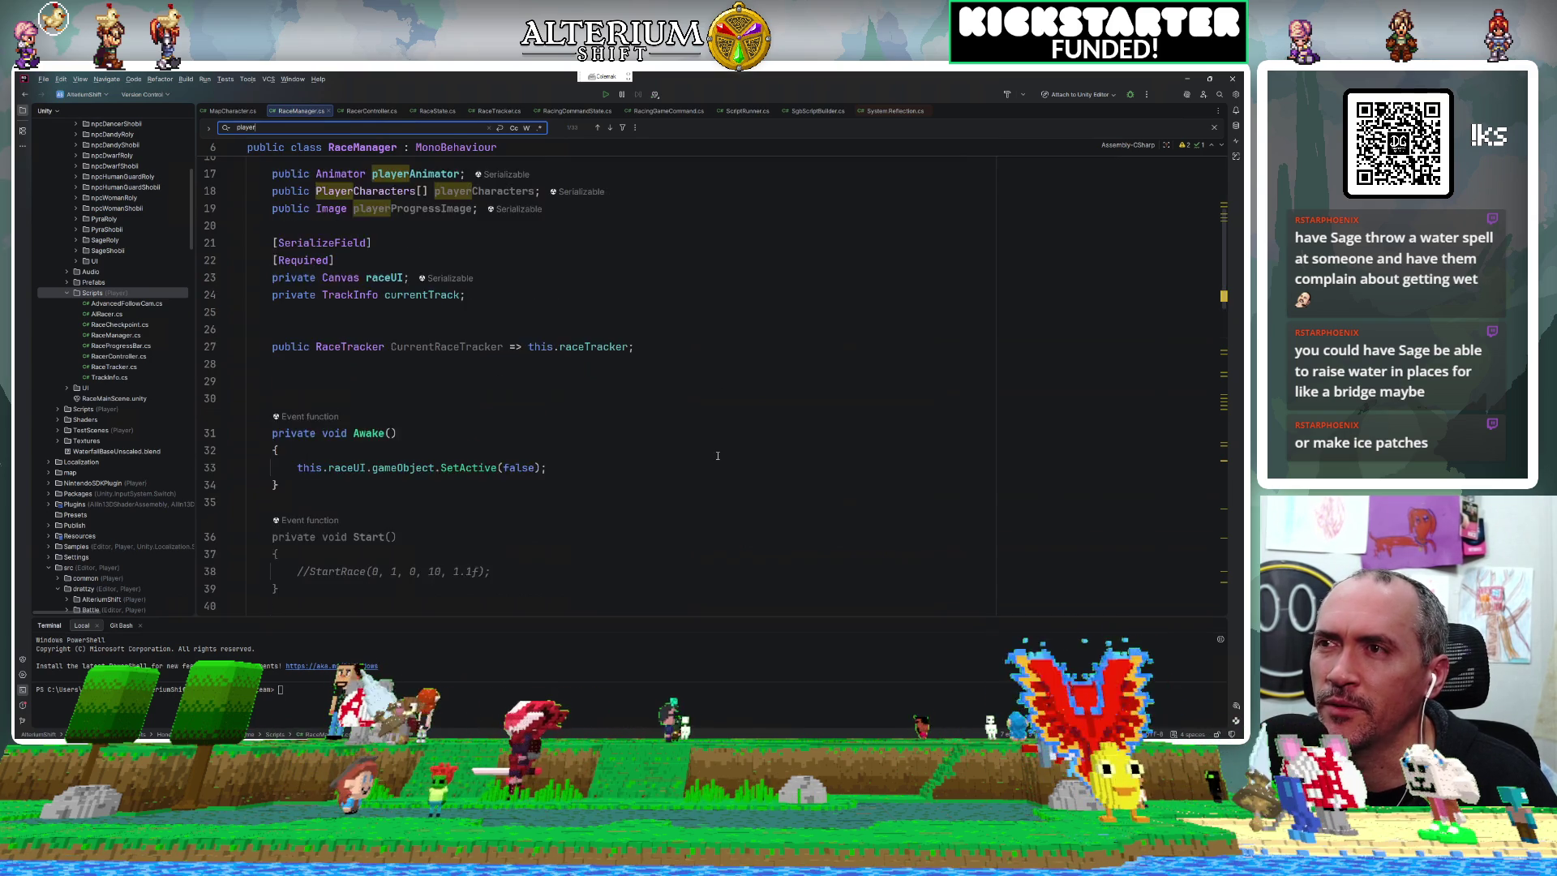
scroll(717, 456, "down", 12)
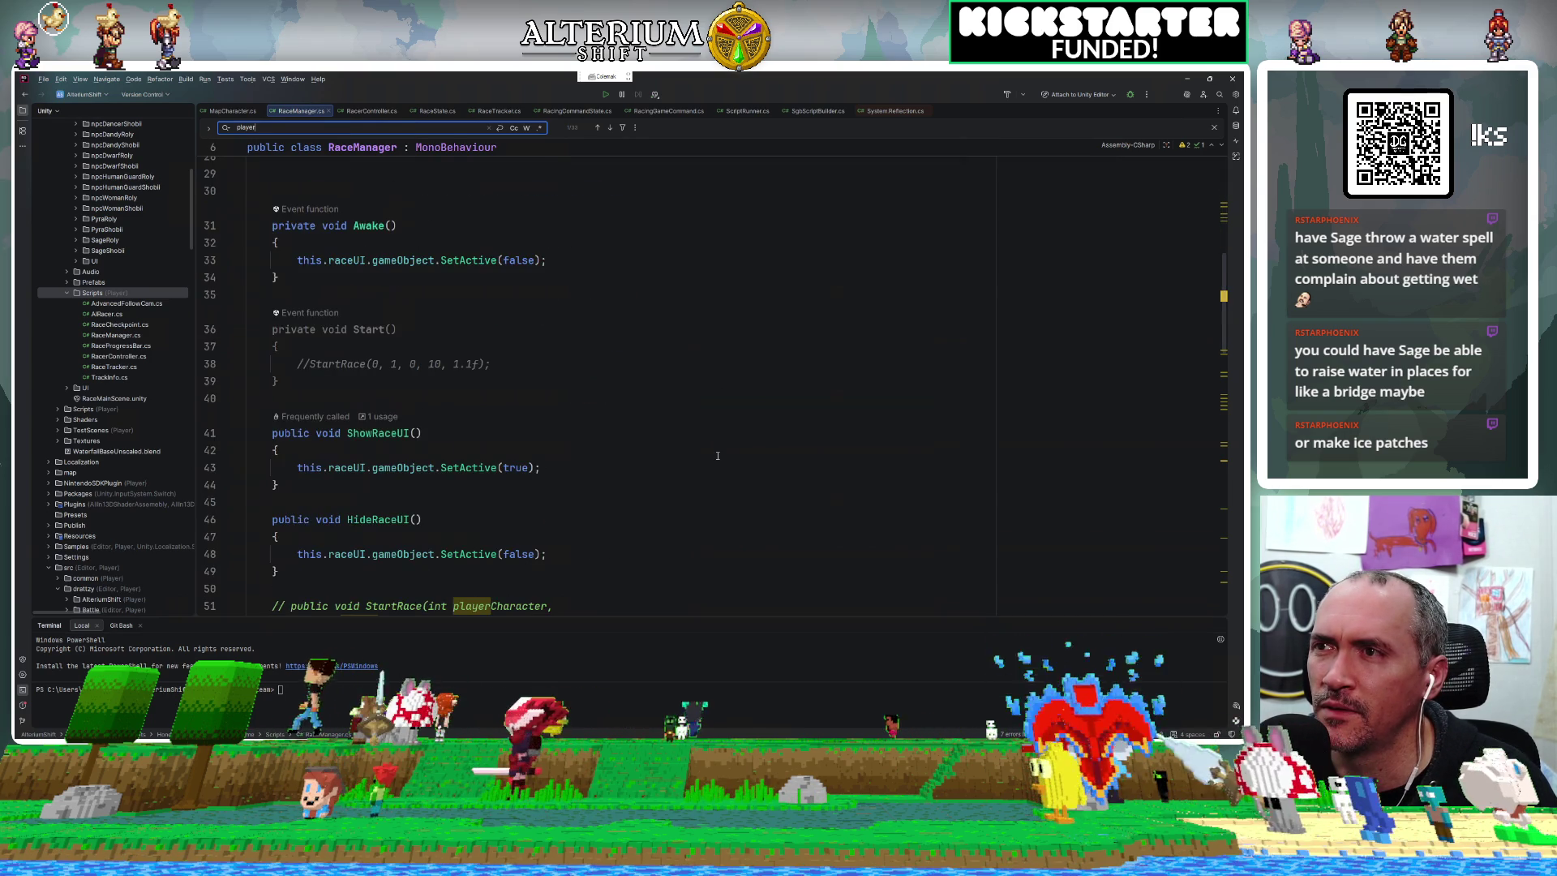
scroll(718, 456, "up", 2)
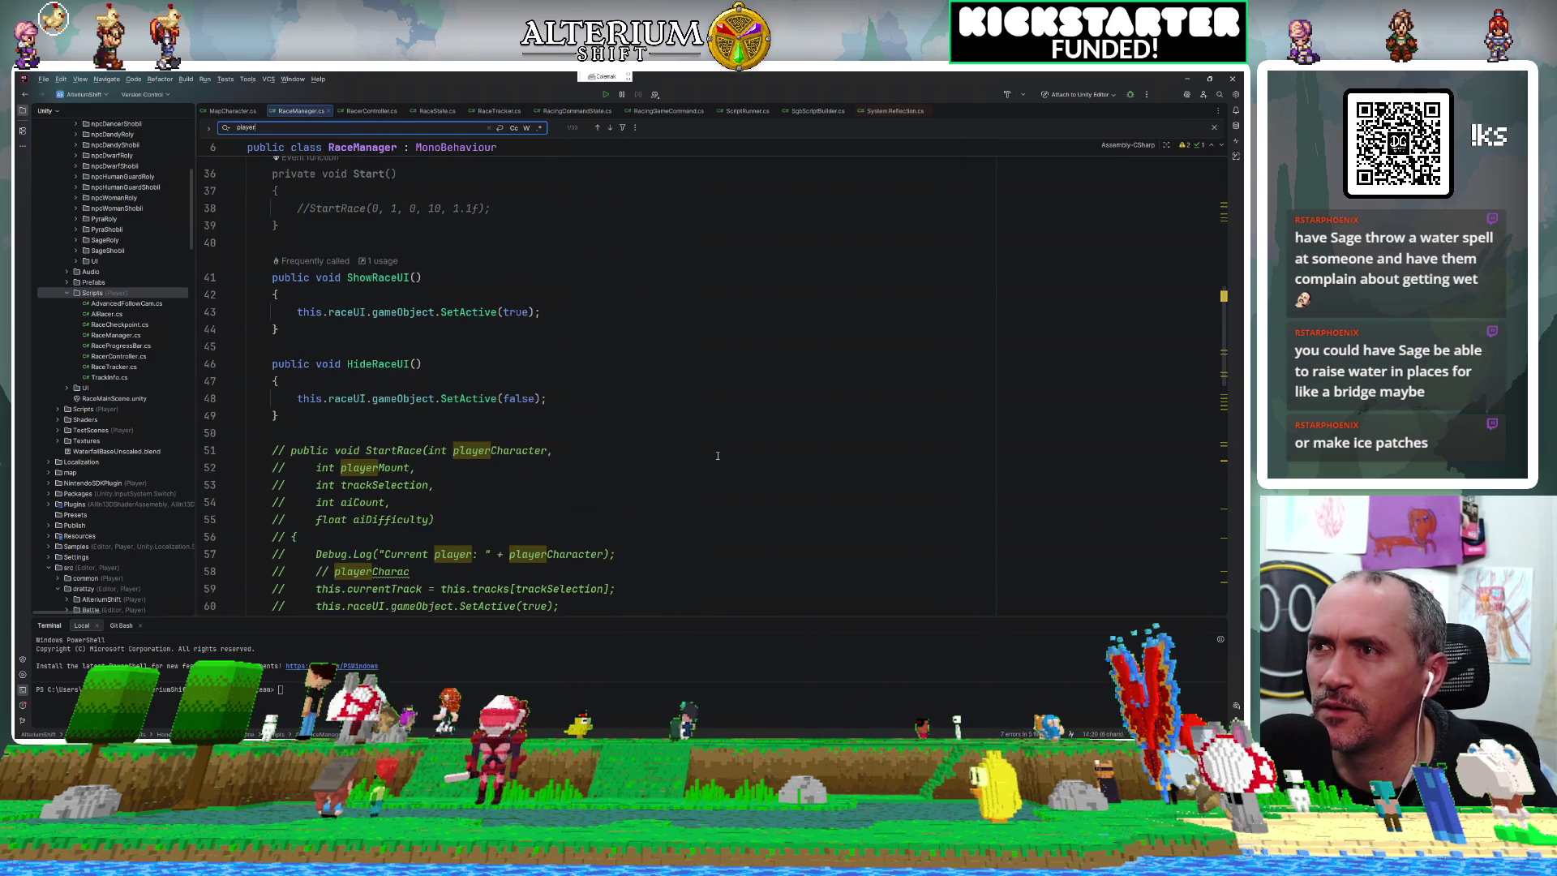
key("ctrl+F12")
type("upda")
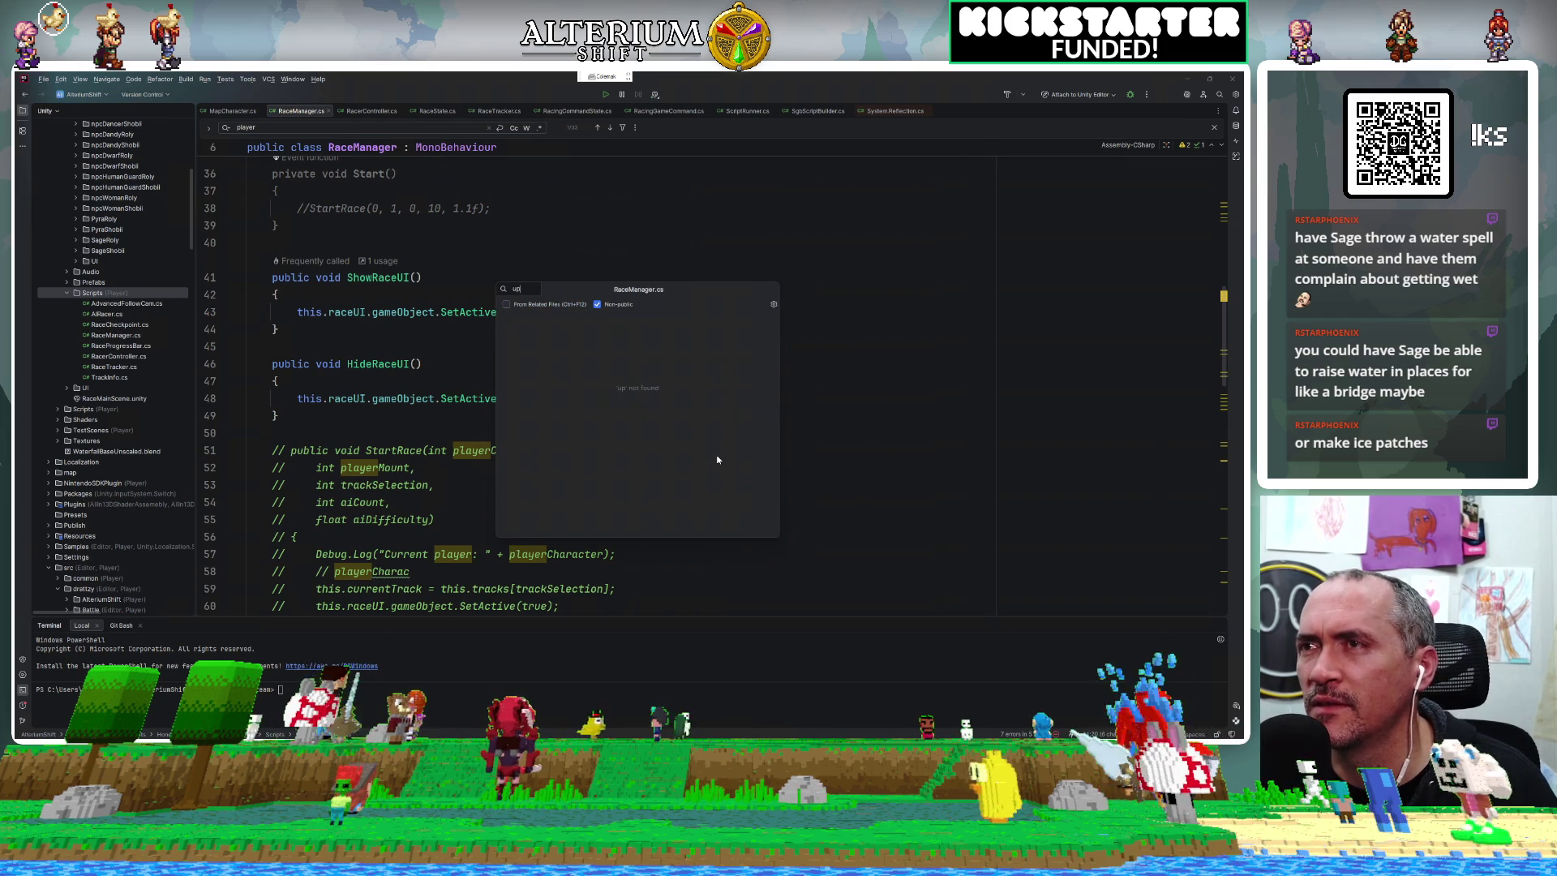
key("BackSpace")
key("BackSpace")
key("Escape")
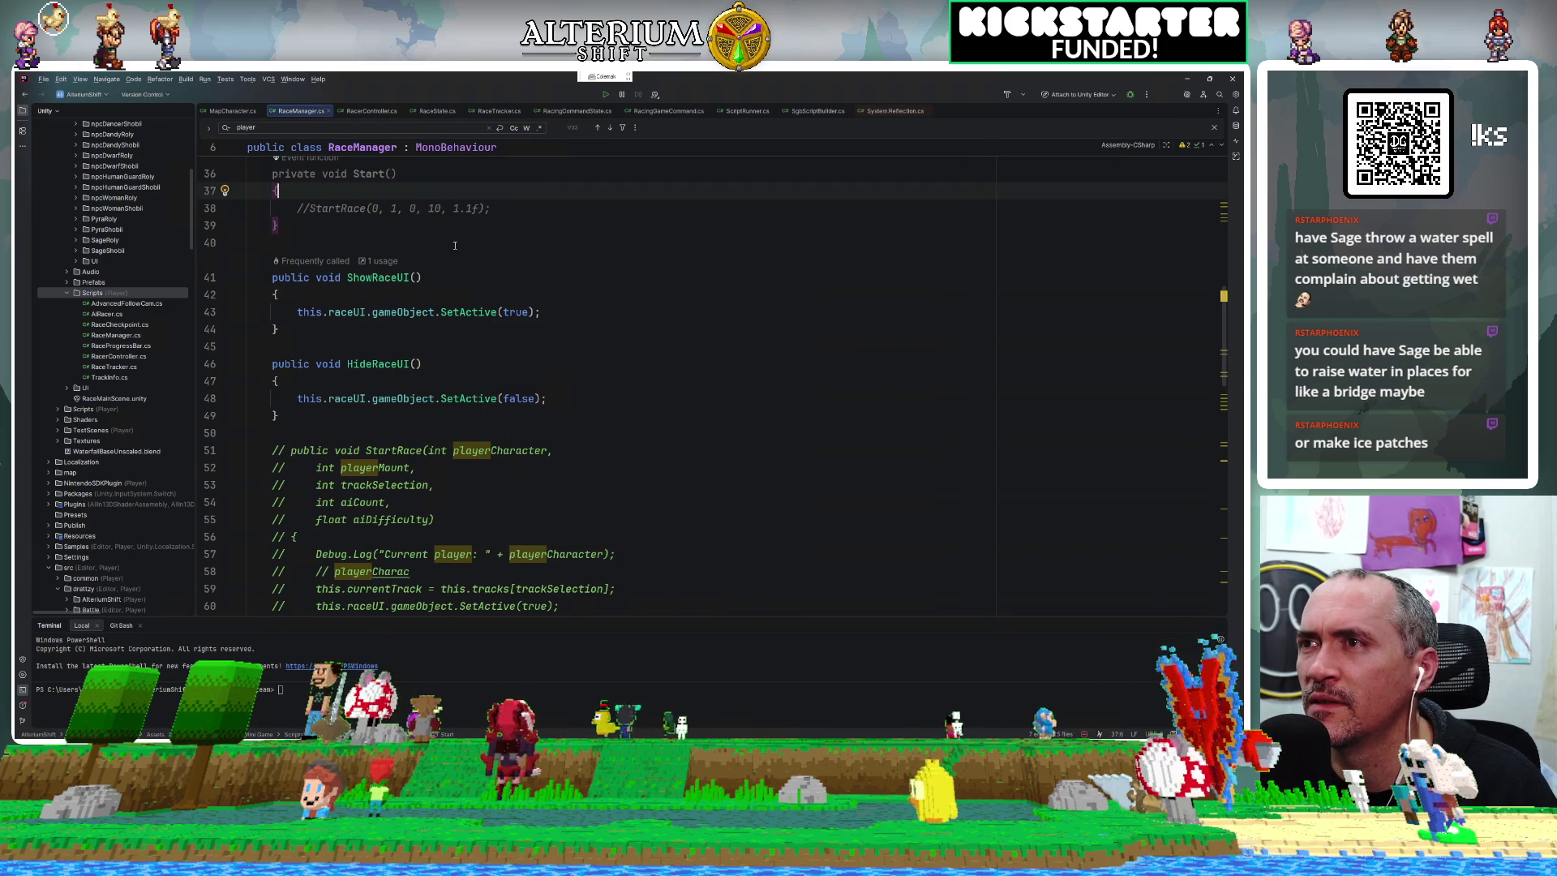
Add a public void Update() method below Start in RaceManager.cs.
left_click(454, 245)
key("Return")
key("Return")
type("public ")
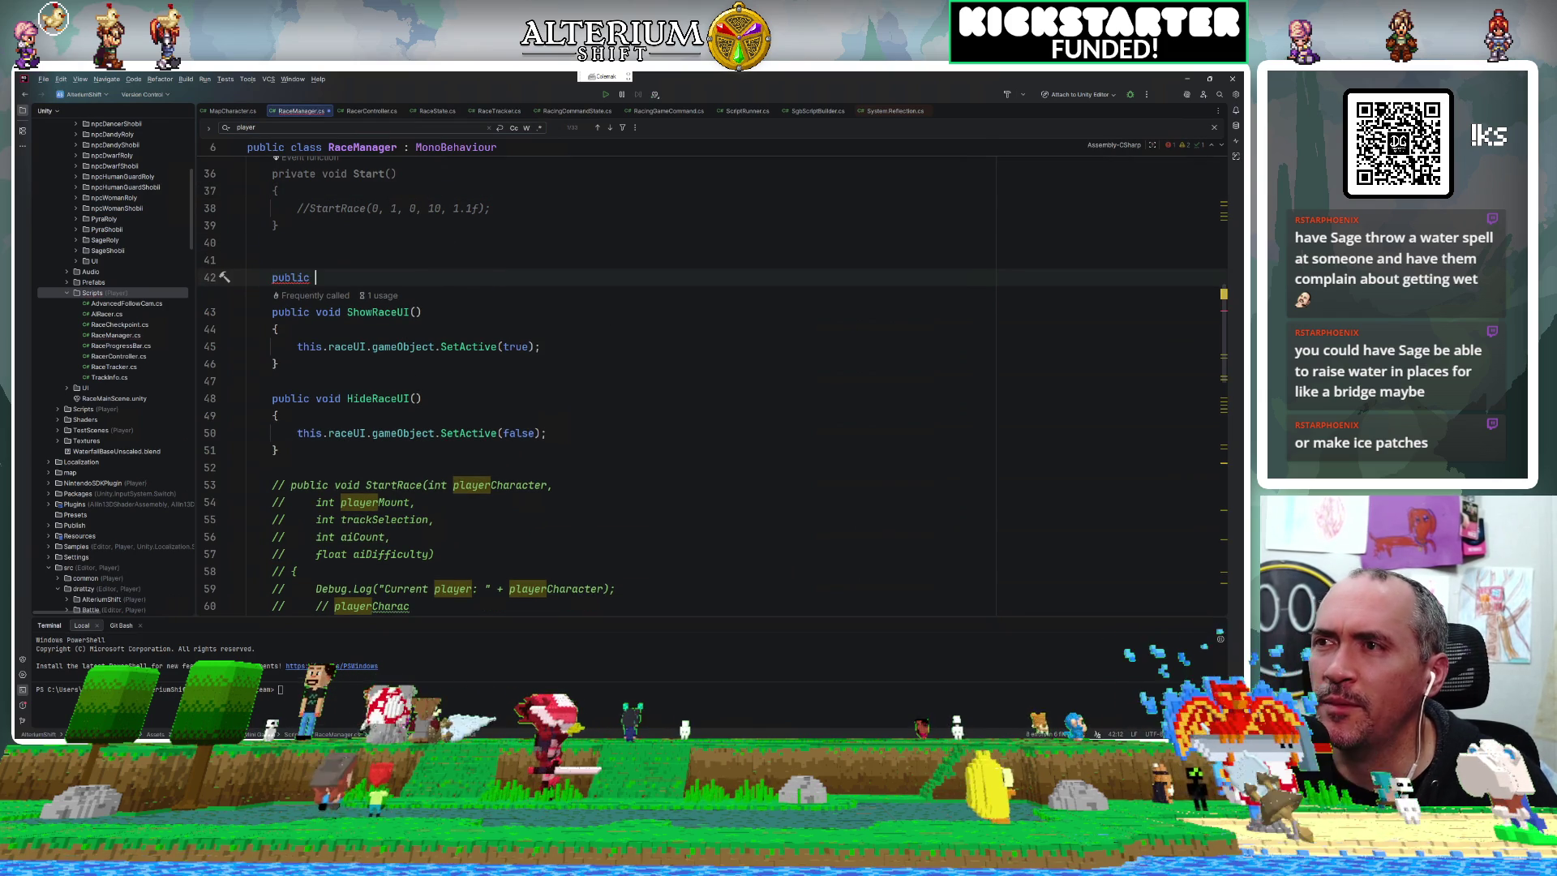
type("void Update")
key("Return")
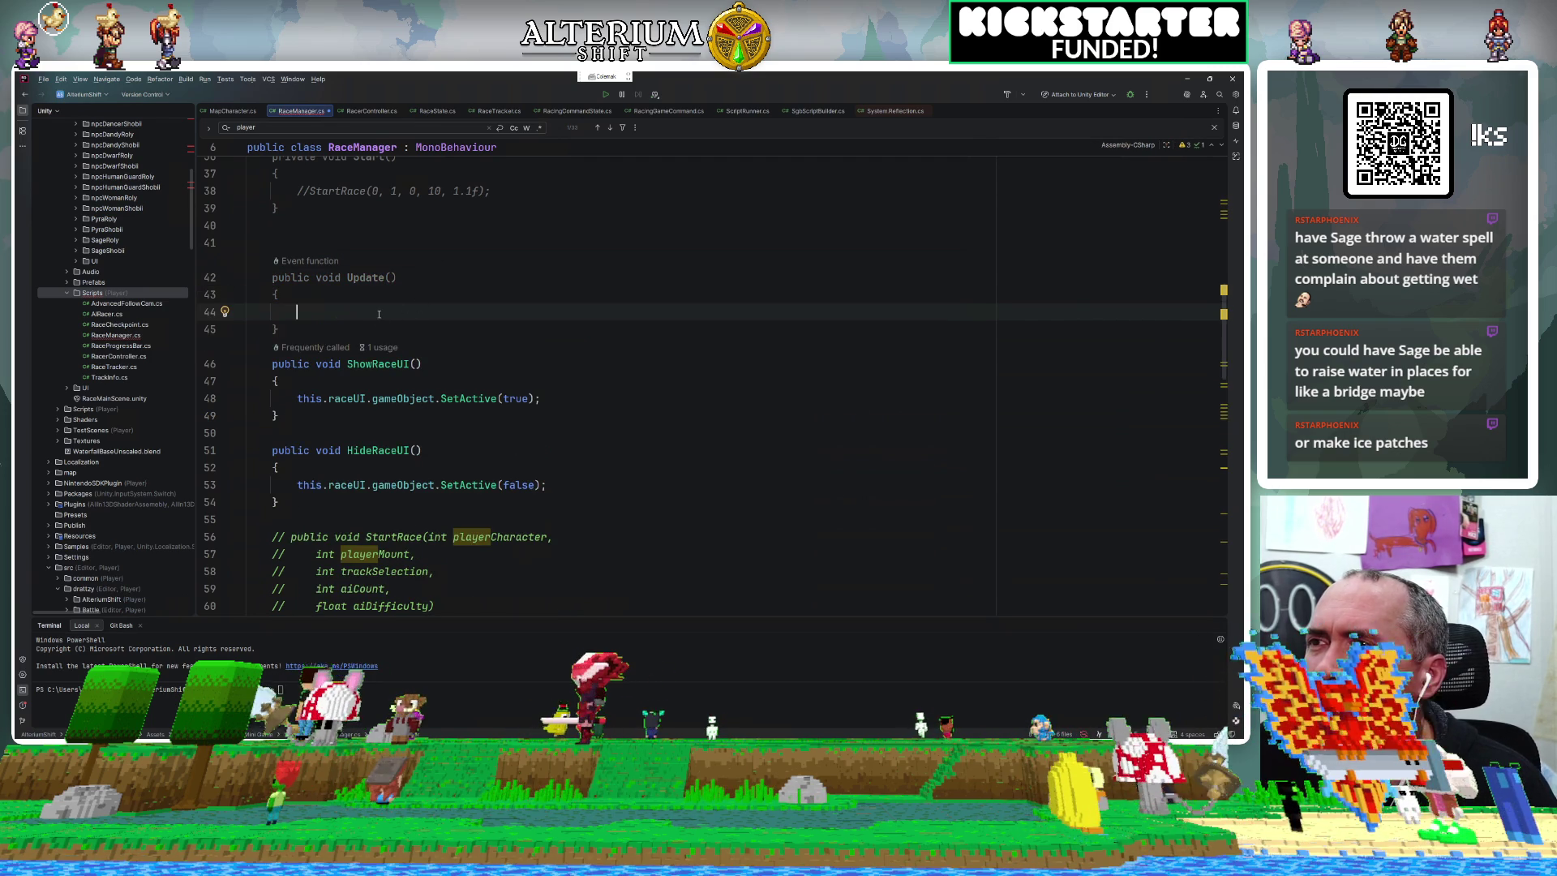
Begin Update's if condition with this.raceTracker.RaceState.
type("if (")
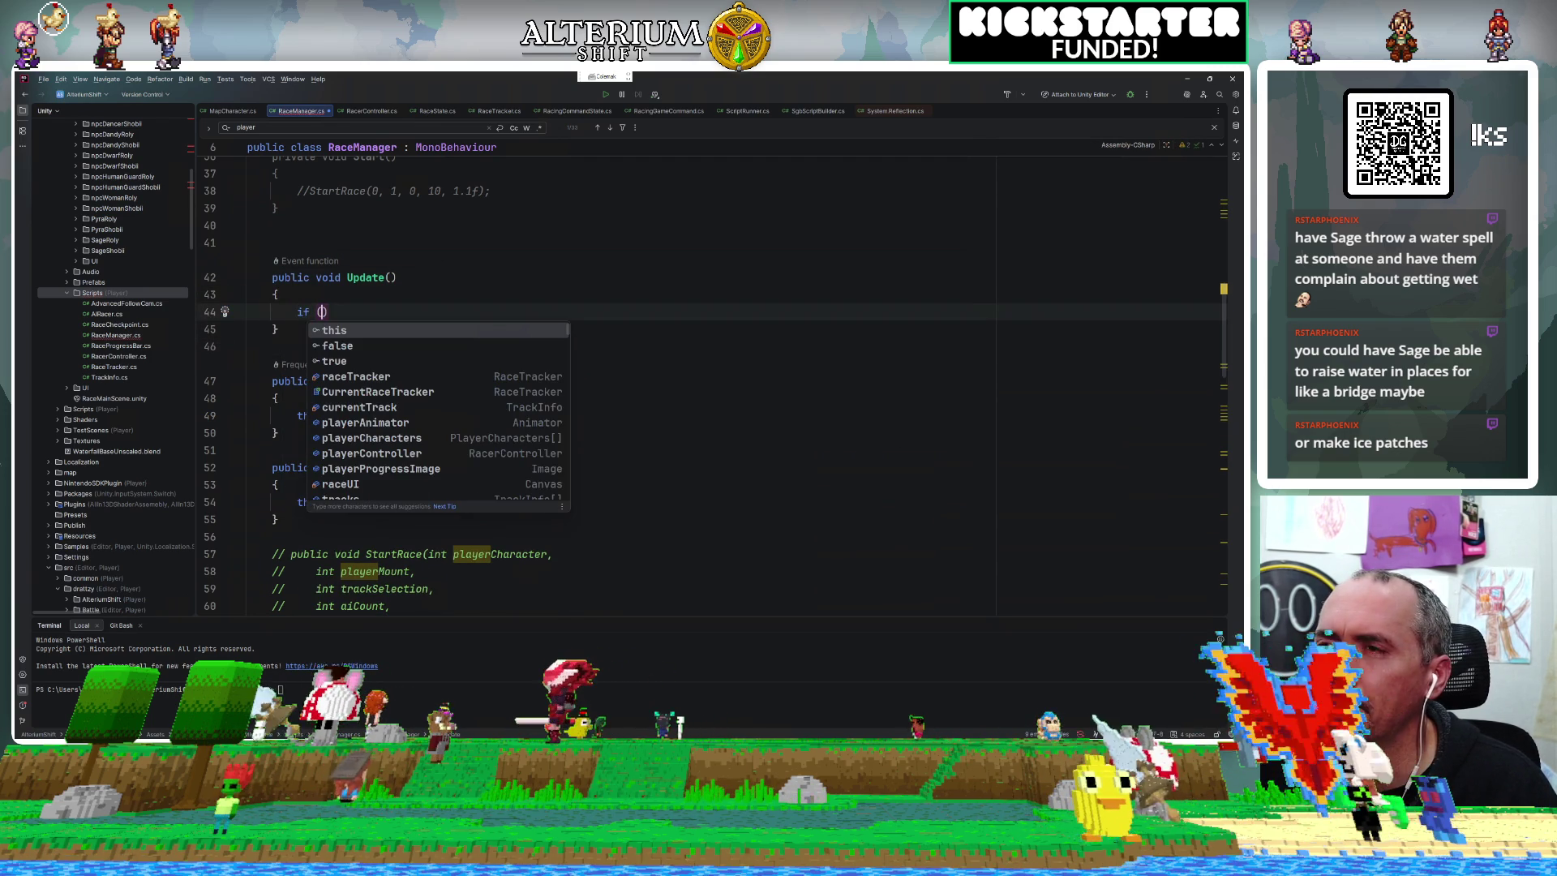
type("this.tr")
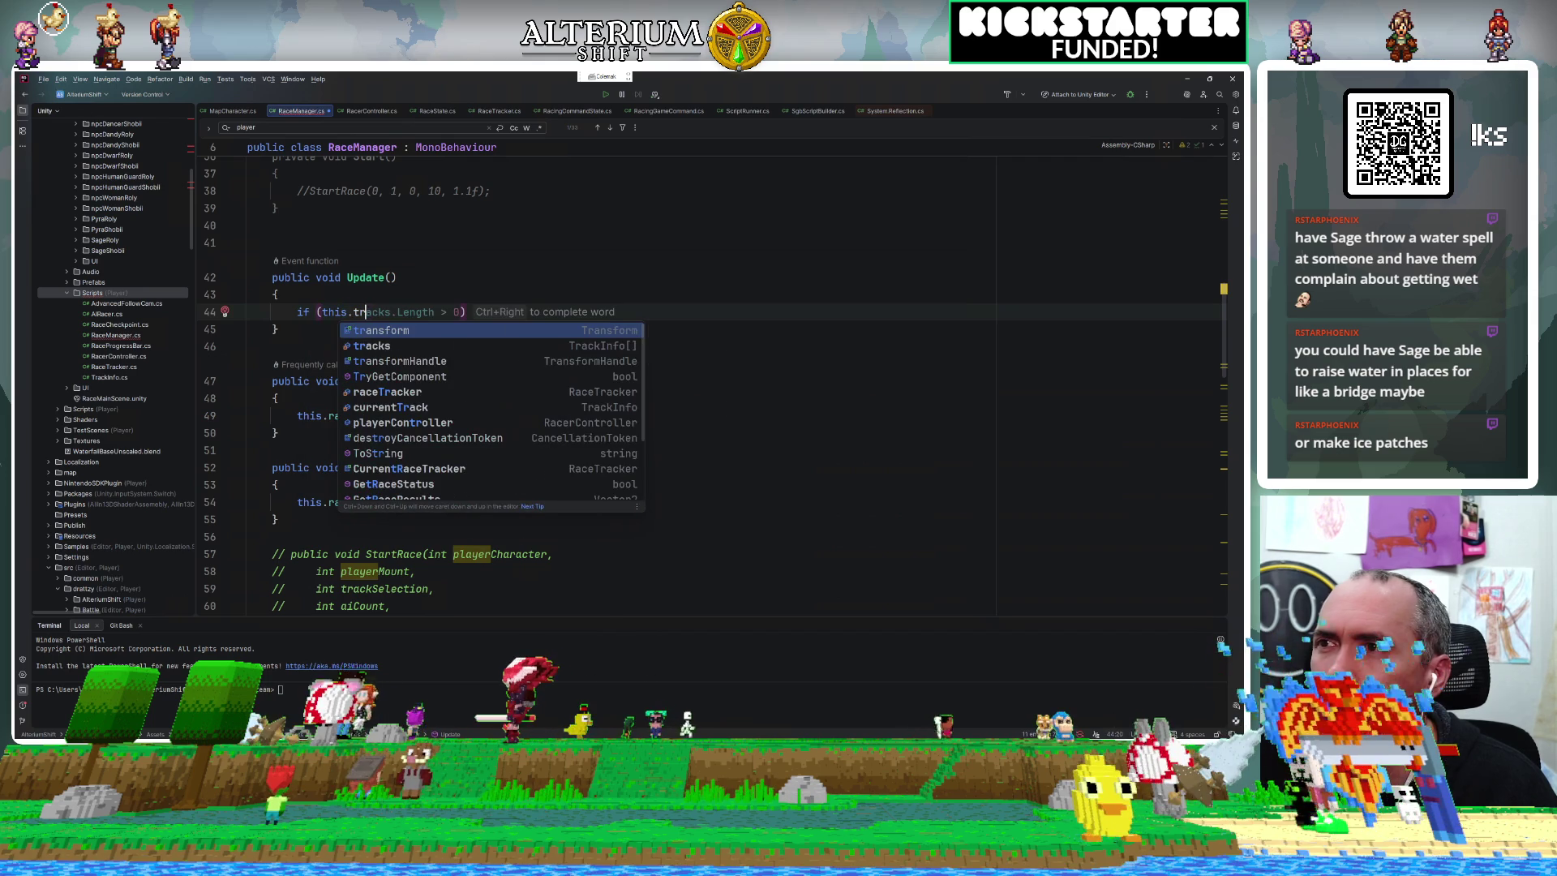
key("BackSpace")
key("BackSpace")
key("BackSpace")
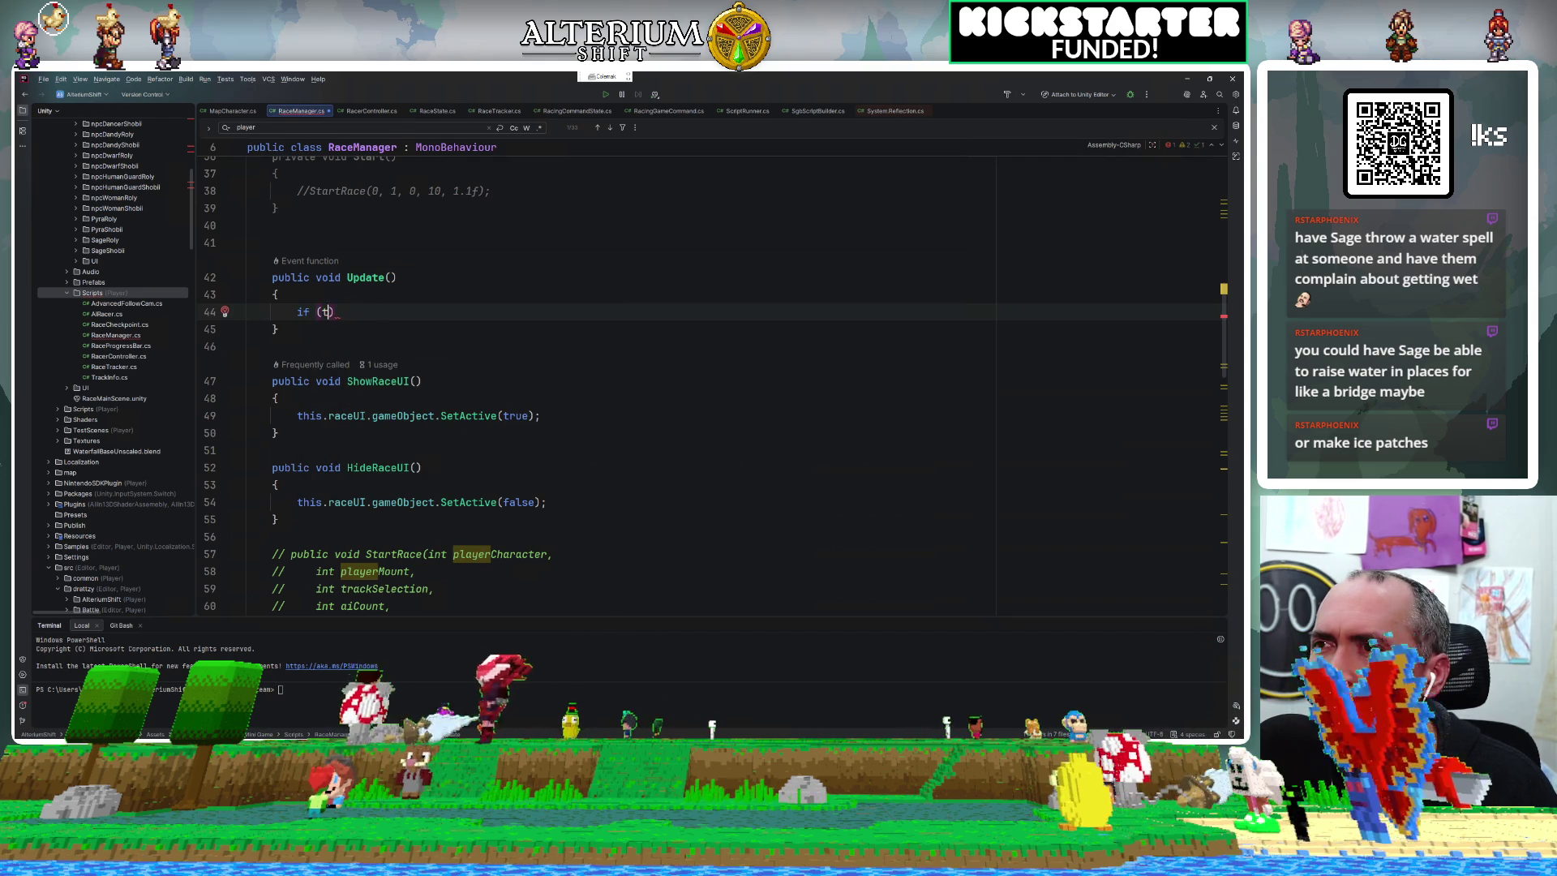
scroll(371, 279, "up", 5)
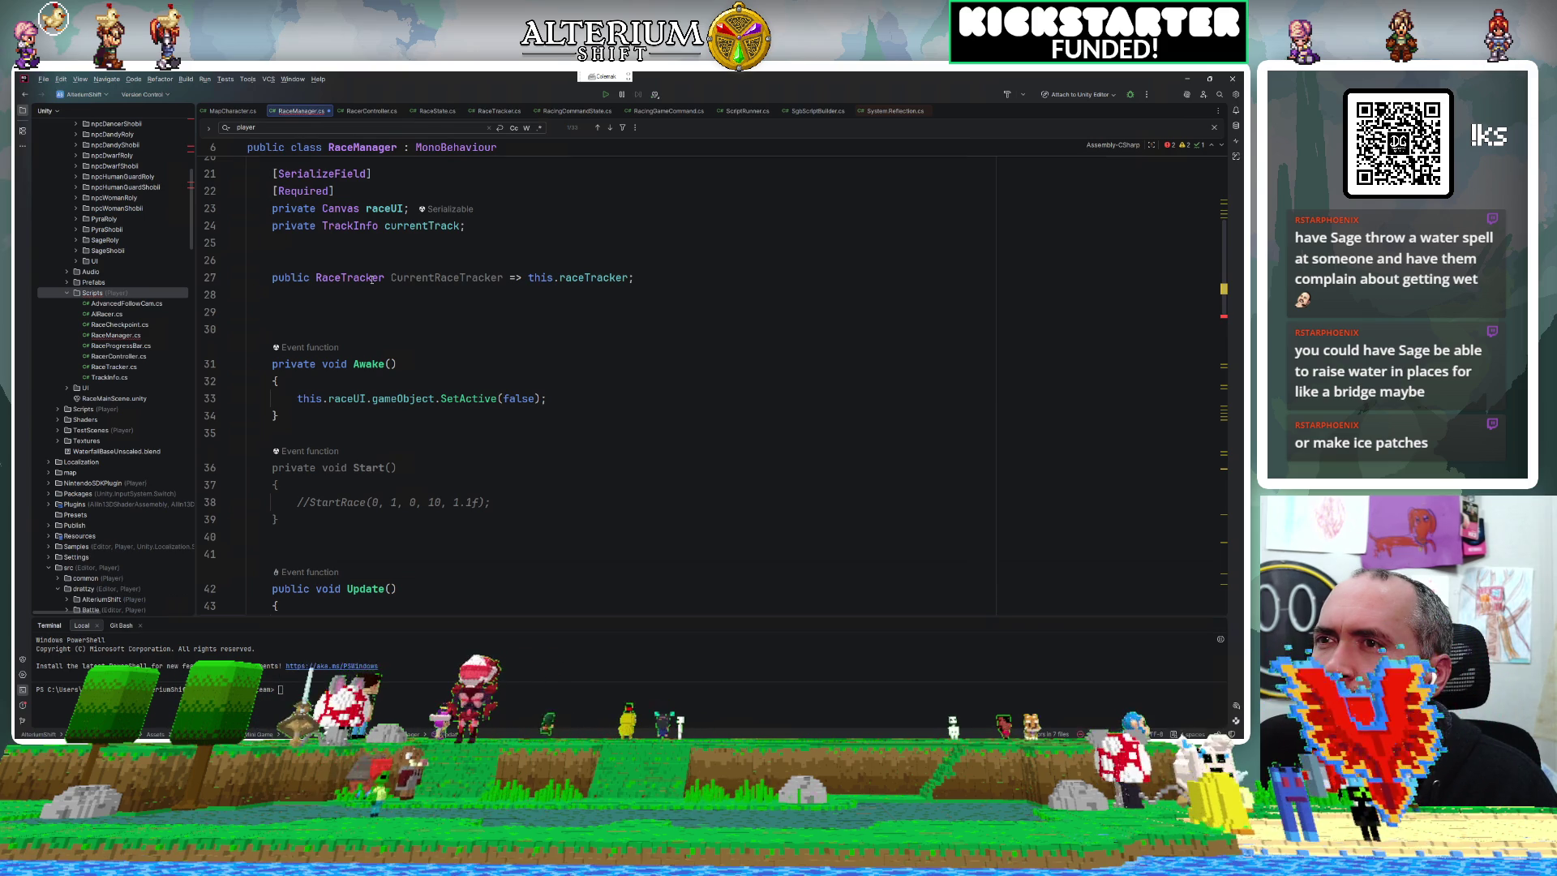
type("if (this.raceTracker")
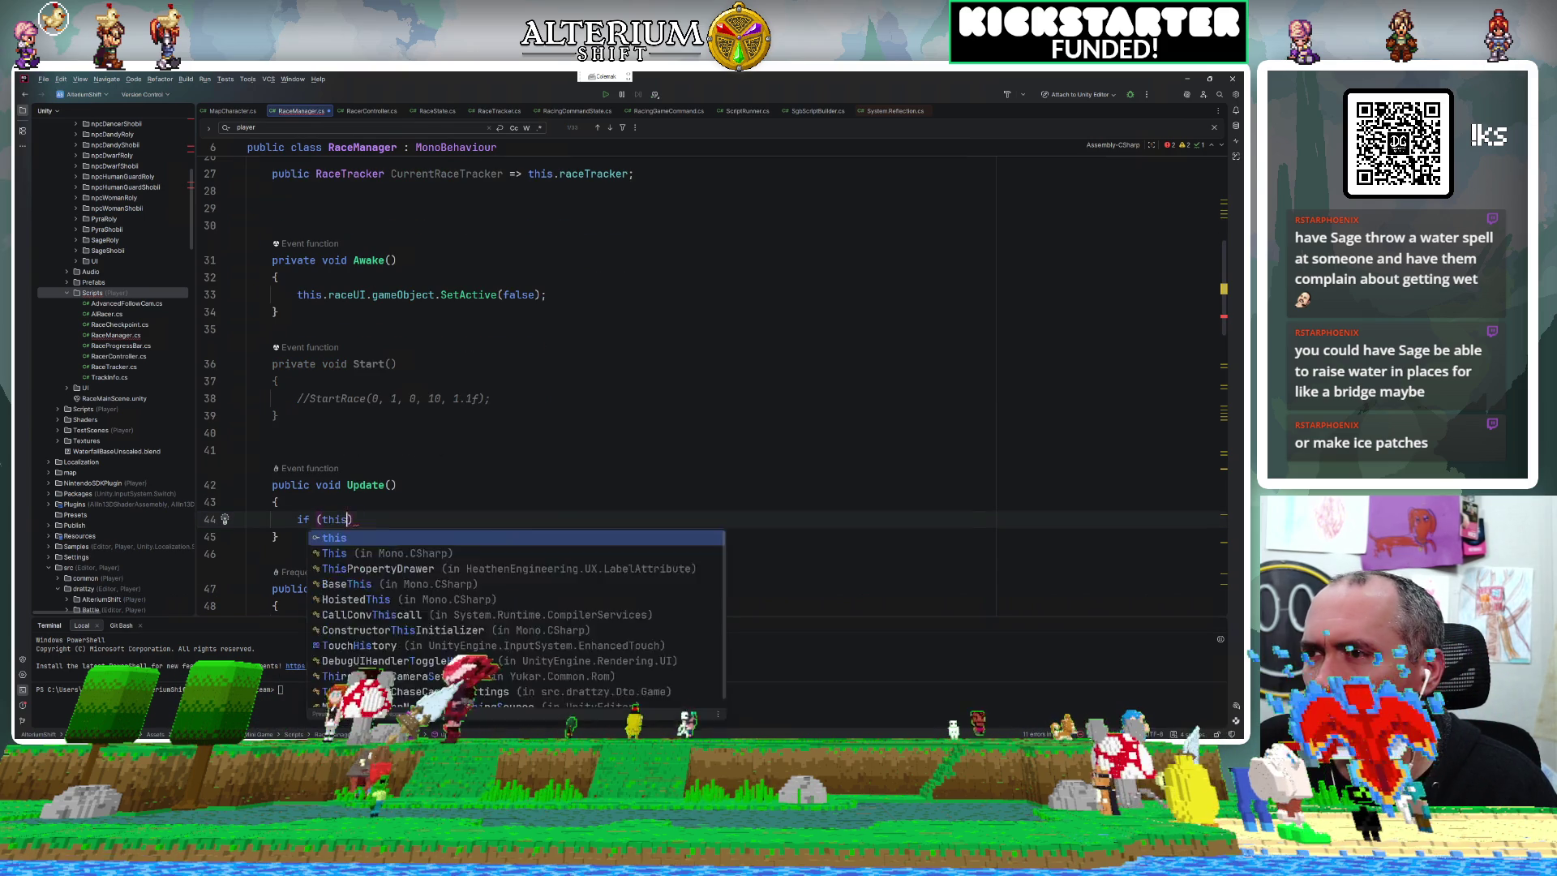
type(".")
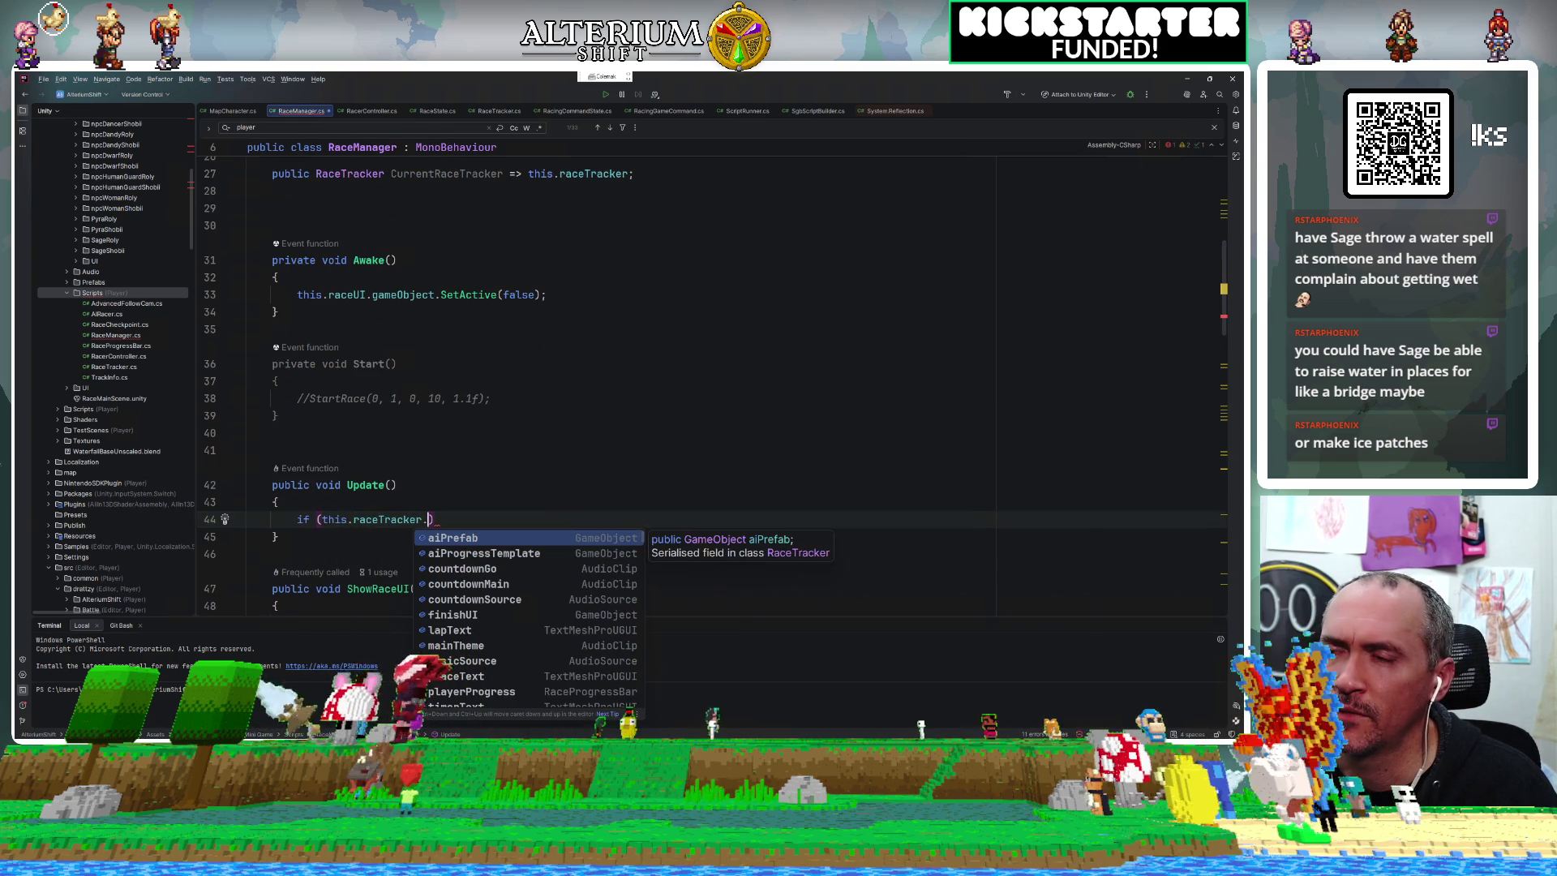
type("t")
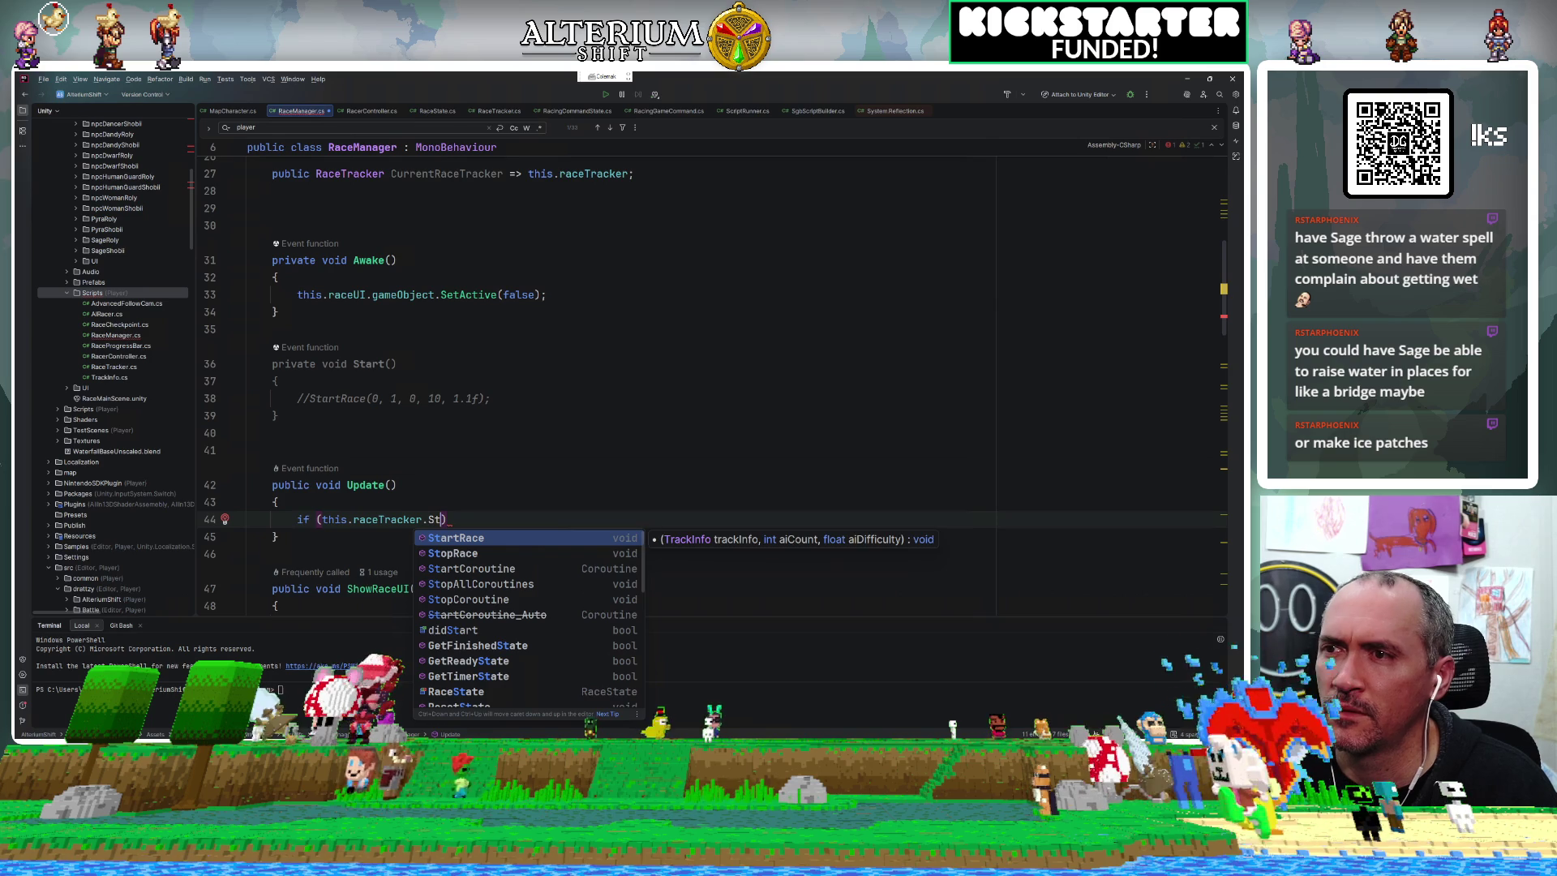
key("BackSpace")
key("BackSpace")
type("Rave")
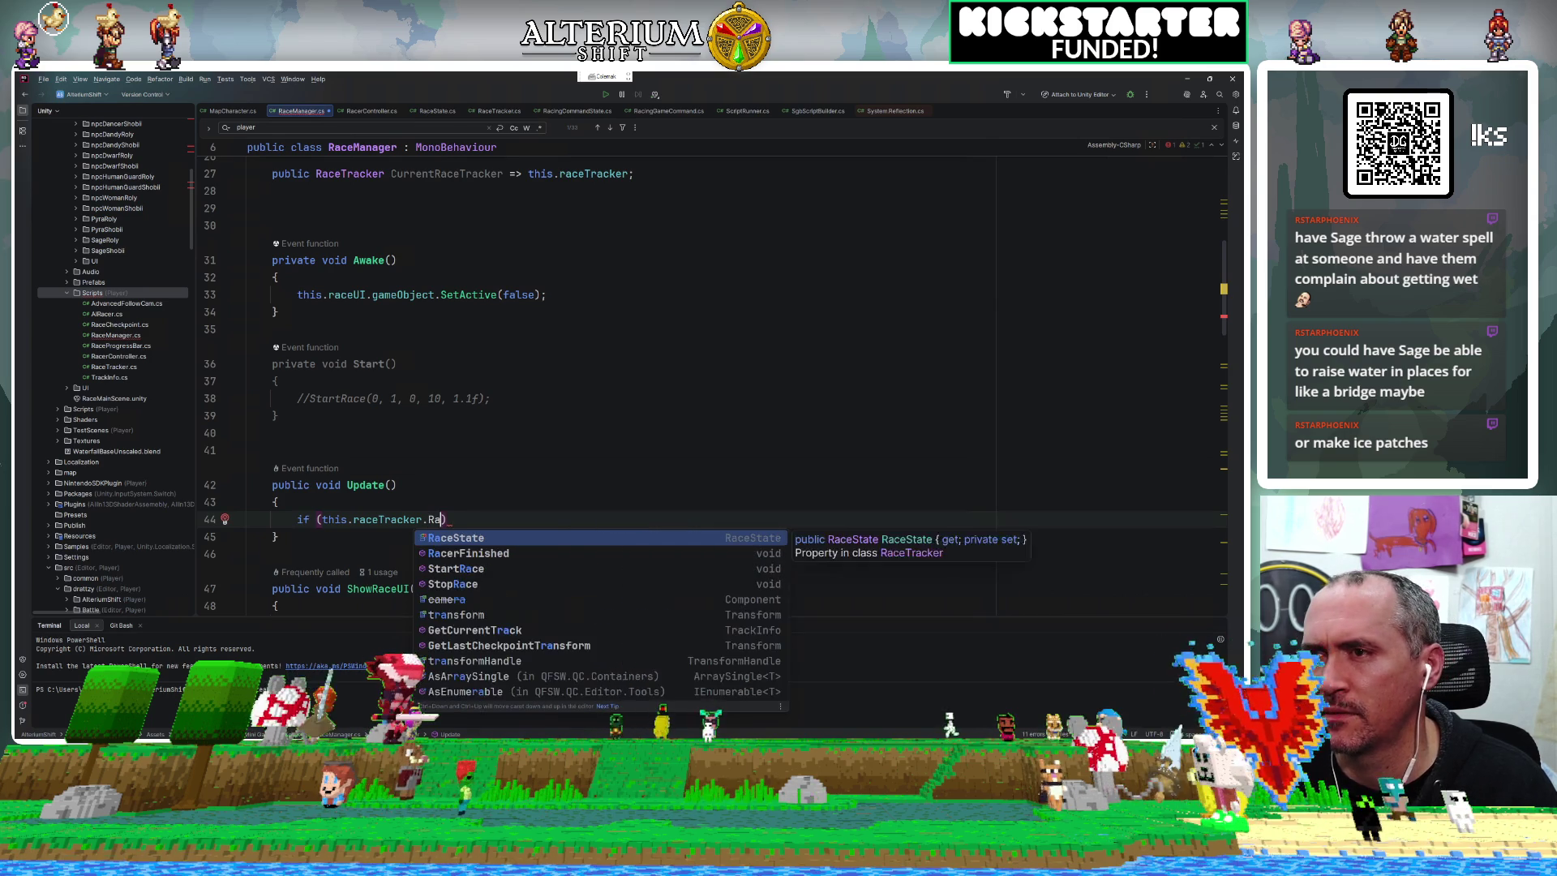
key("BackSpace")
key("BackSpace")
type("cezsta")
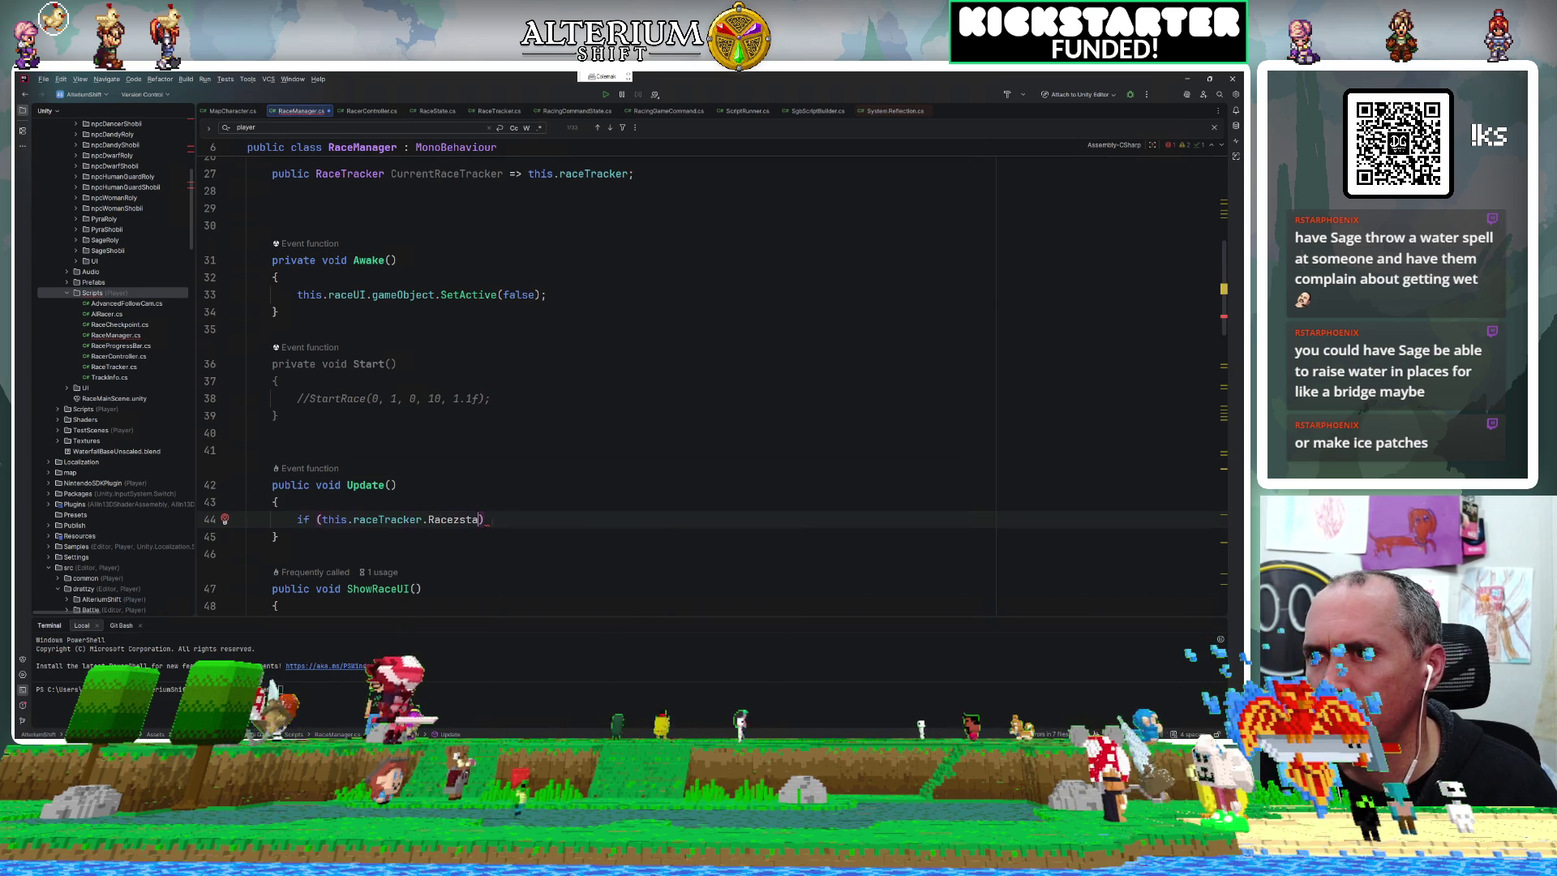
key("BackSpace")
key("BackSpace")
type("St")
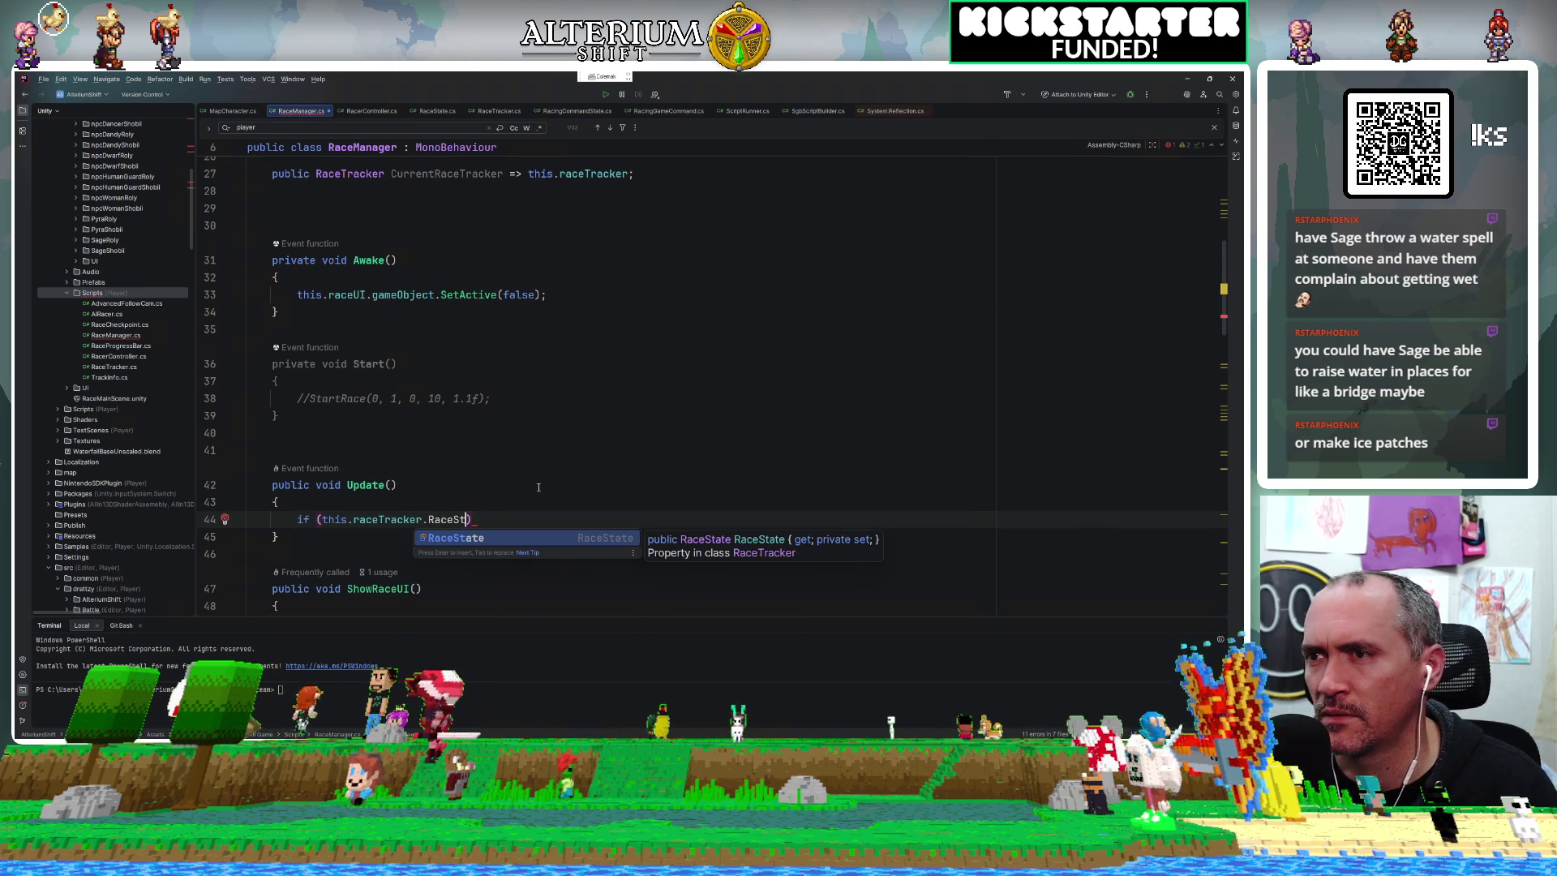
key("Return")
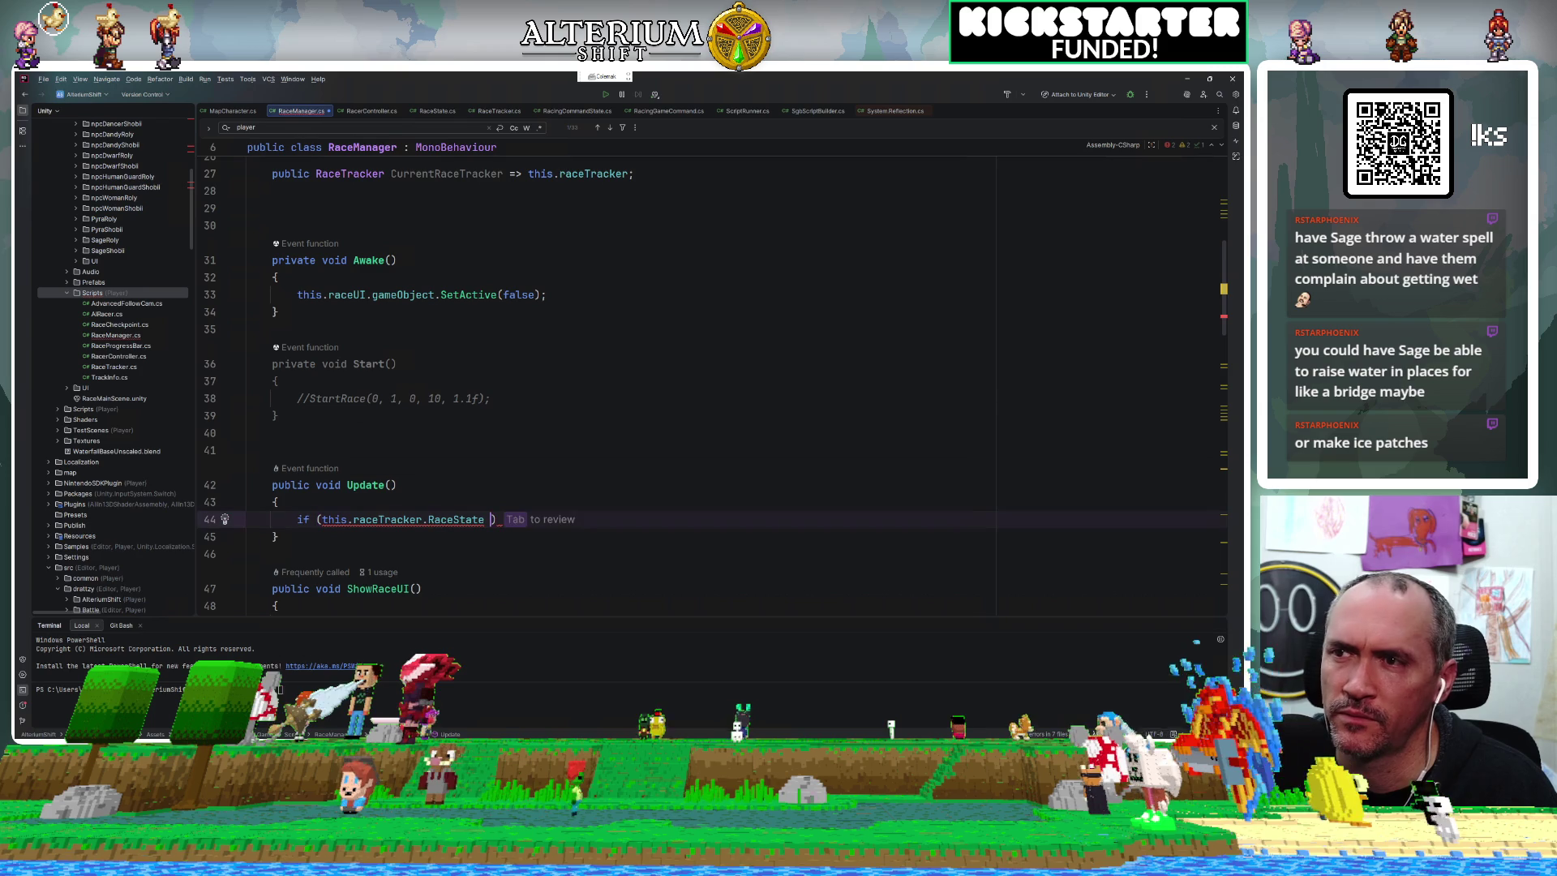
Compare the state to RaceState.Finished and open the if block's braces.
type("==")
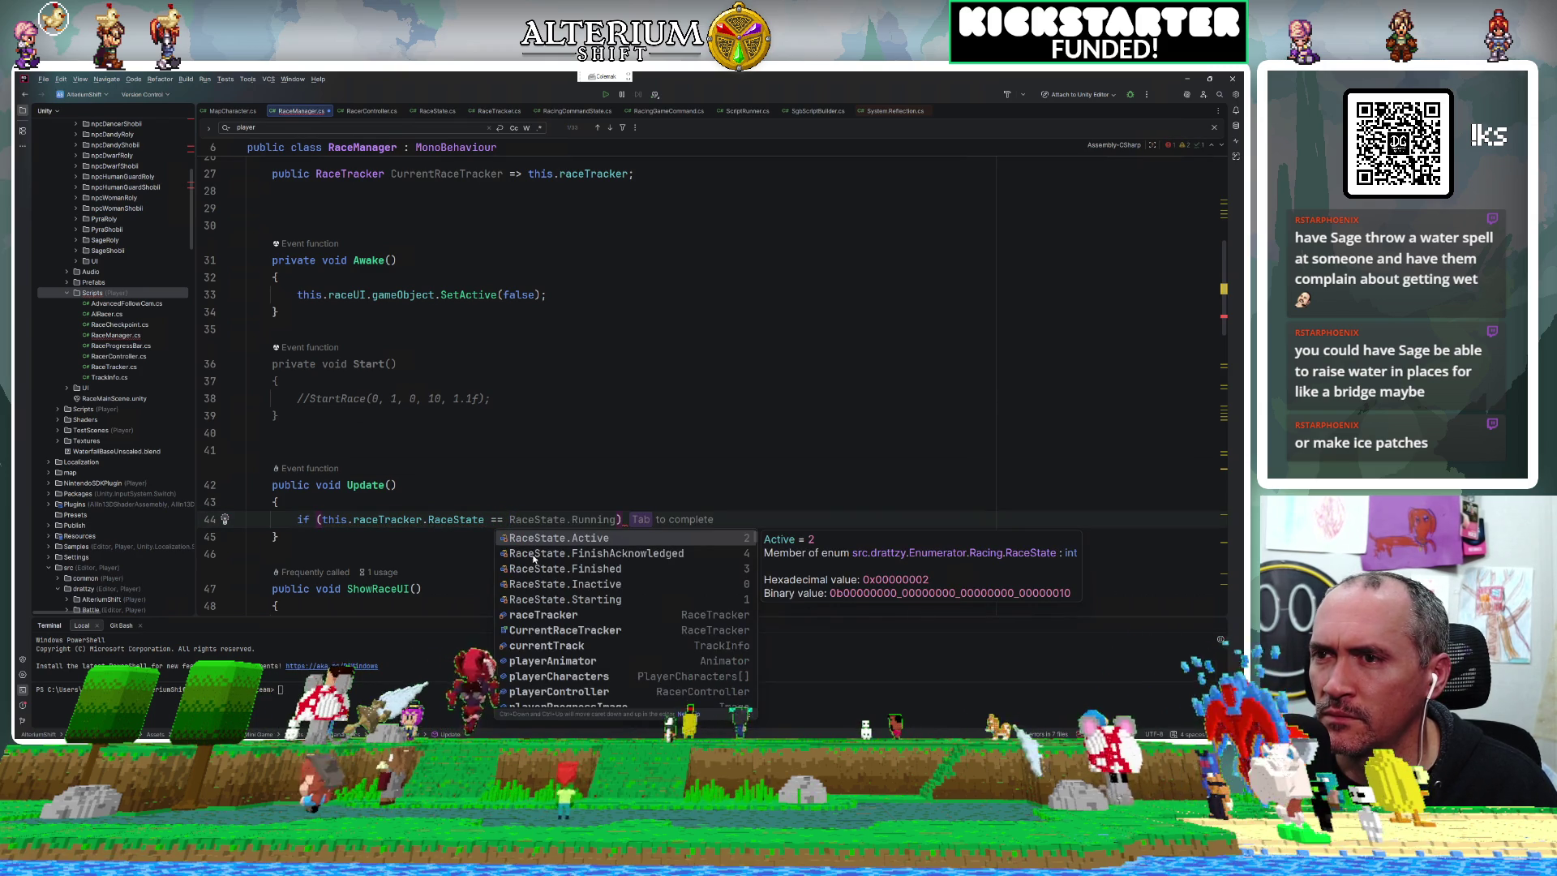
left_click(606, 568)
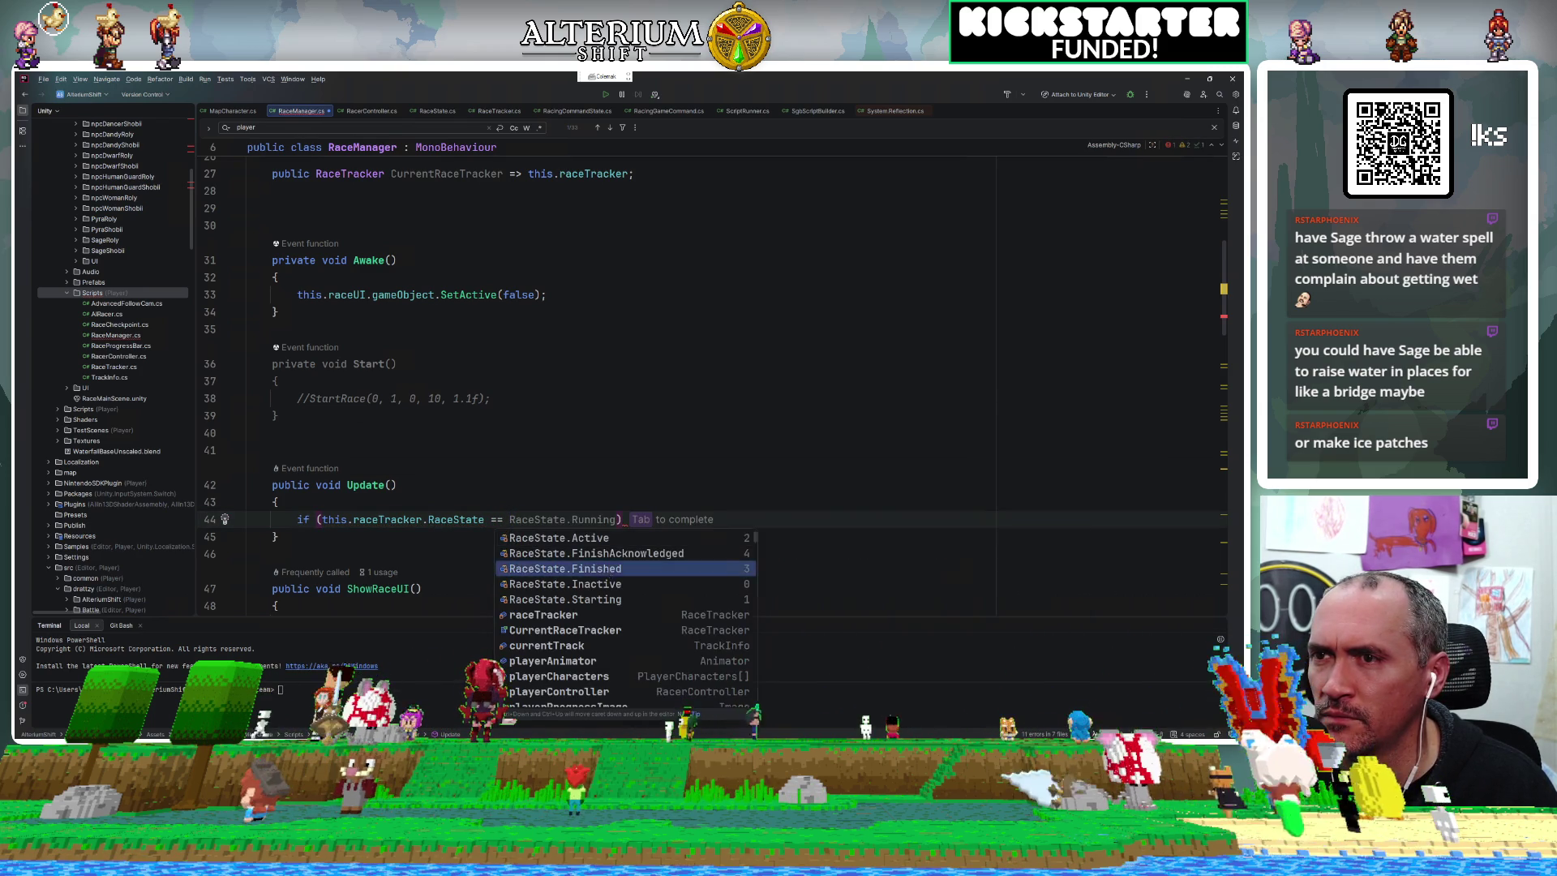
key("Return")
type(")")
key("Return")
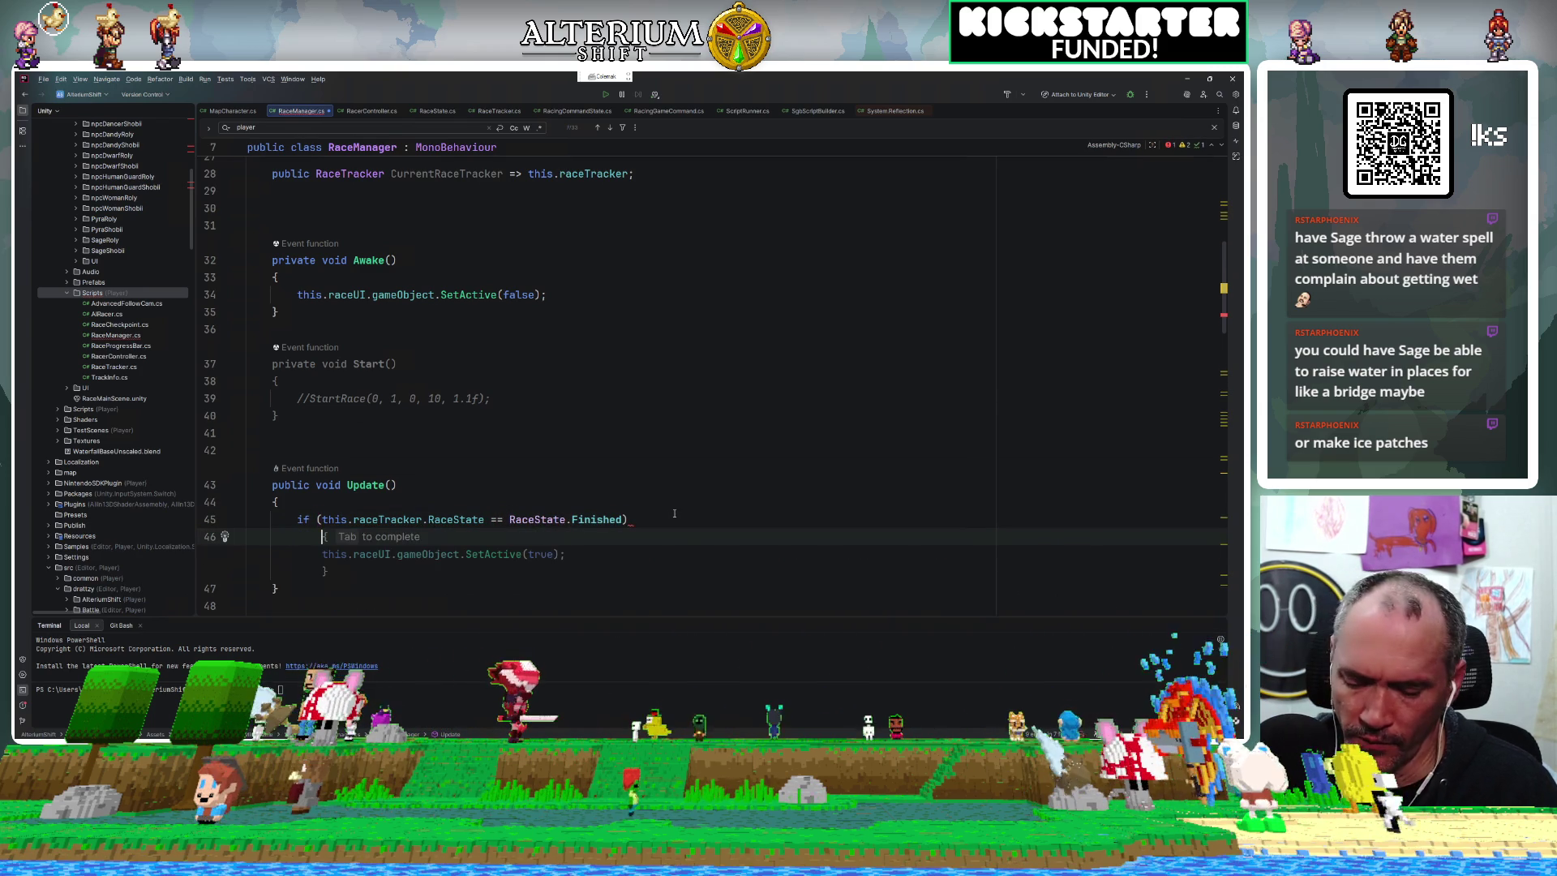
type("{")
key("Return")
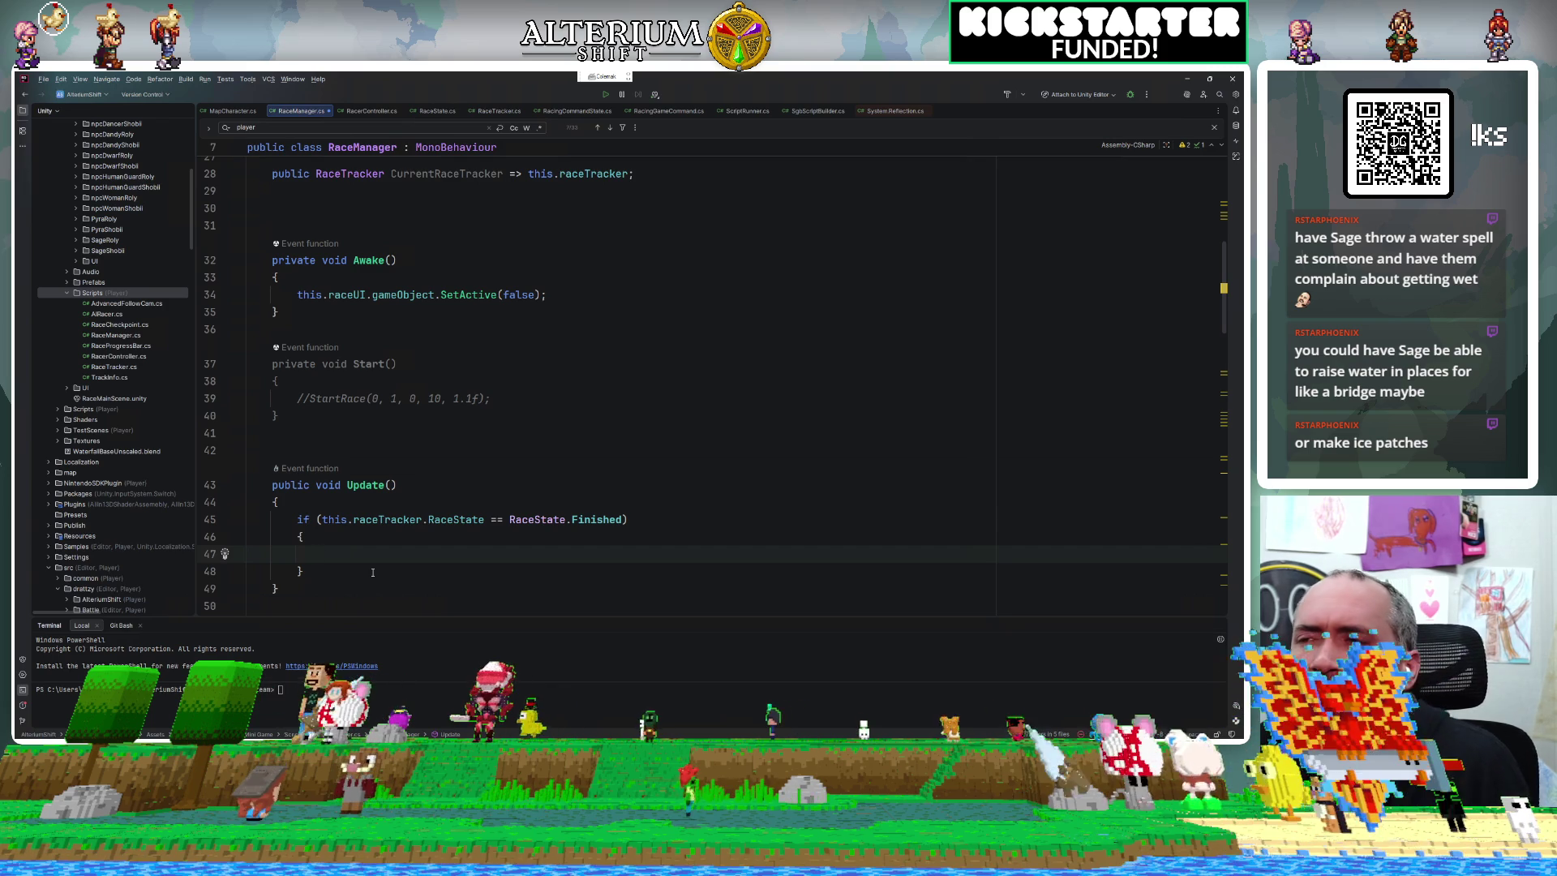
Append && this.playerController to the line 45 condition and select that reference.
left_click(625, 516)
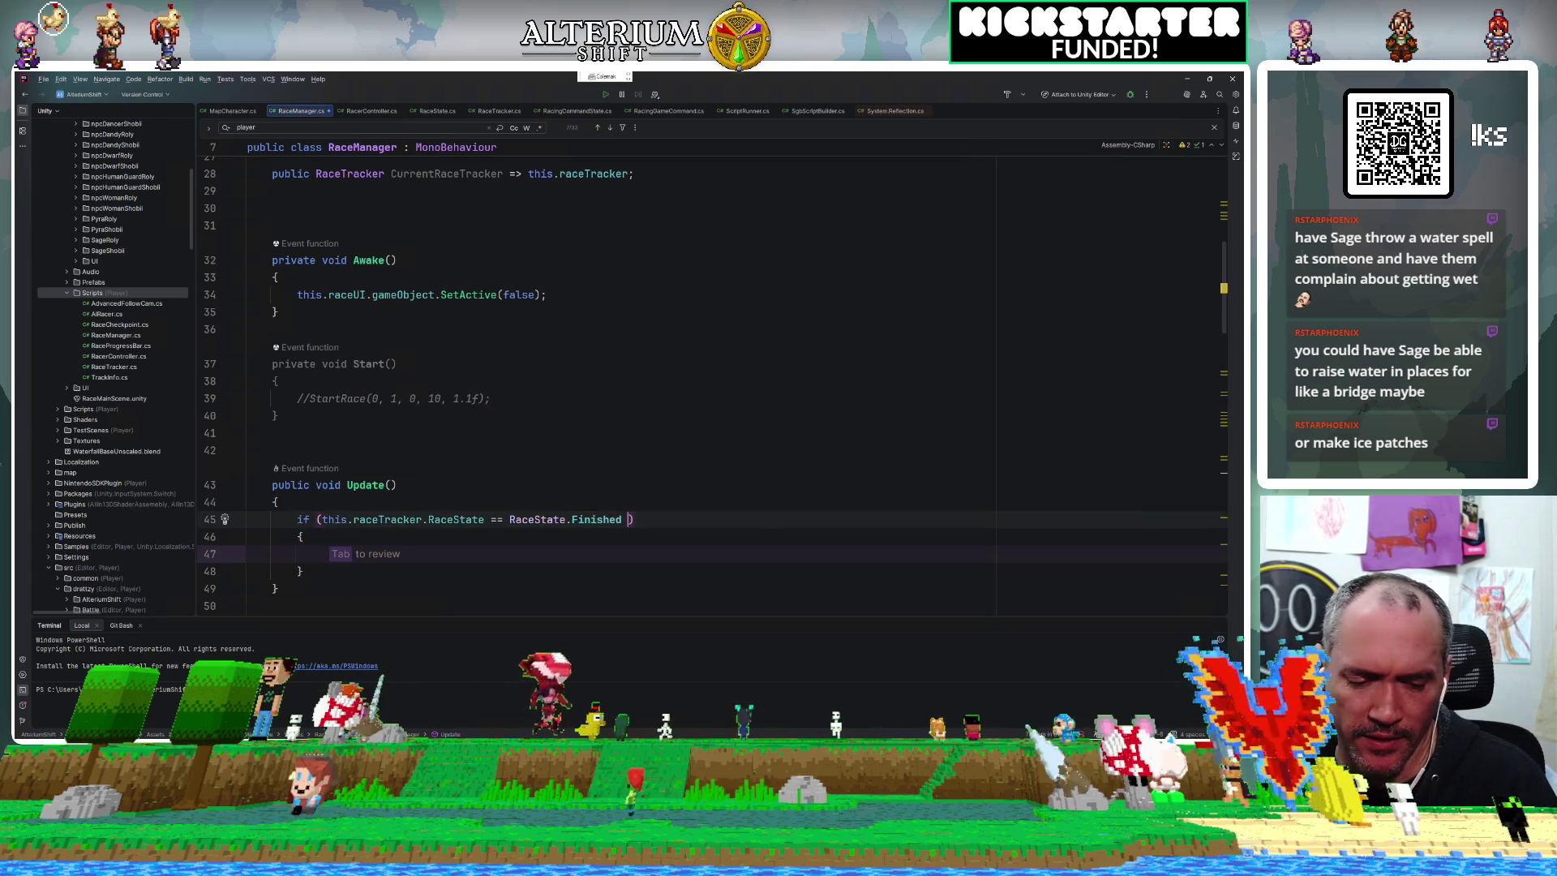
type("&& this.")
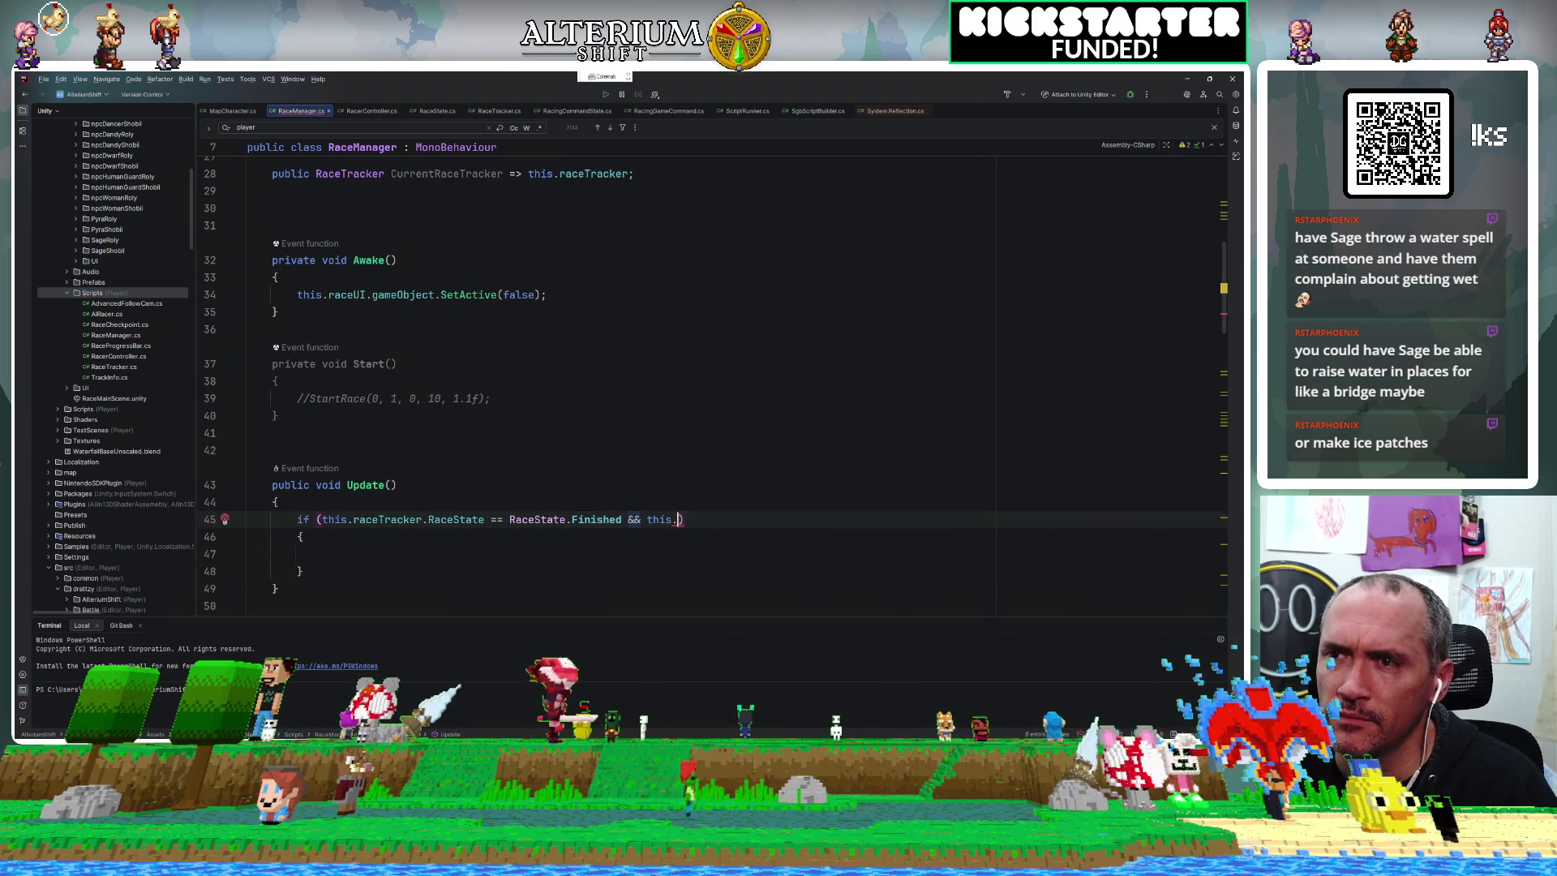
type("pla")
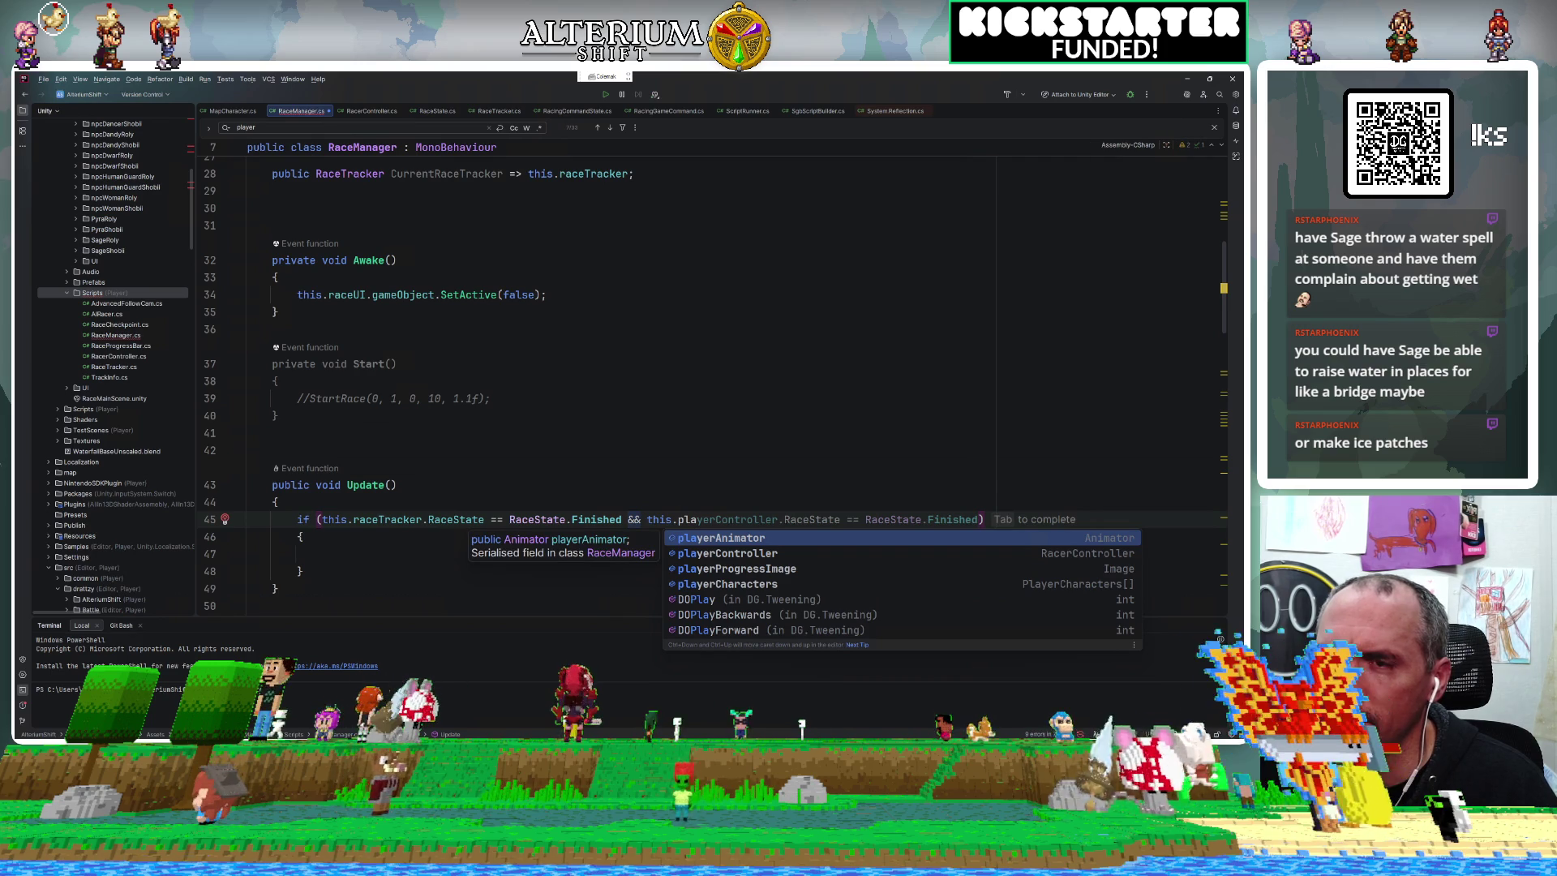
type("yerController")
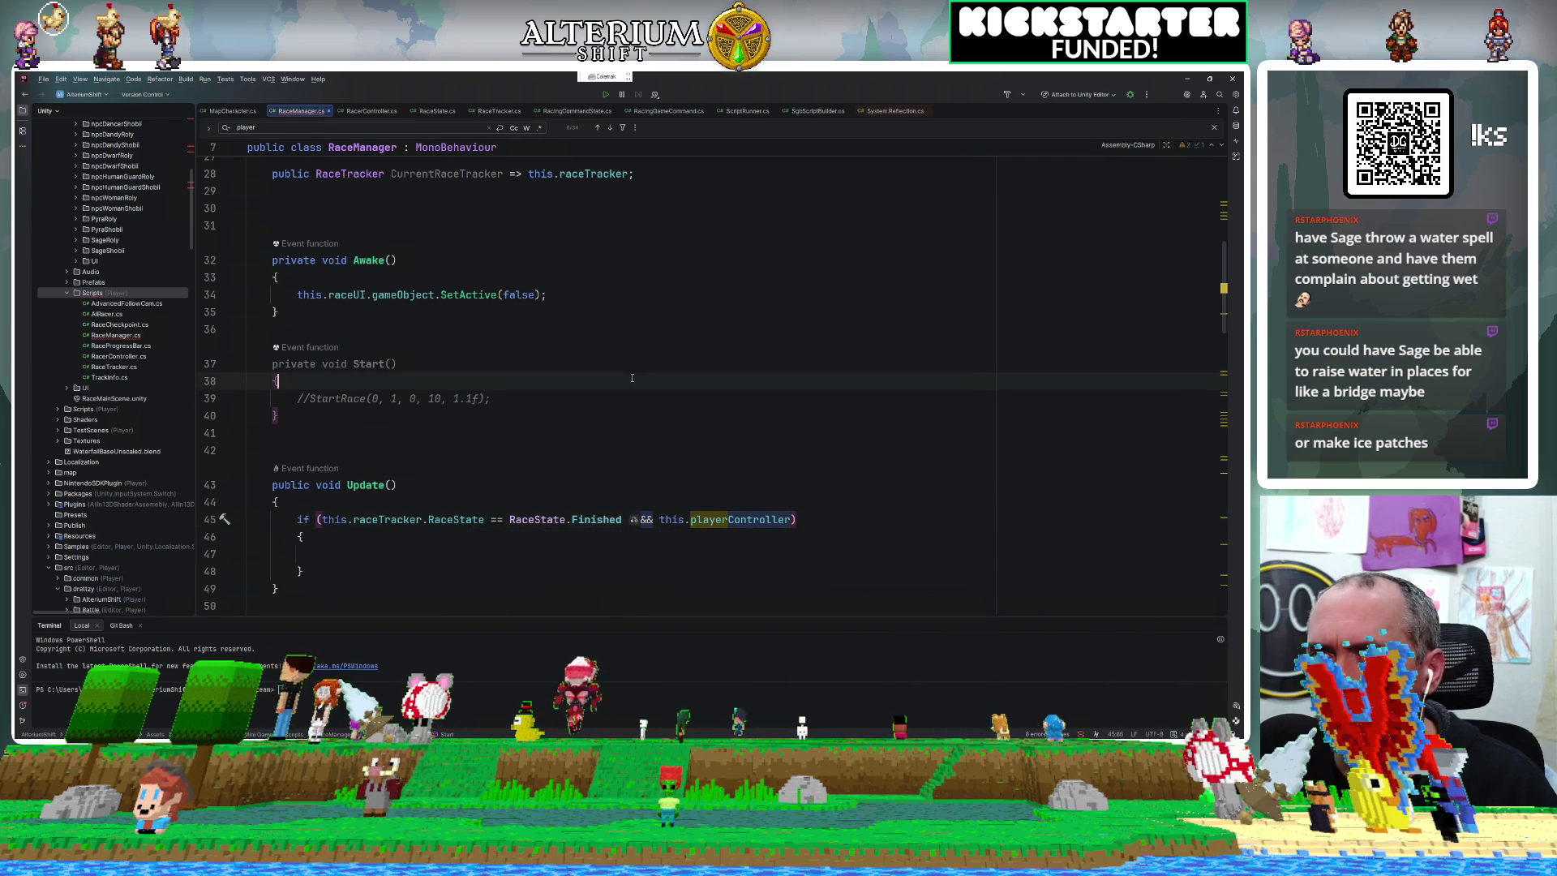
key("Escape")
key("Down")
key("Down")
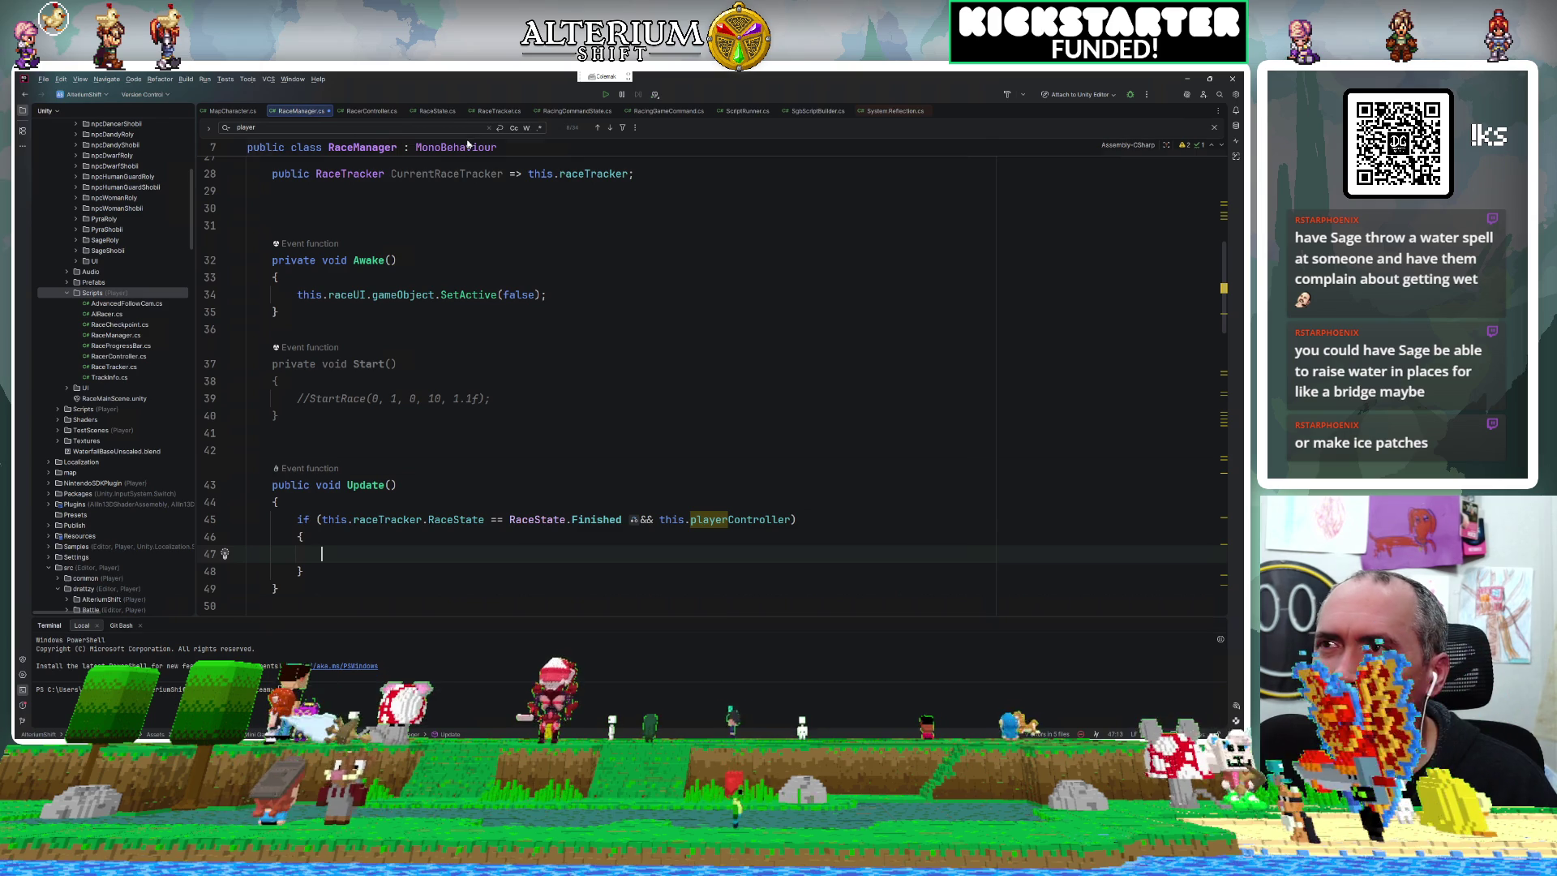
left_click(488, 127)
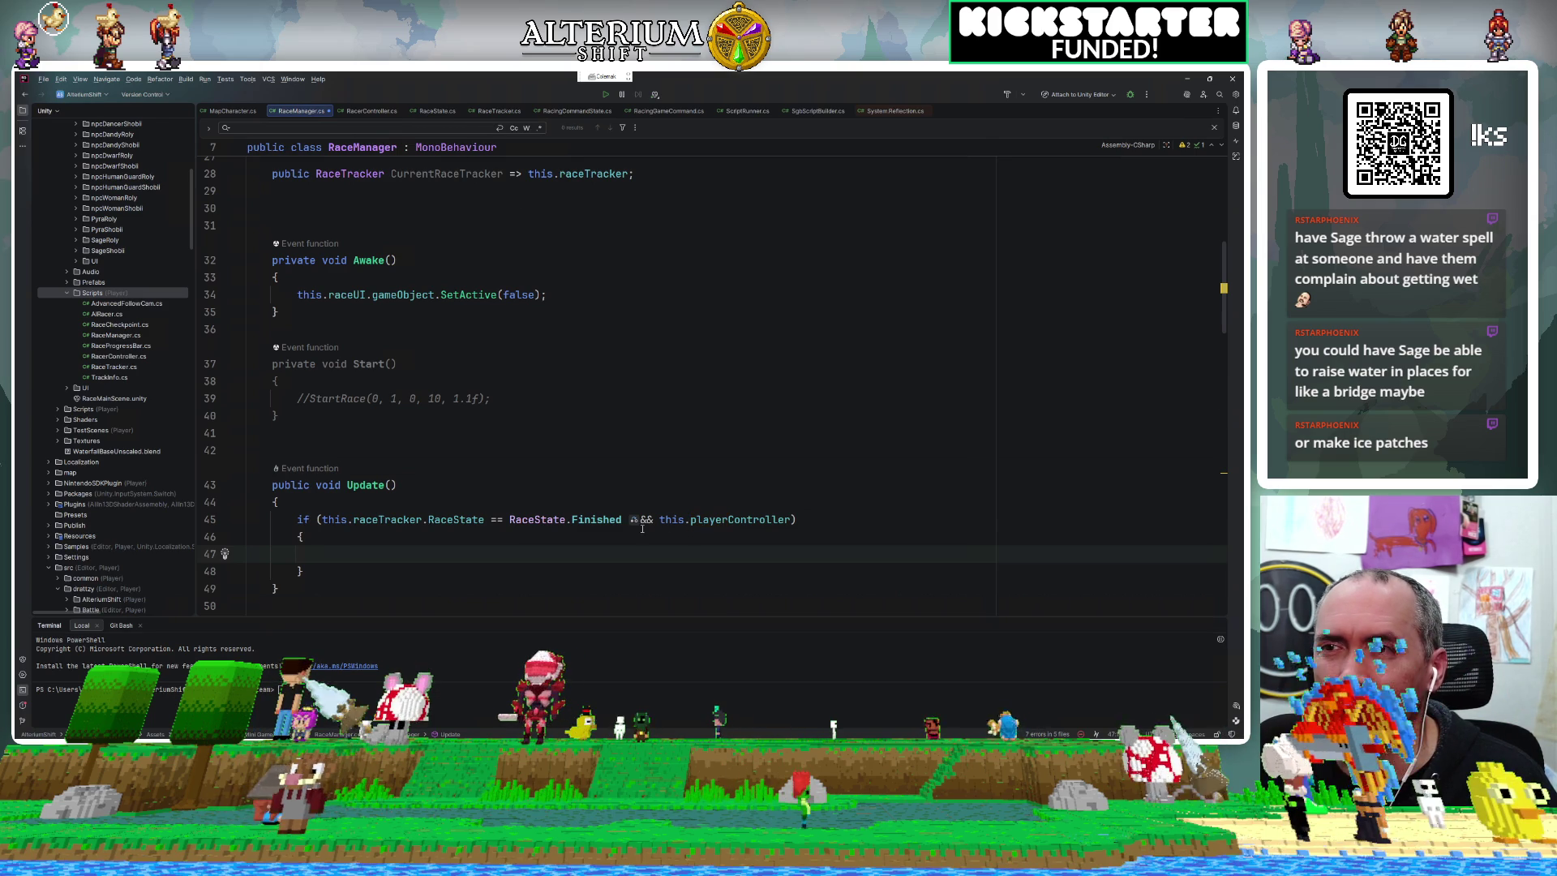
left_click_drag(658, 519, 791, 520)
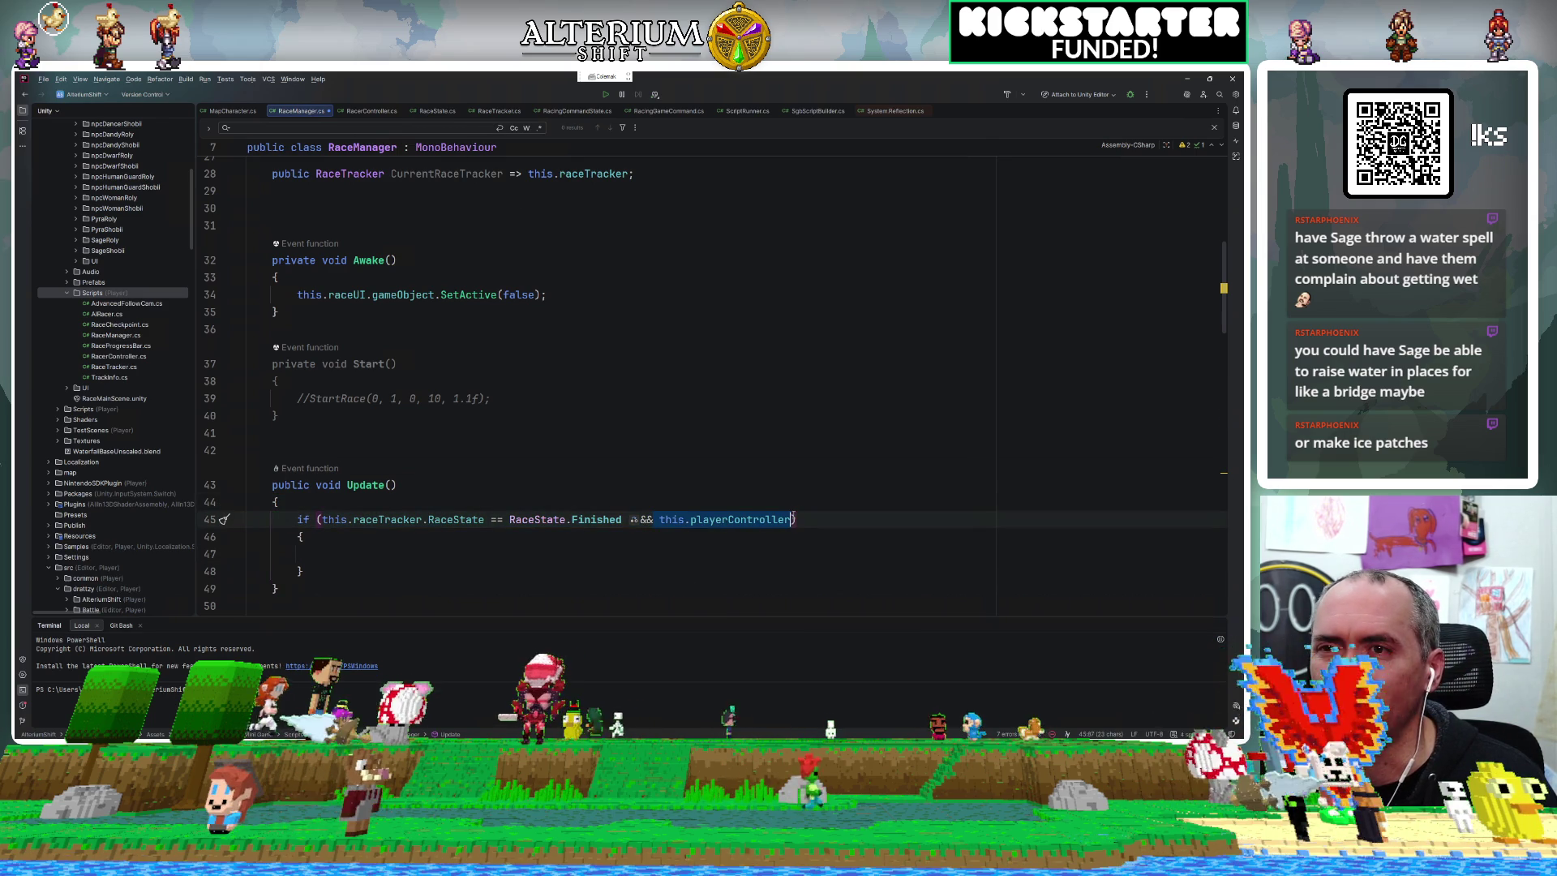
key("Up")
key("Up")
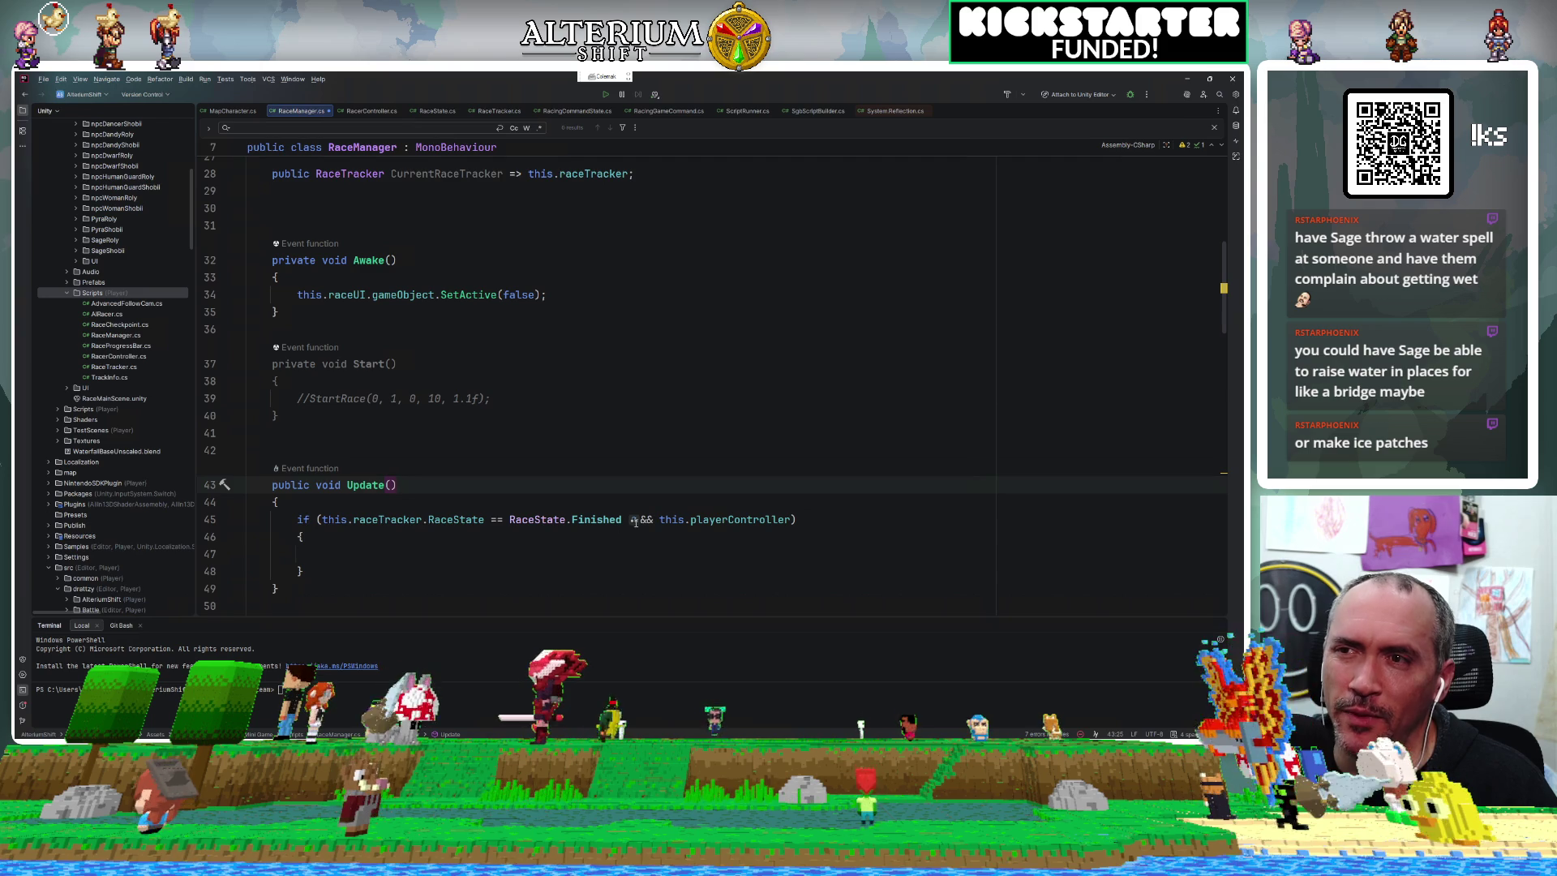
left_click(752, 520)
double_click(753, 520)
left_click(661, 520, "shift")
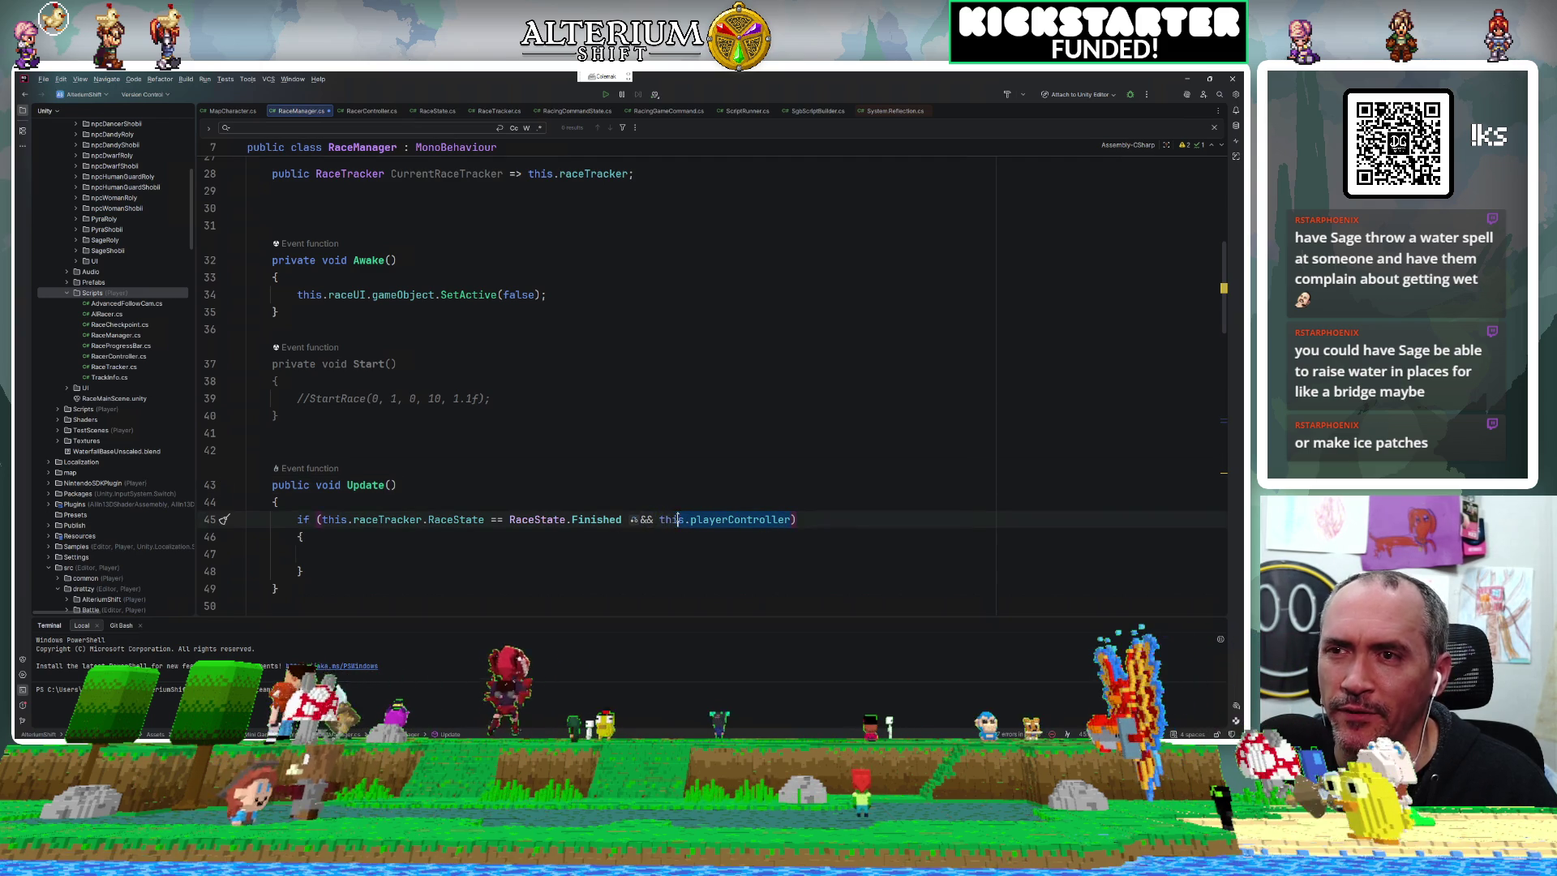
left_click(560, 553)
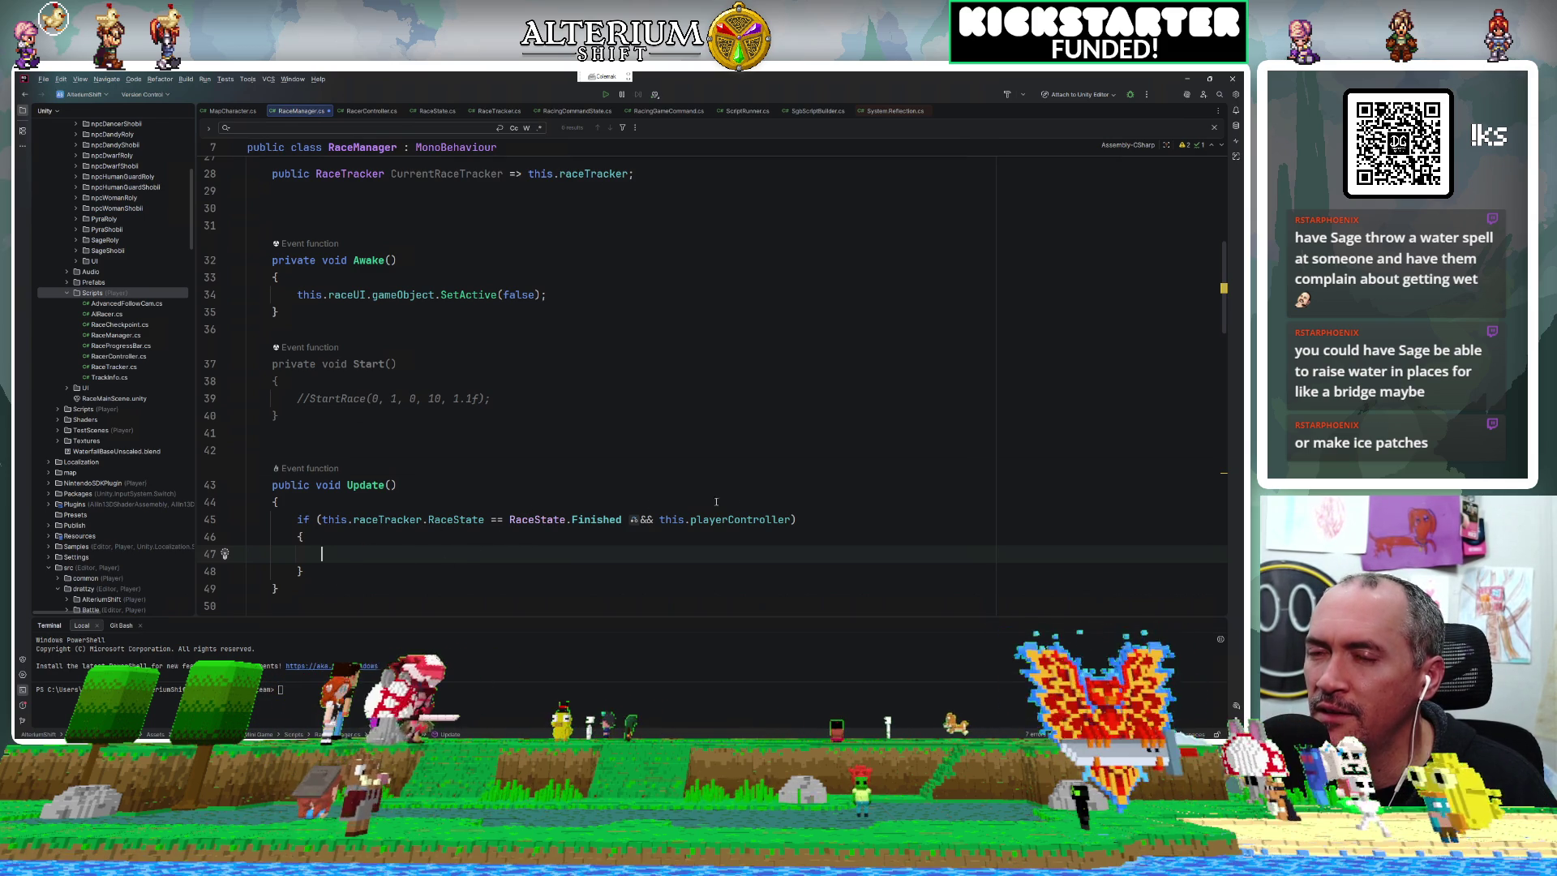
Extend the condition with && this.playerController.Cont, then go to the RacerController class declaration.
left_click(790, 517)
type("&& this.pl")
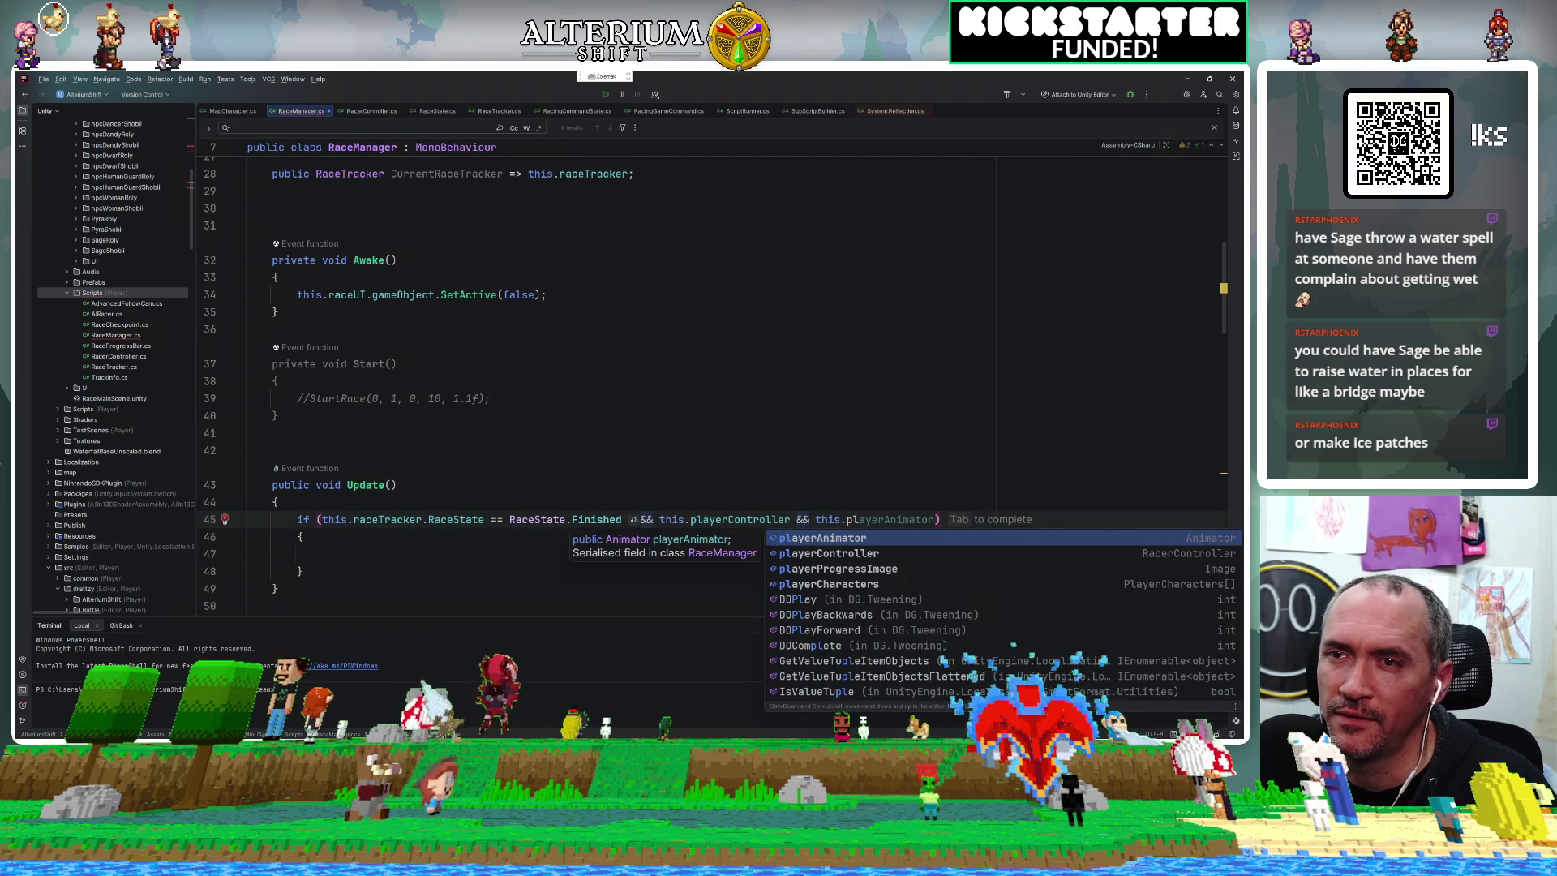
key("Down")
key("Return")
type(".Cont")
key("Escape")
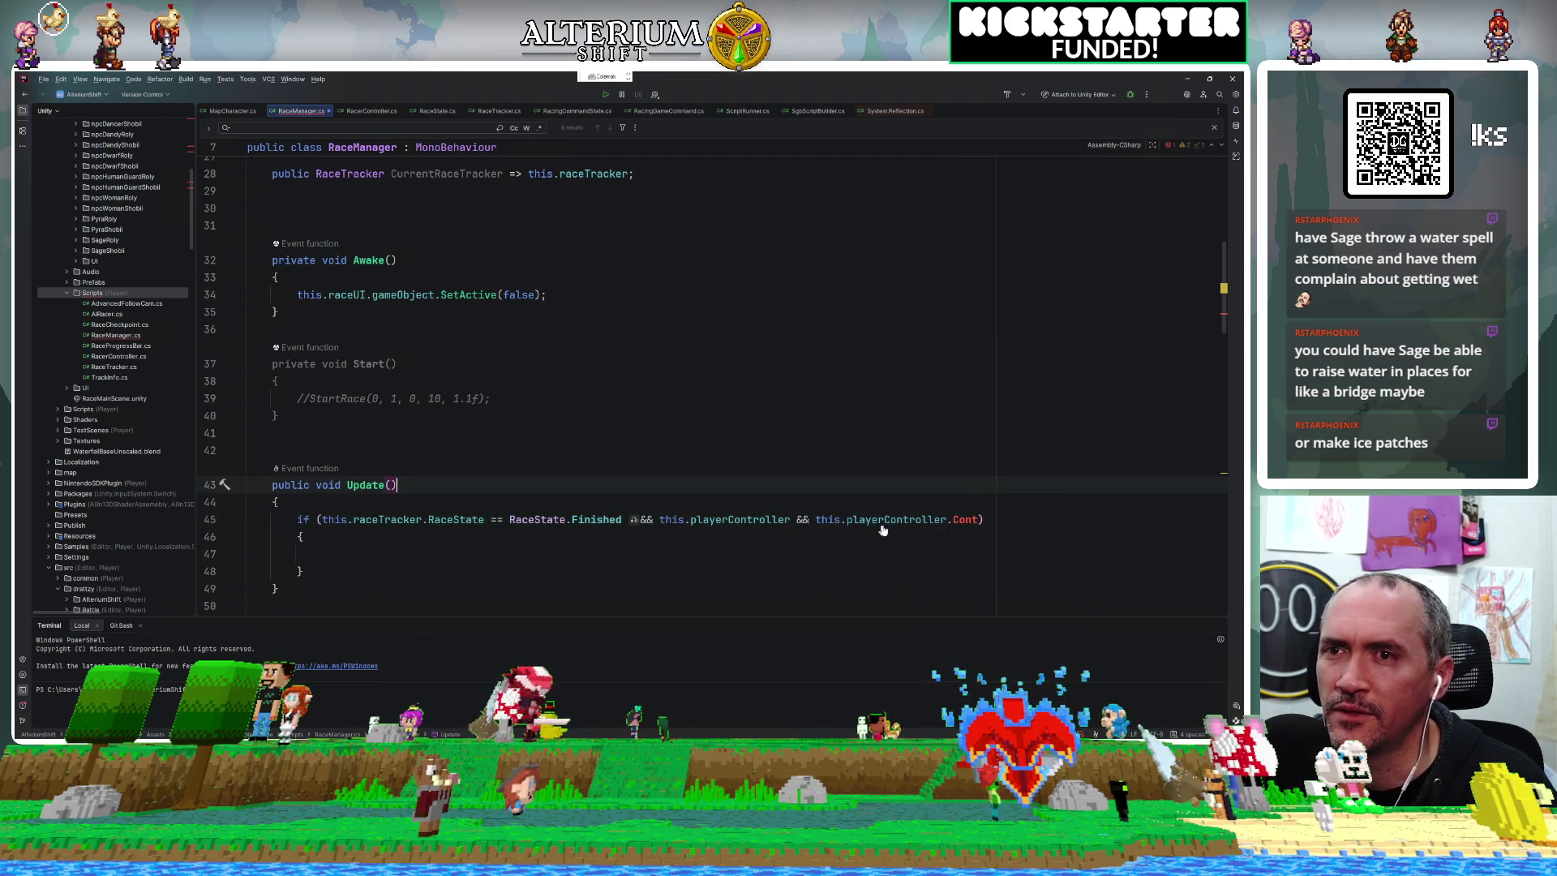
left_click(740, 519, "ctrl")
left_click(336, 319, "ctrl")
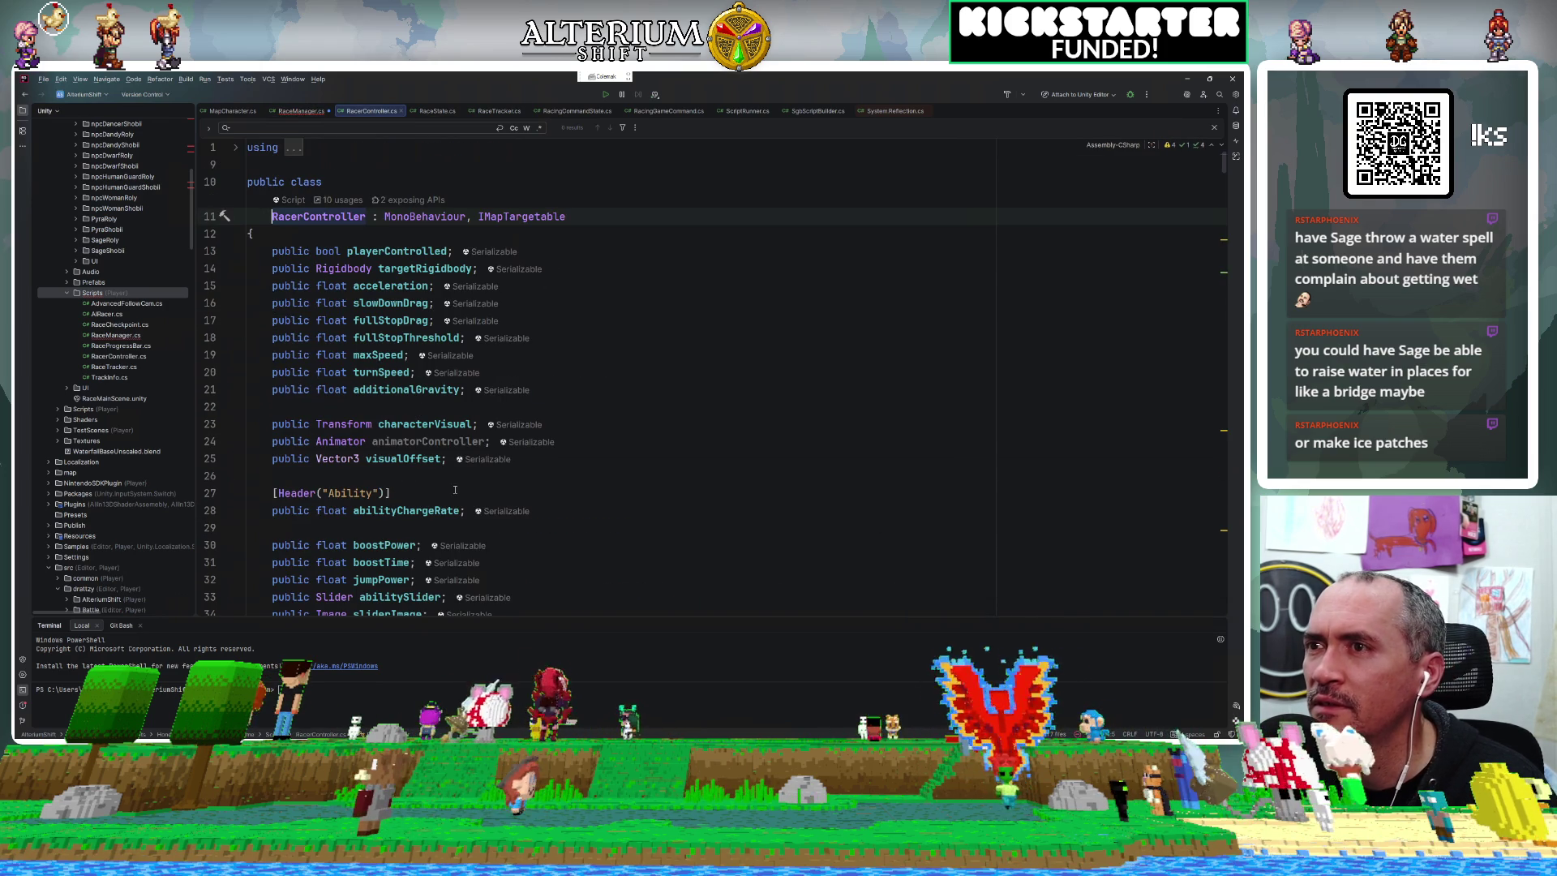
Find RacerController's Controls property and change it from private to public.
key("ctrl+F12")
type("control")
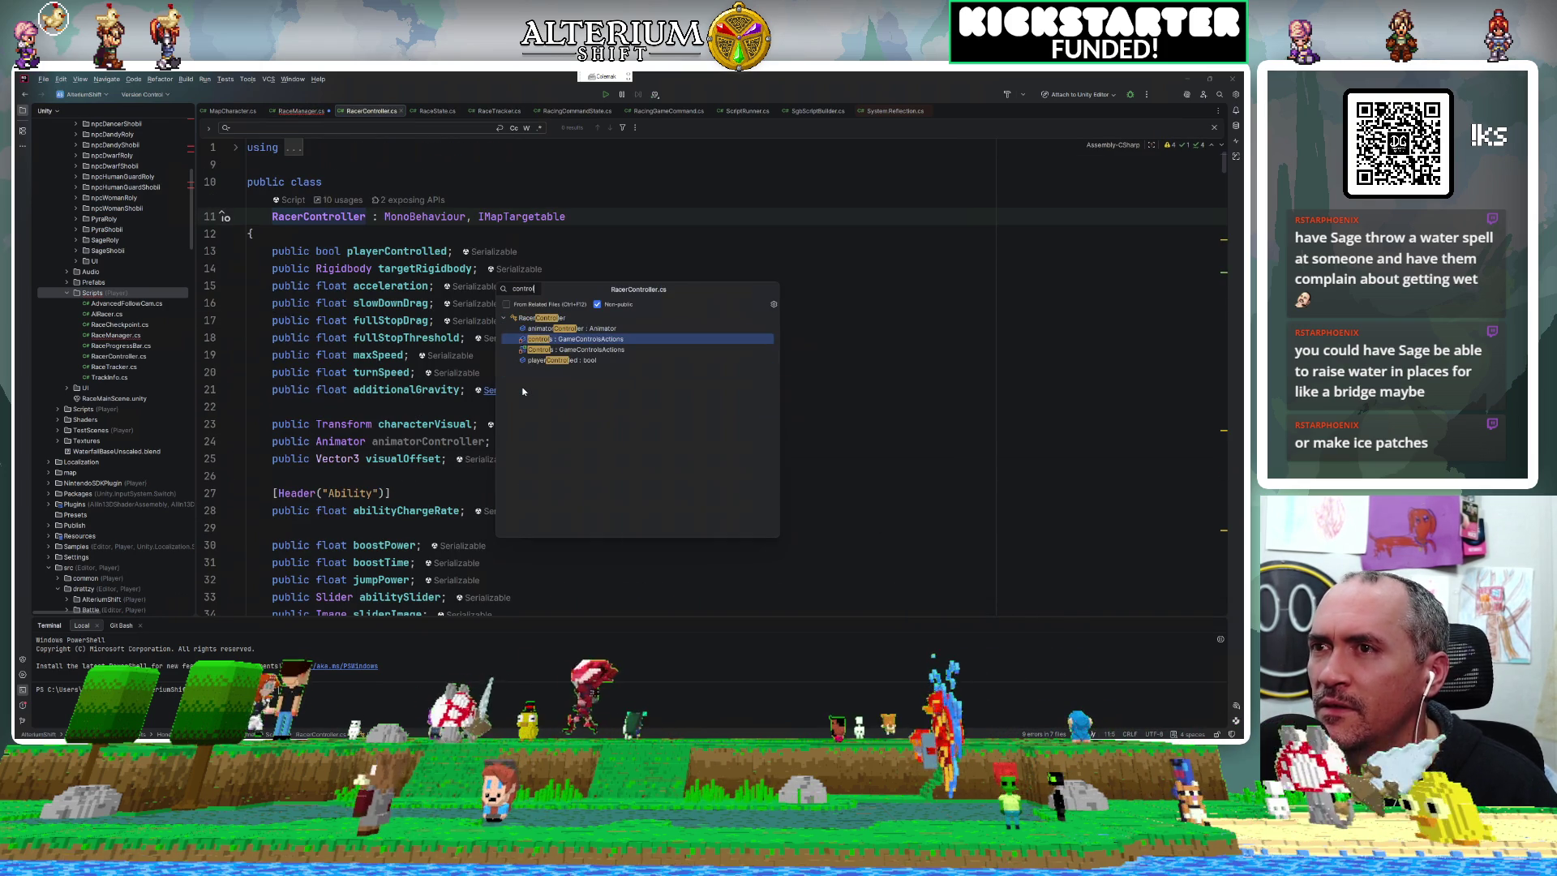
left_click(562, 350)
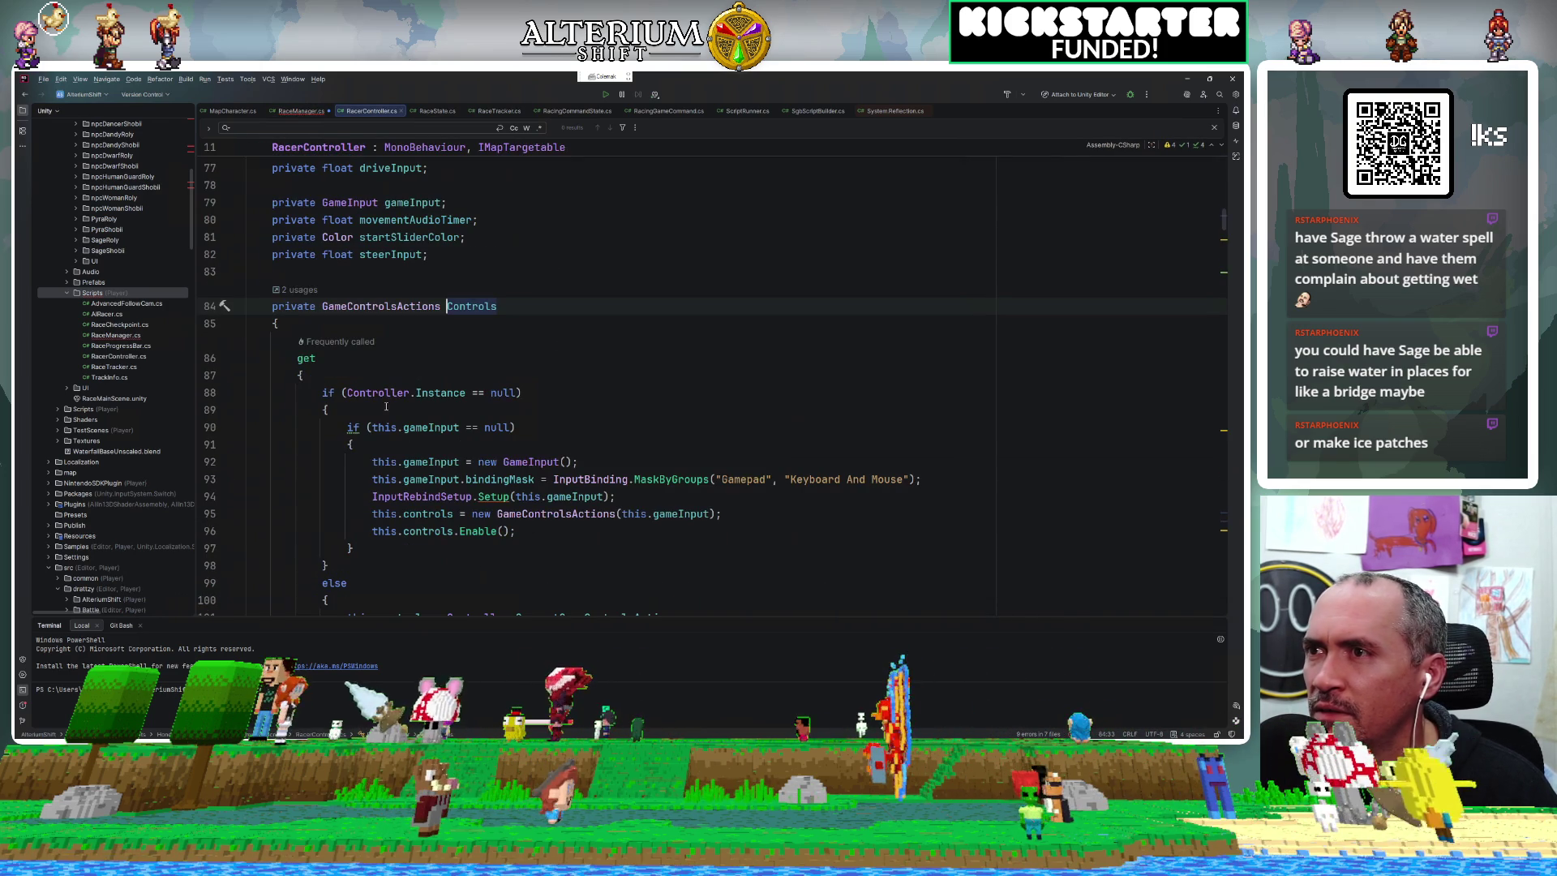
type("public")
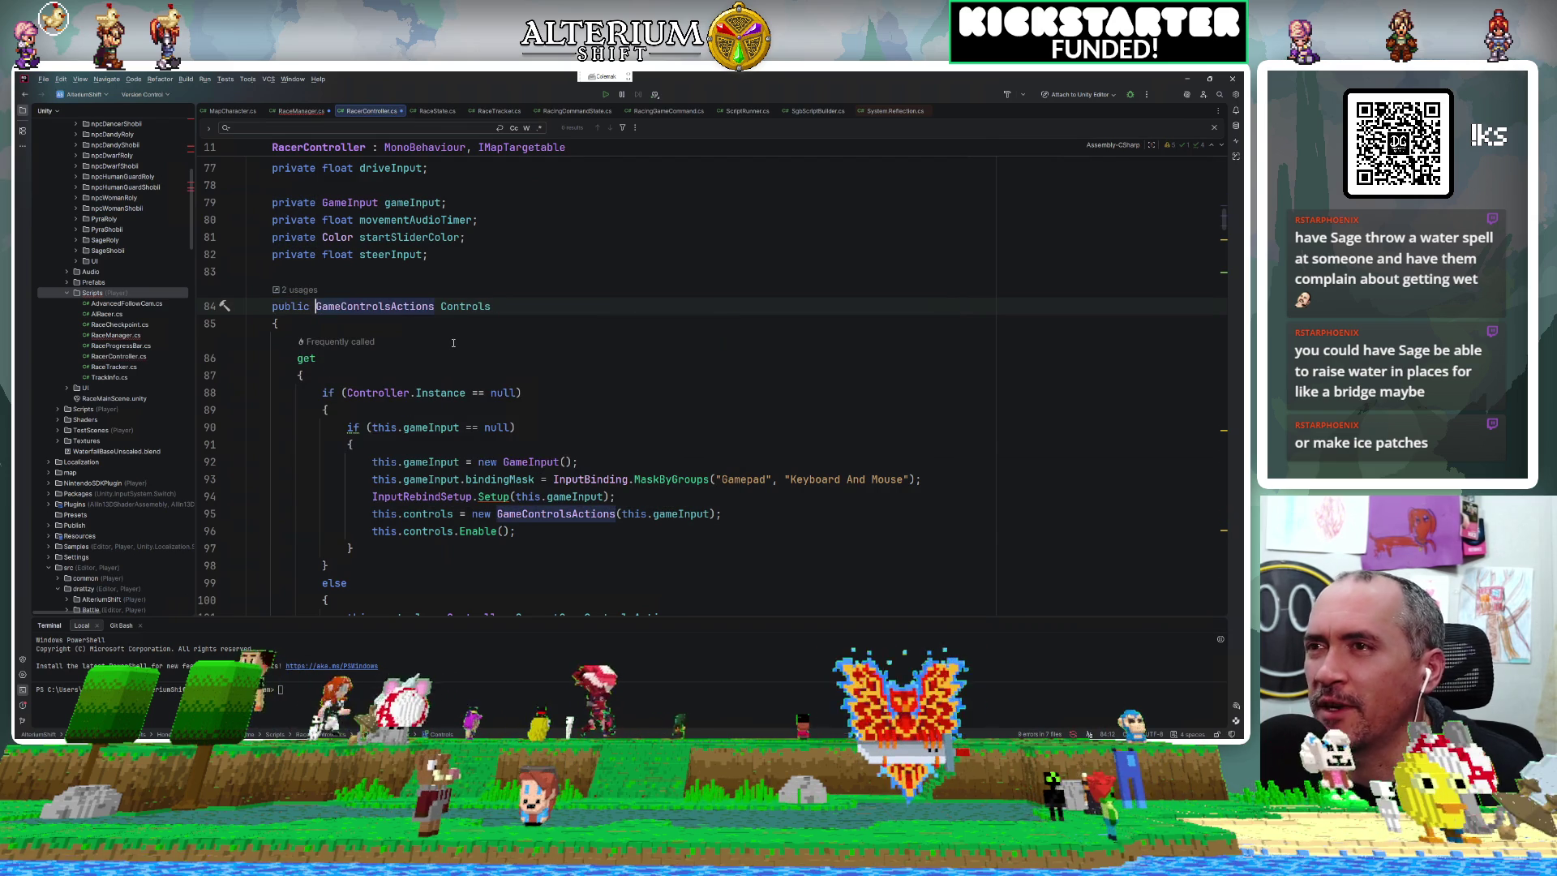
Back in RaceManager's Update condition, complete this.playerController.Controls.
key("ctrl+alt+Left")
key("ctrl+alt+Left")
key("ctrl+alt+Left")
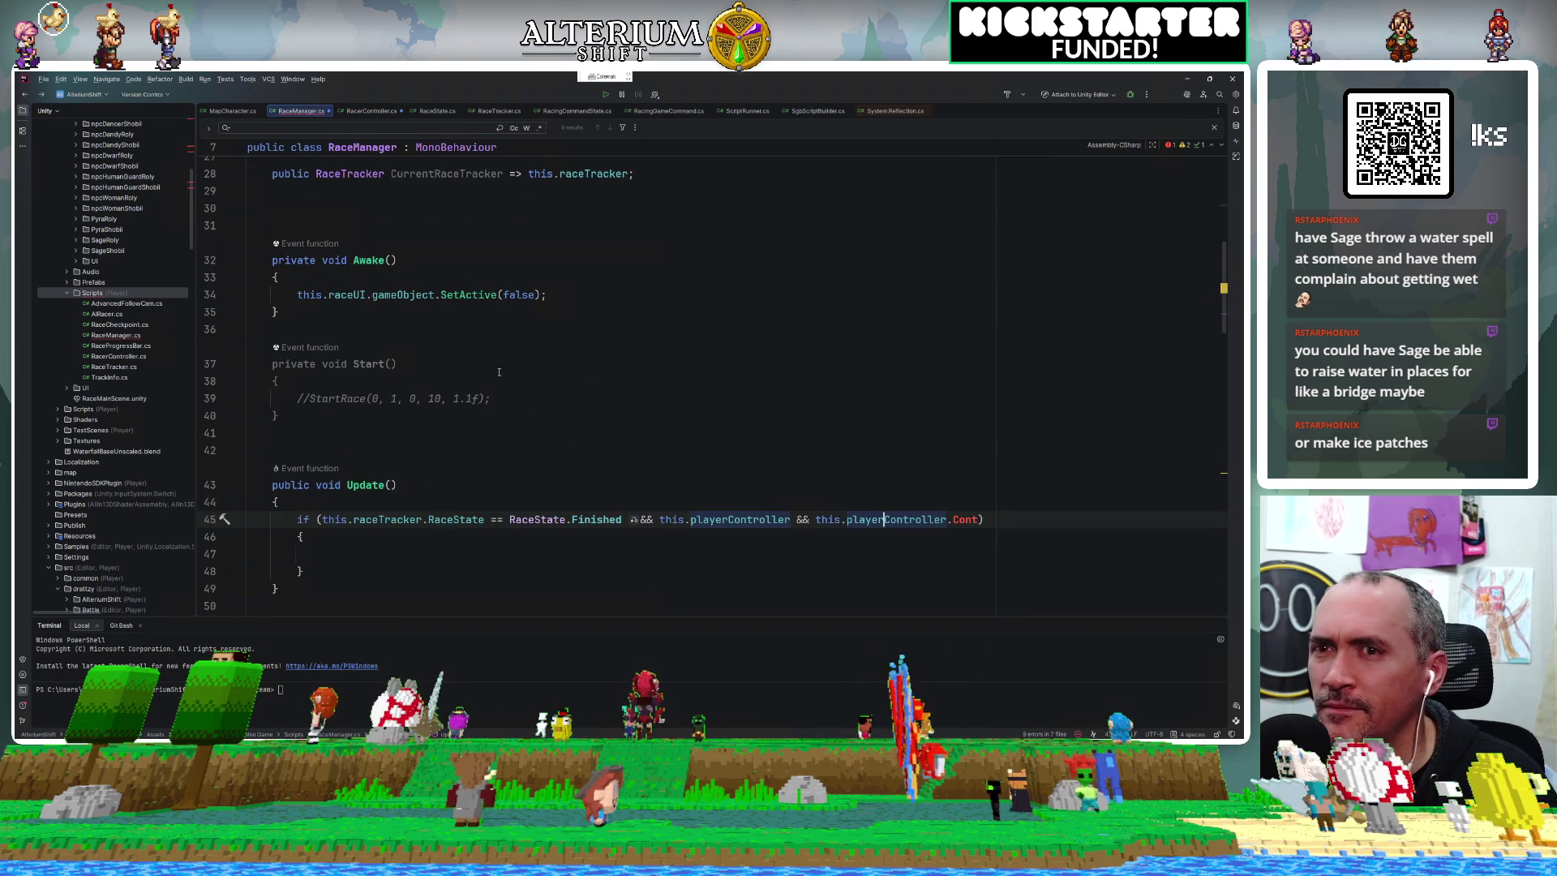
key("ctrl+space")
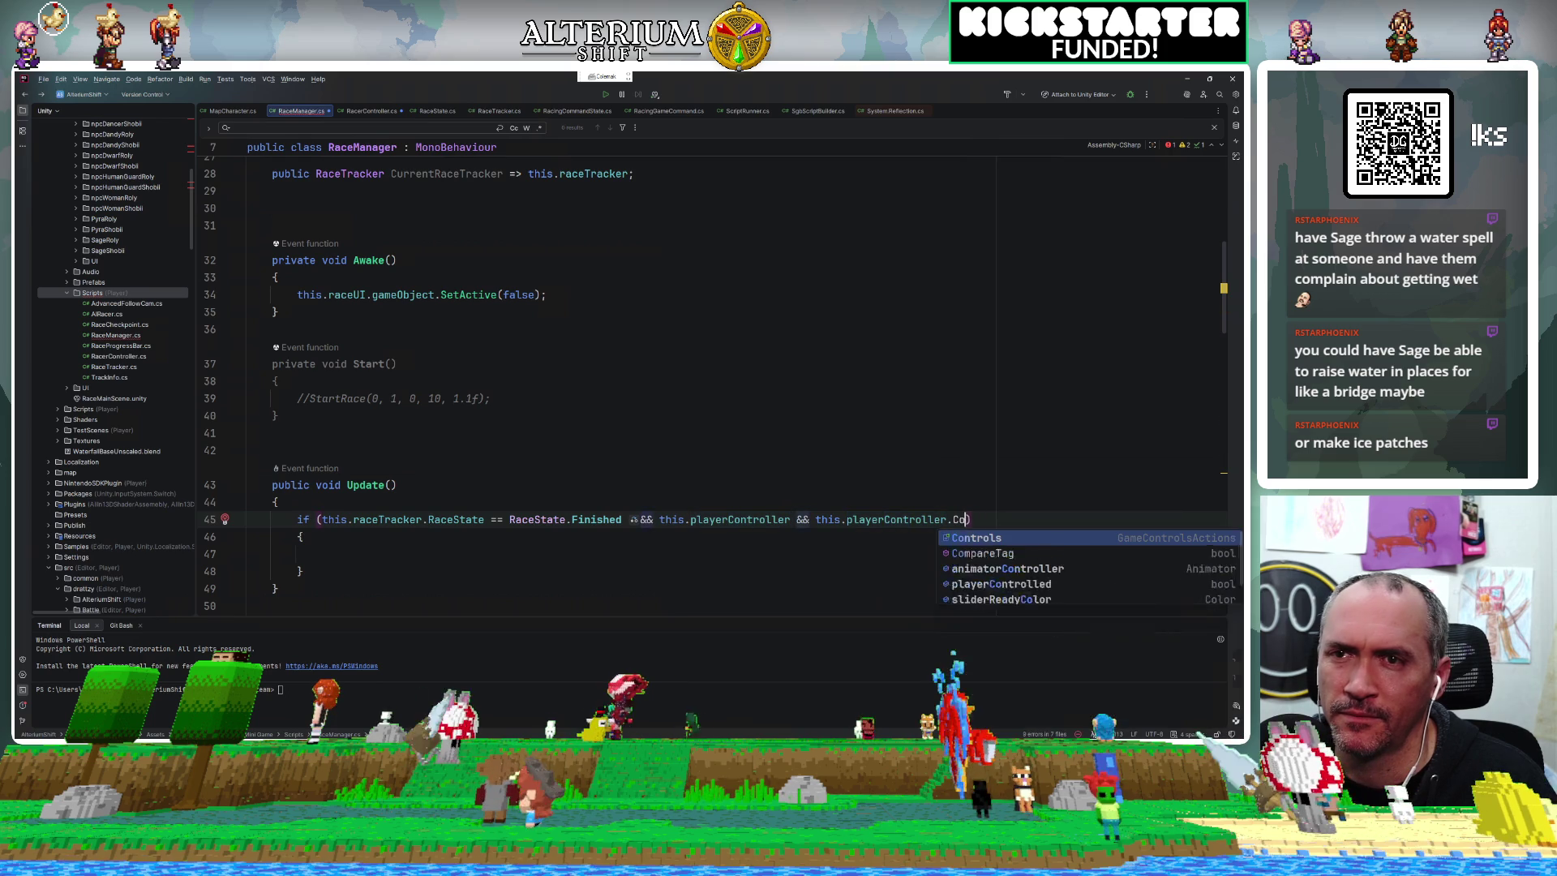
key("Return")
type(".")
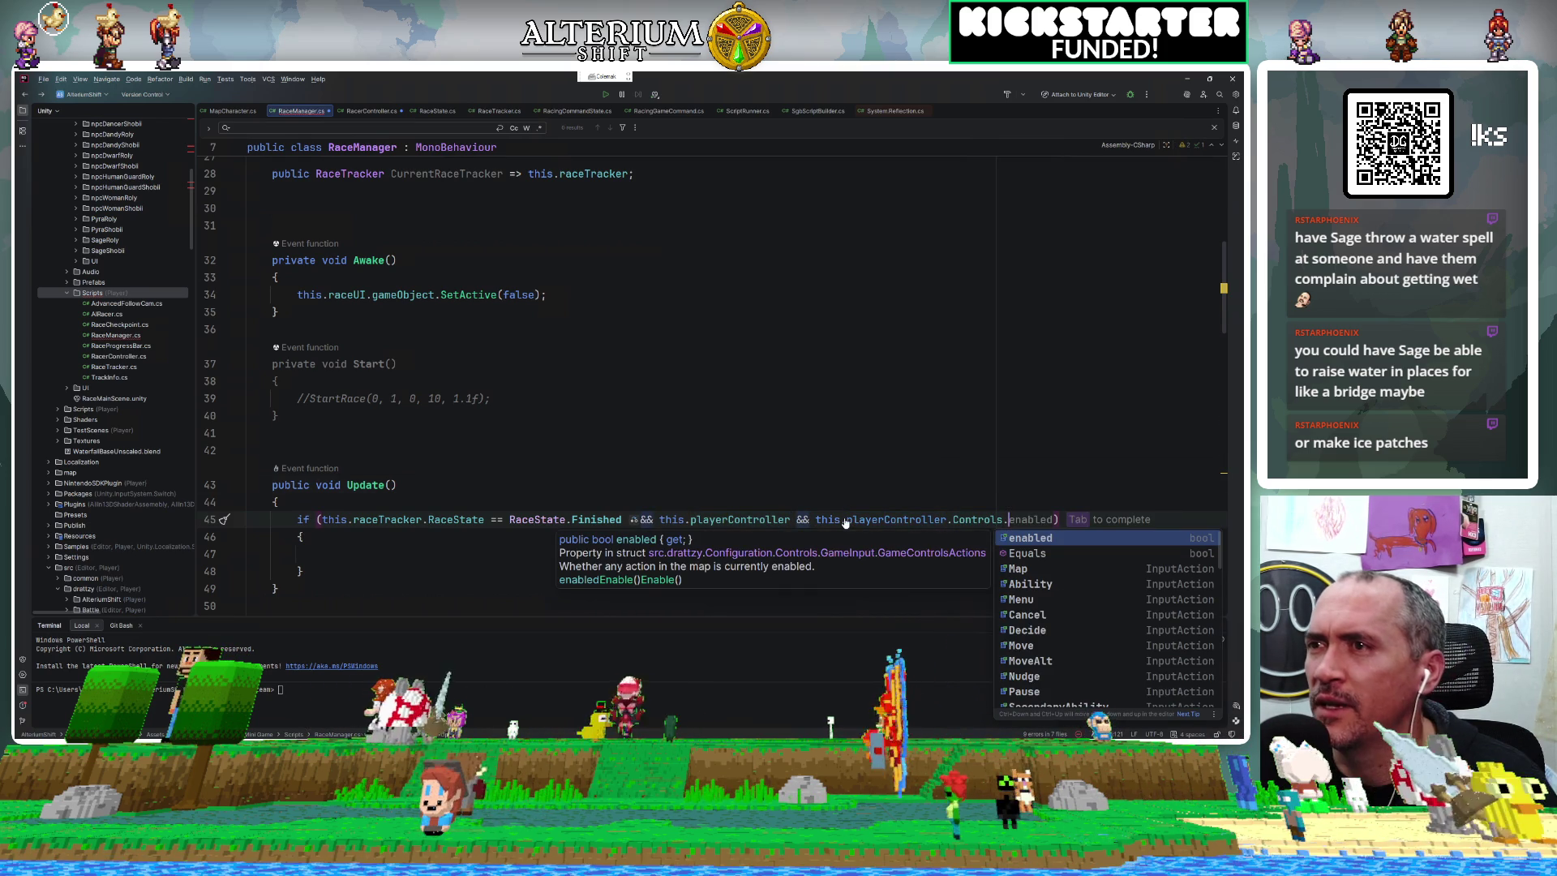
key("Escape")
key("ctrl+alt+Left")
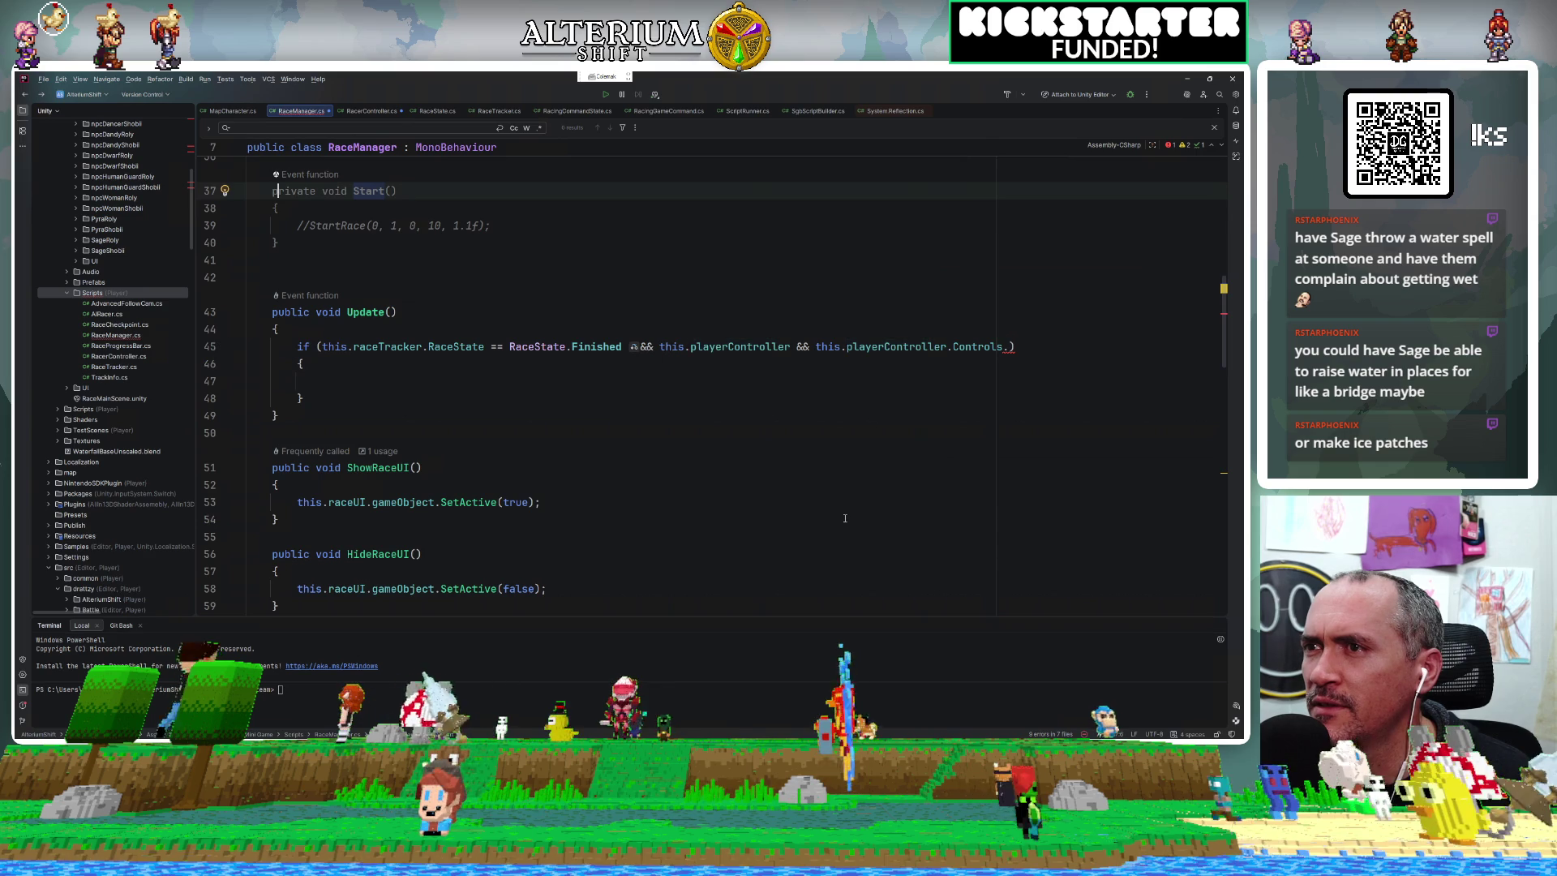
key("ctrl+alt+Left")
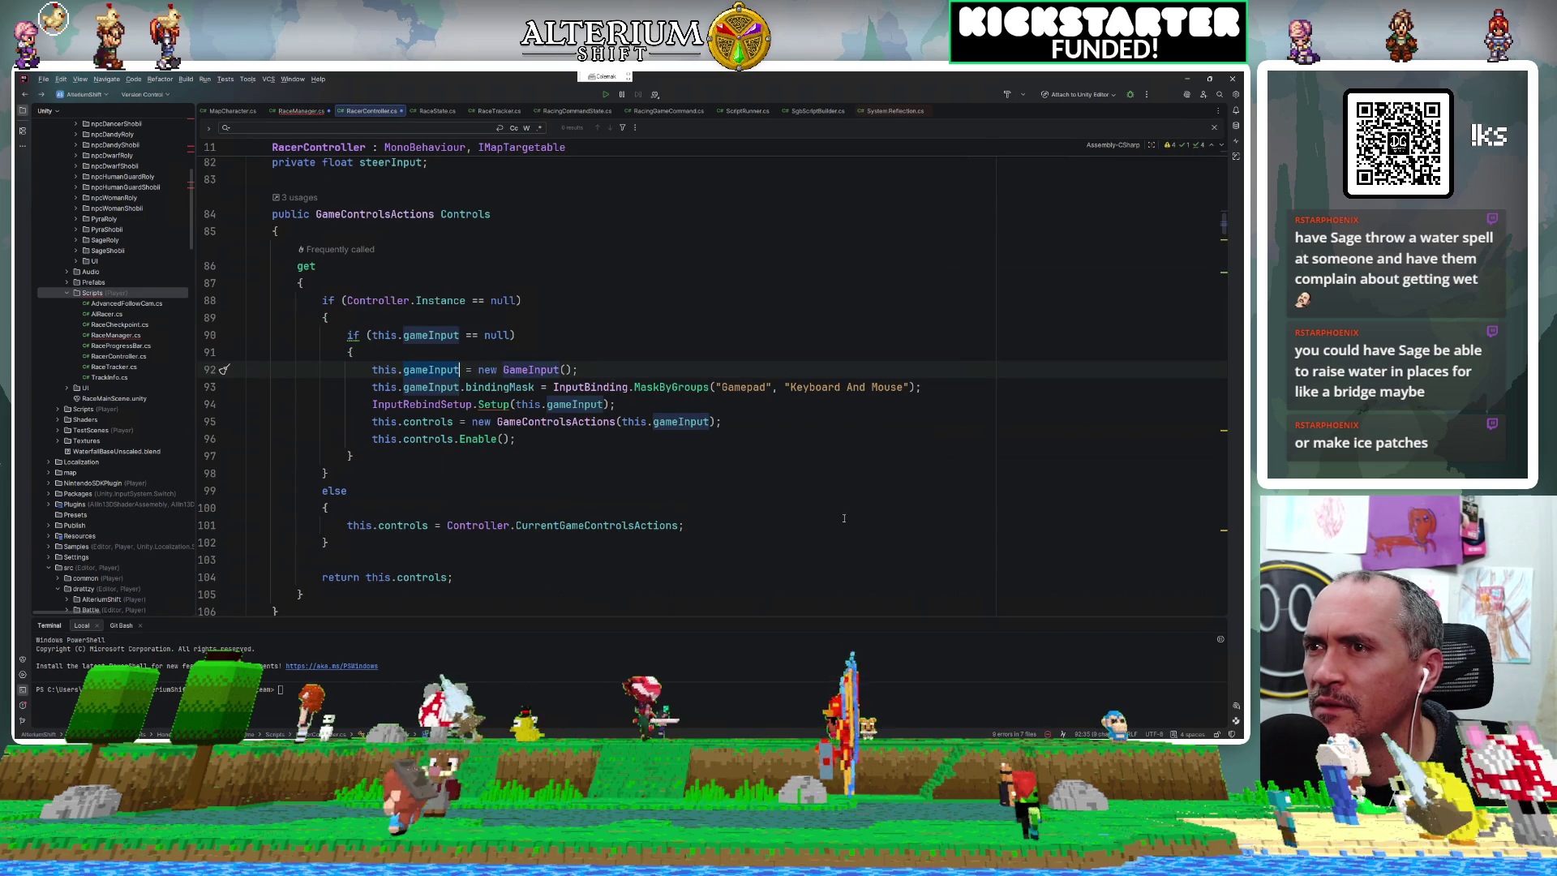
scroll(763, 441, "down", 5)
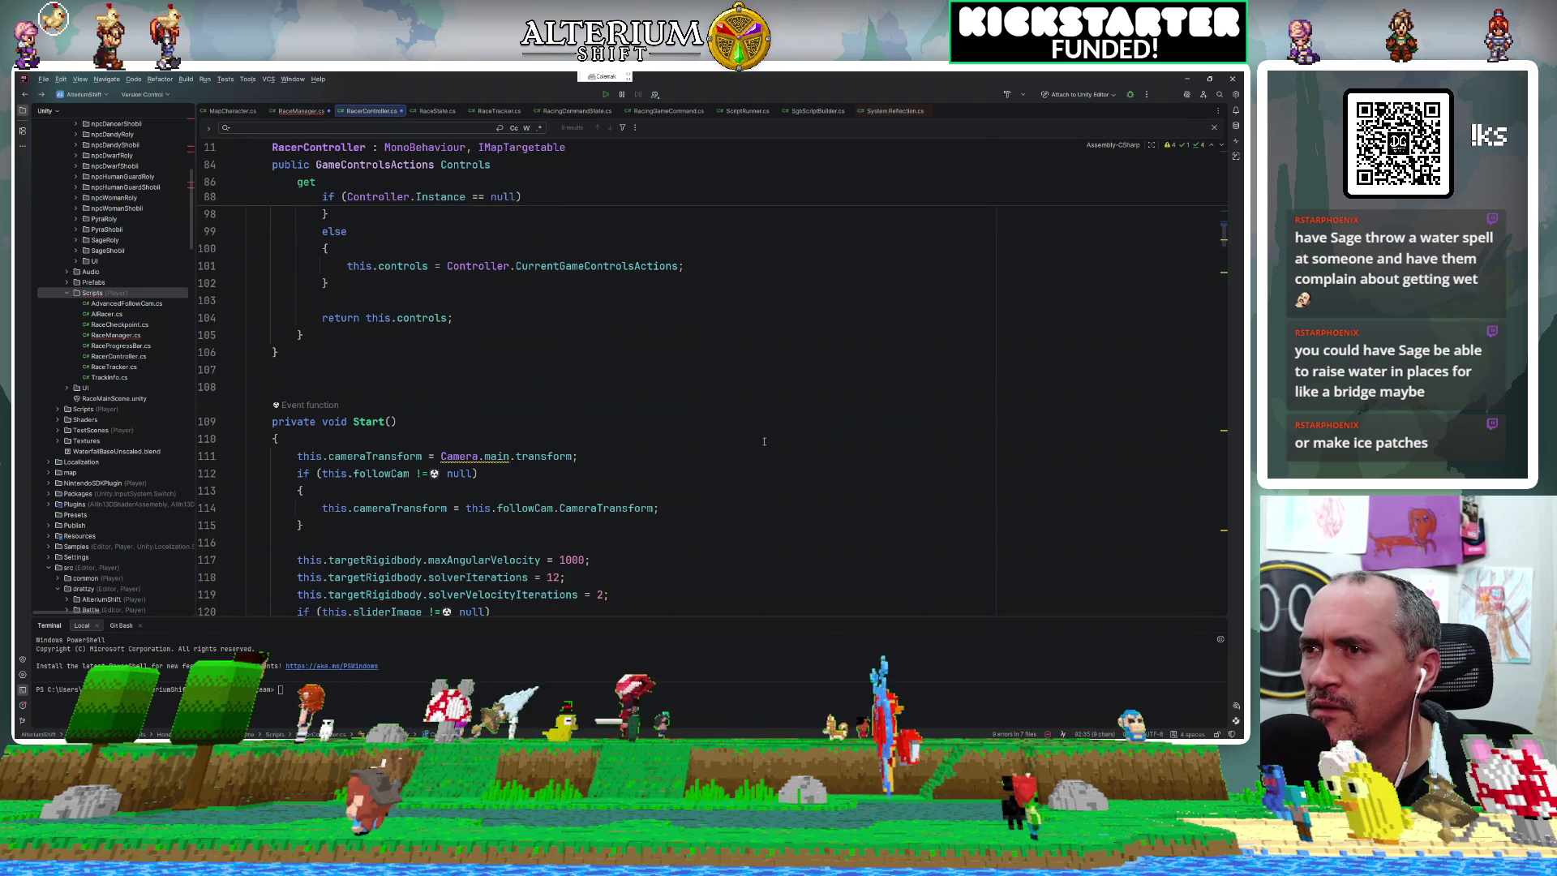
scroll(764, 441, "down", 7)
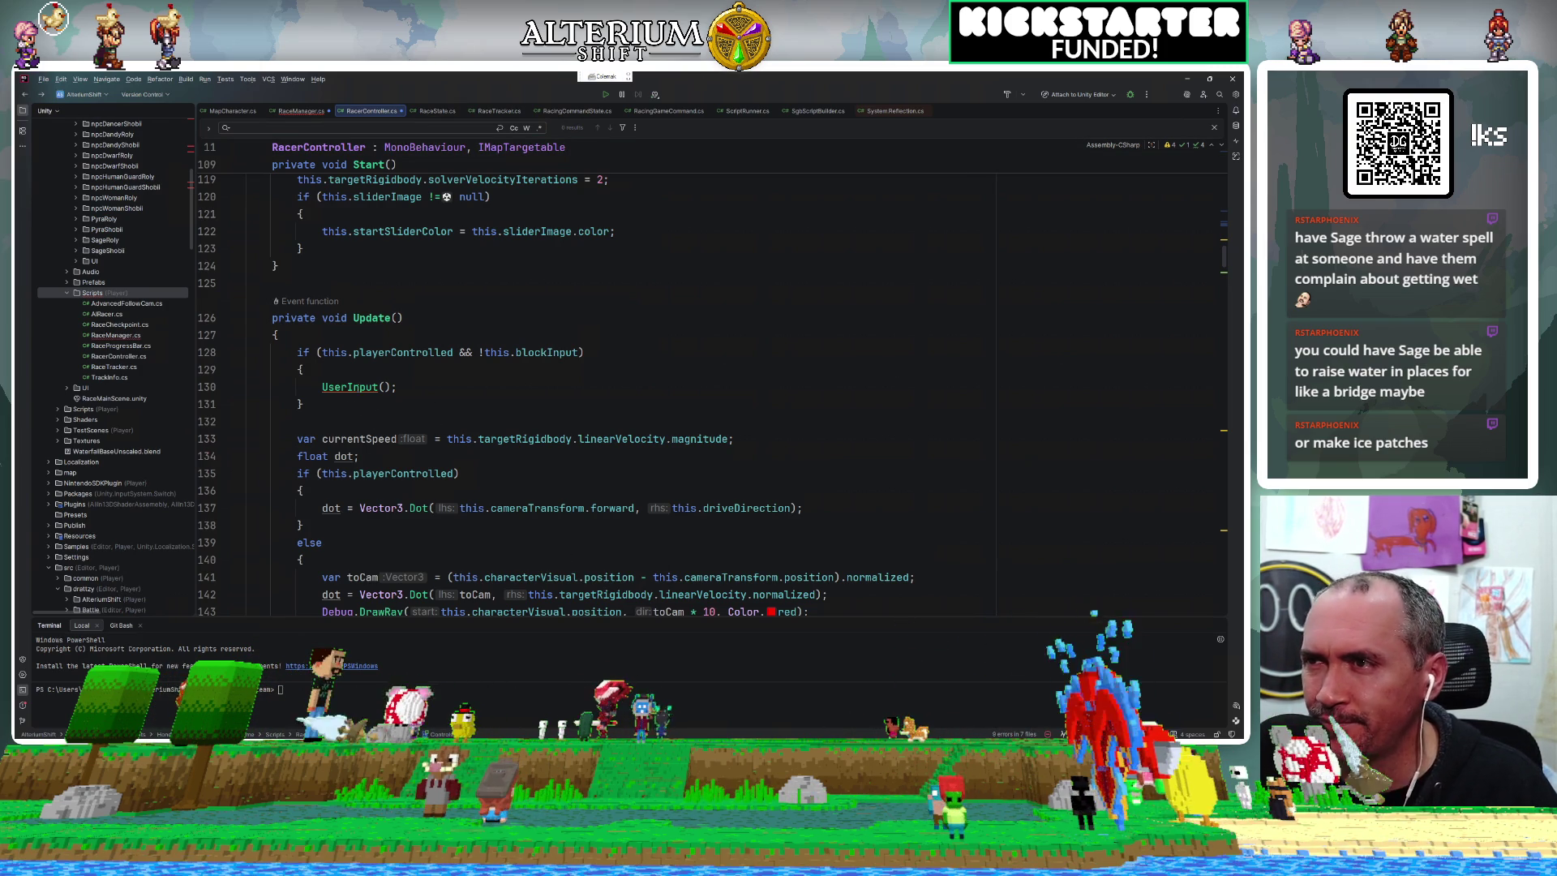
left_click(344, 387, "ctrl")
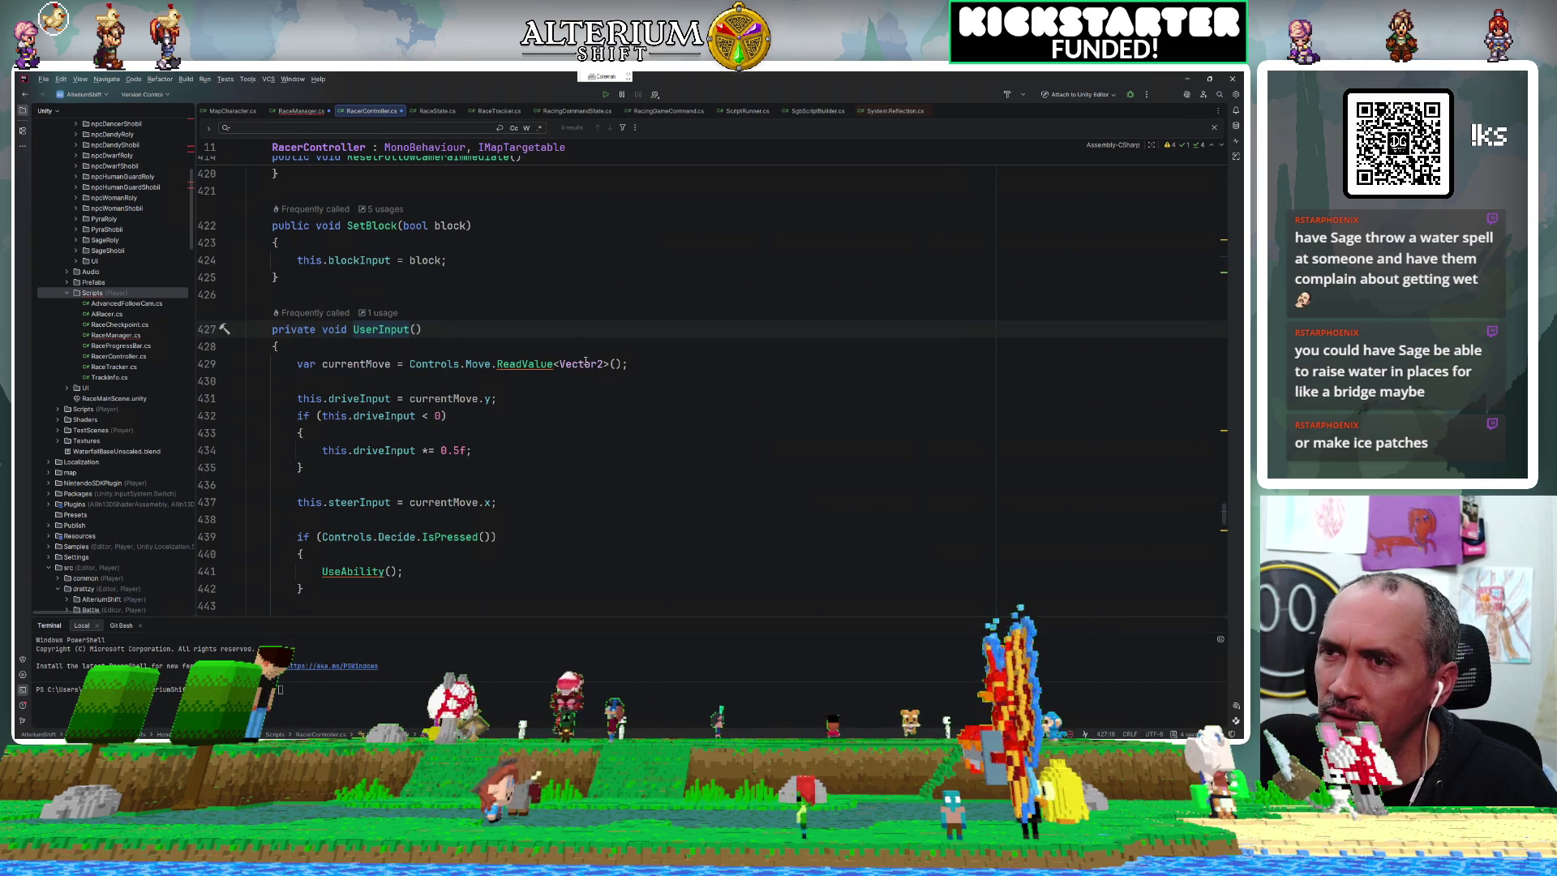
mouse_move(486, 365)
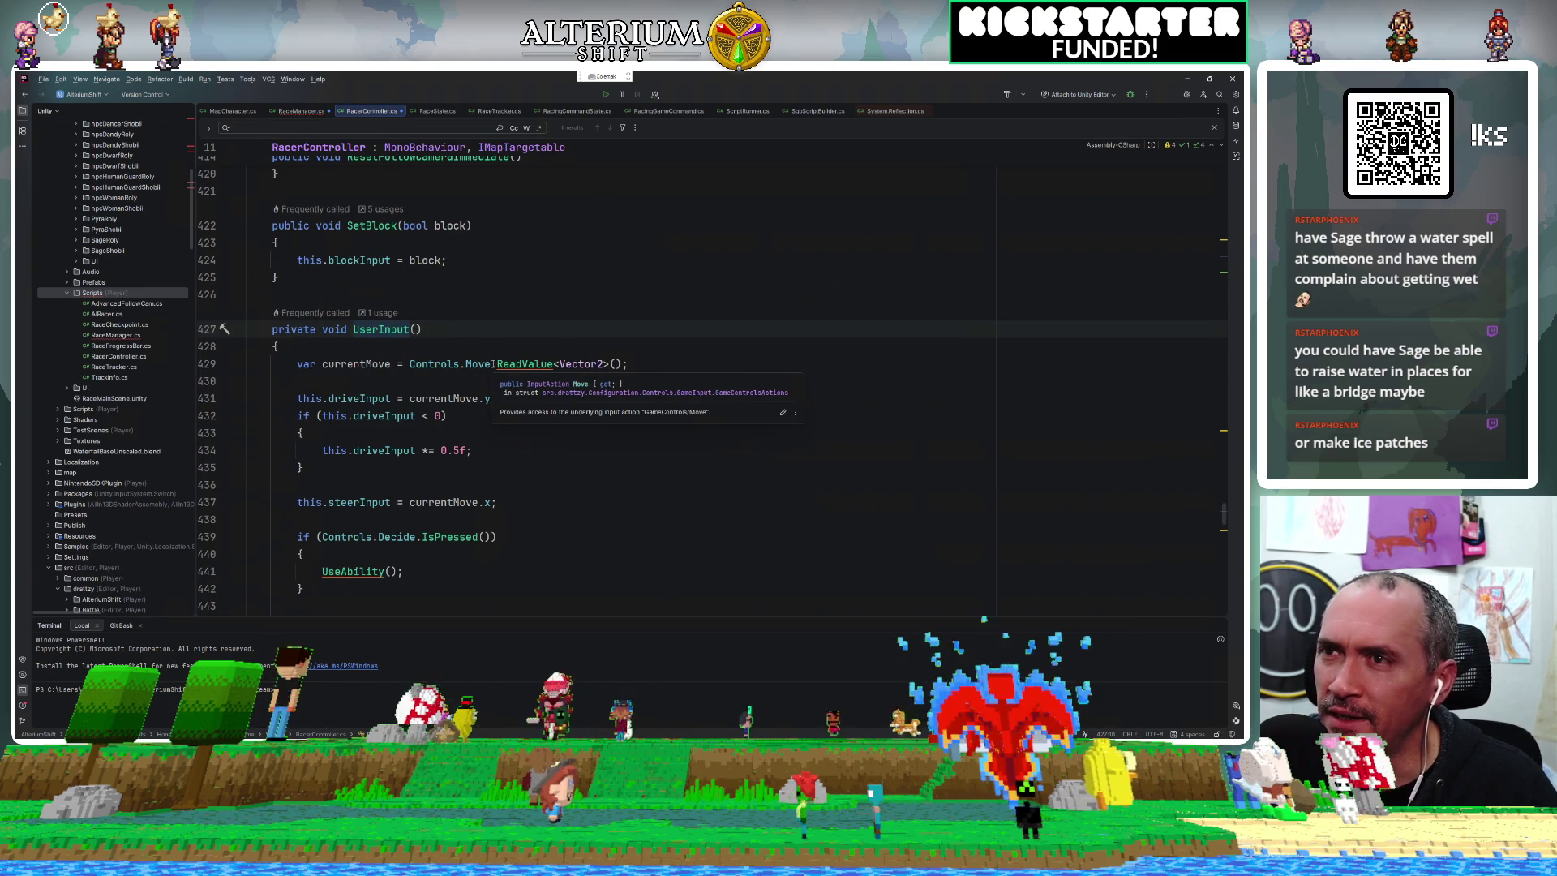
left_click(301, 110)
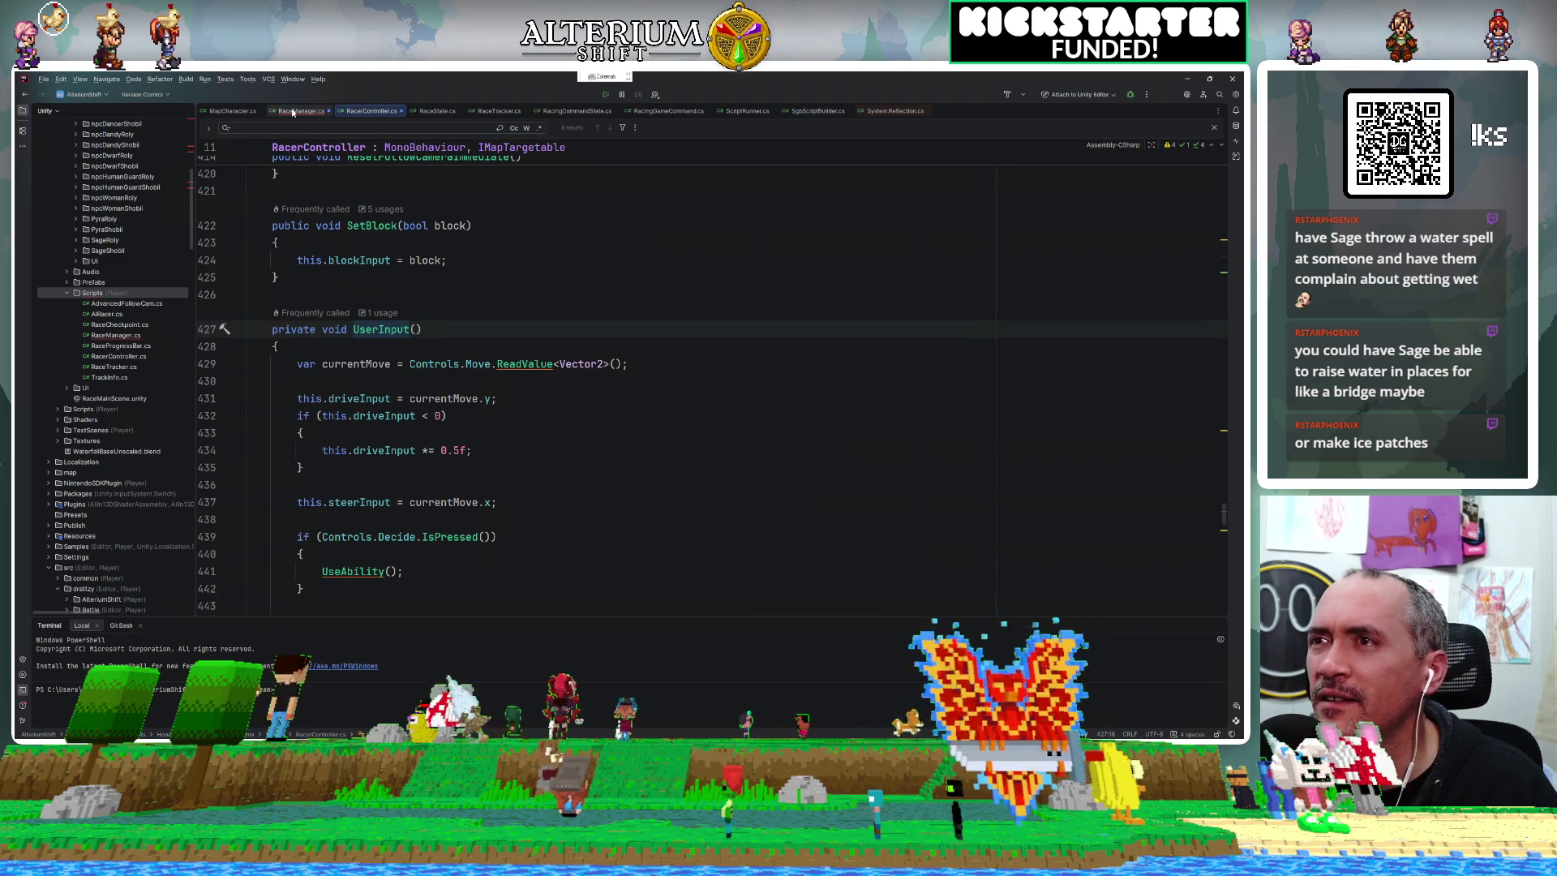
left_click(1009, 346)
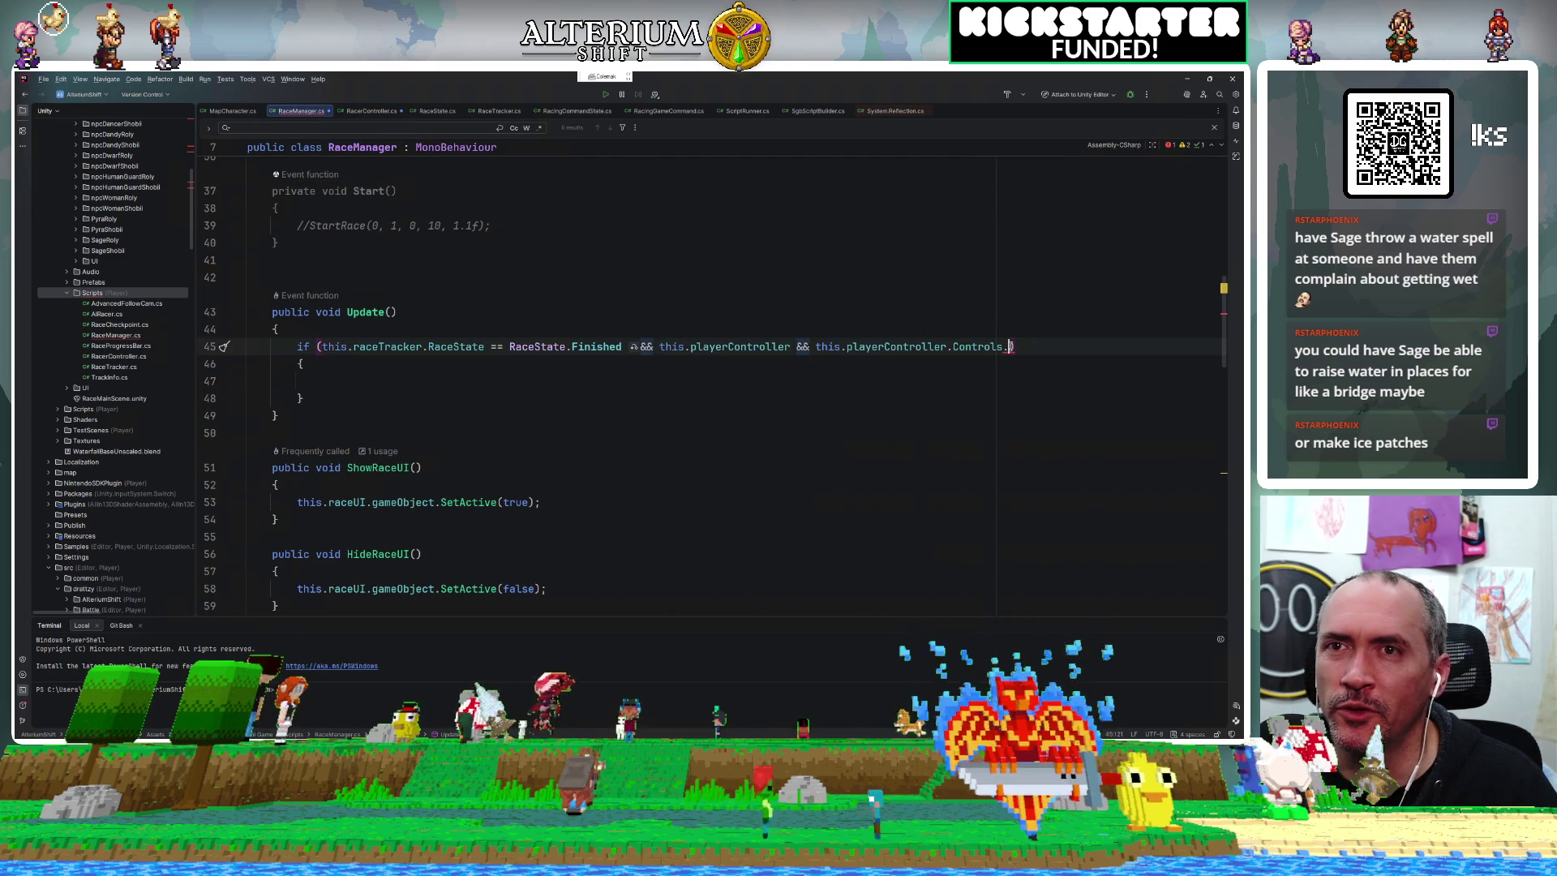
Continue the condition with Decide.IsPressed() after Controls.
type("Decide.")
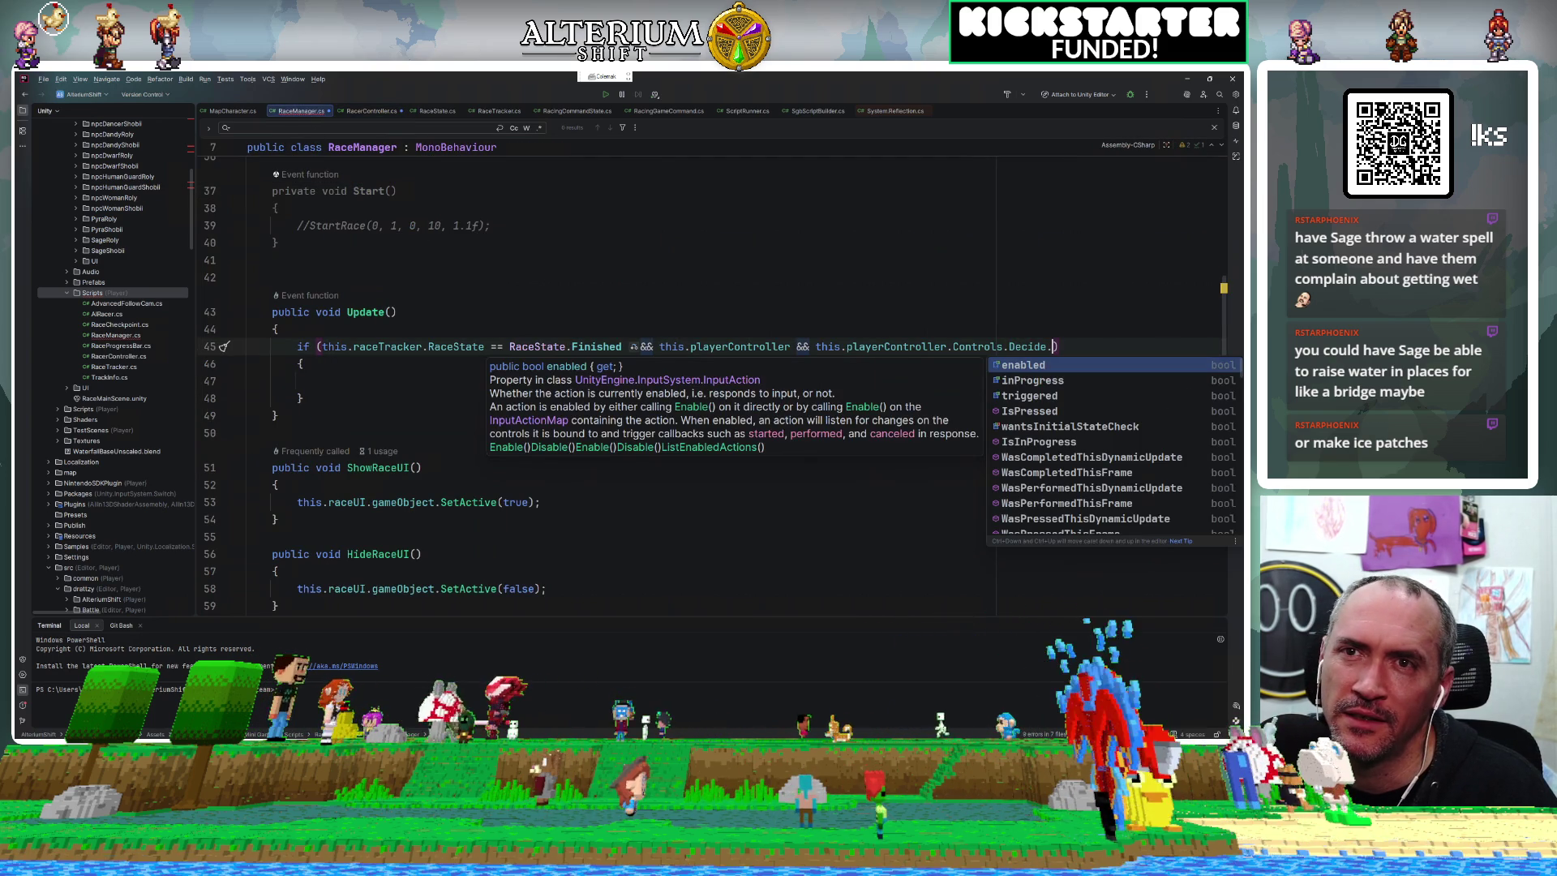
left_click(1028, 396)
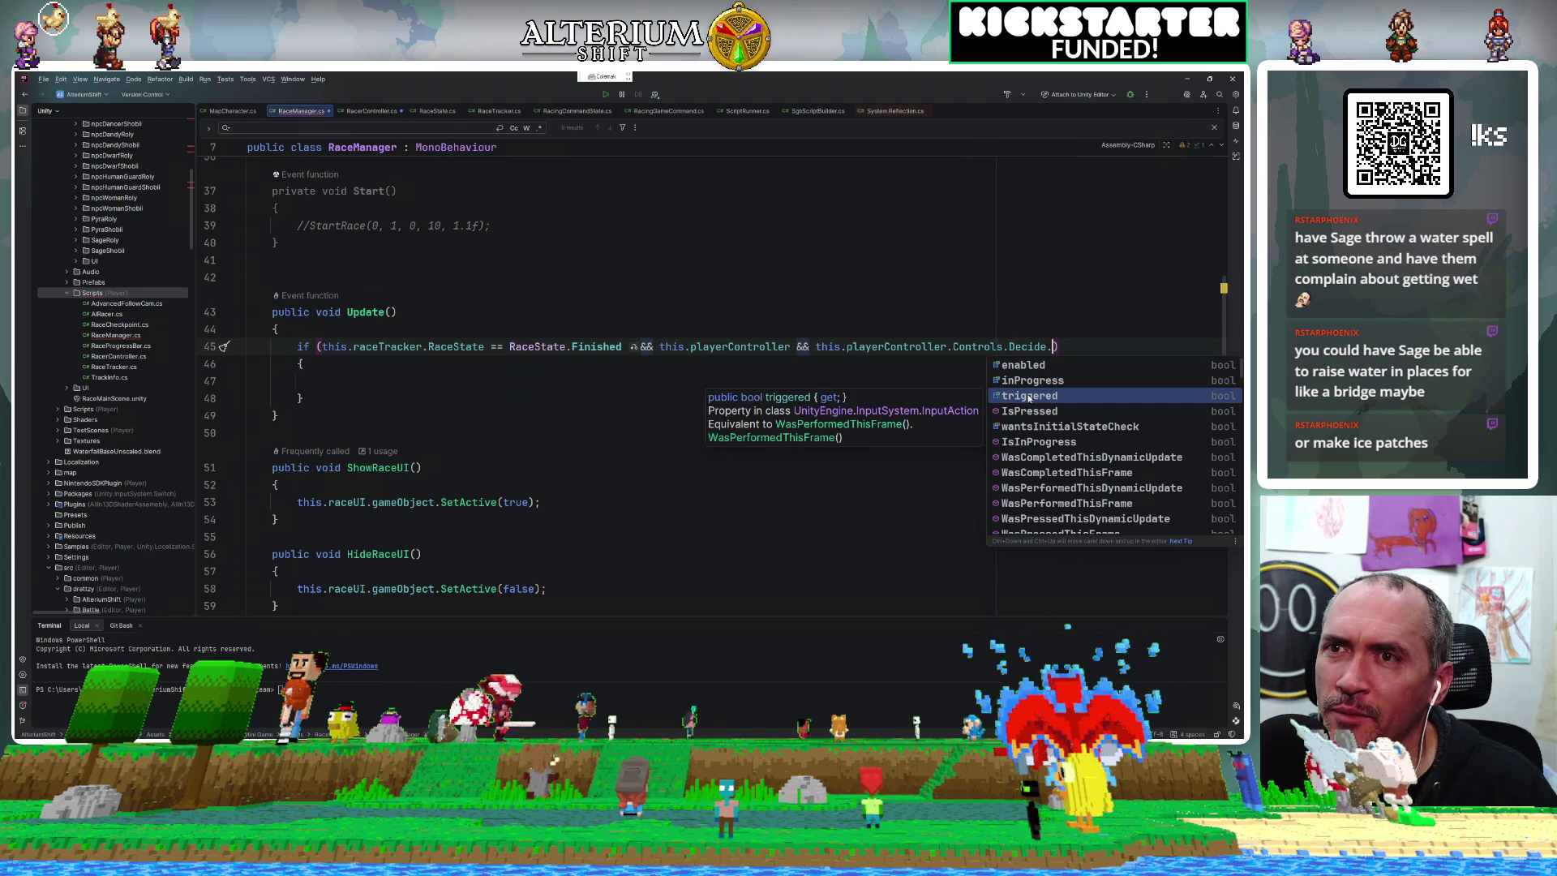
left_click(1025, 412)
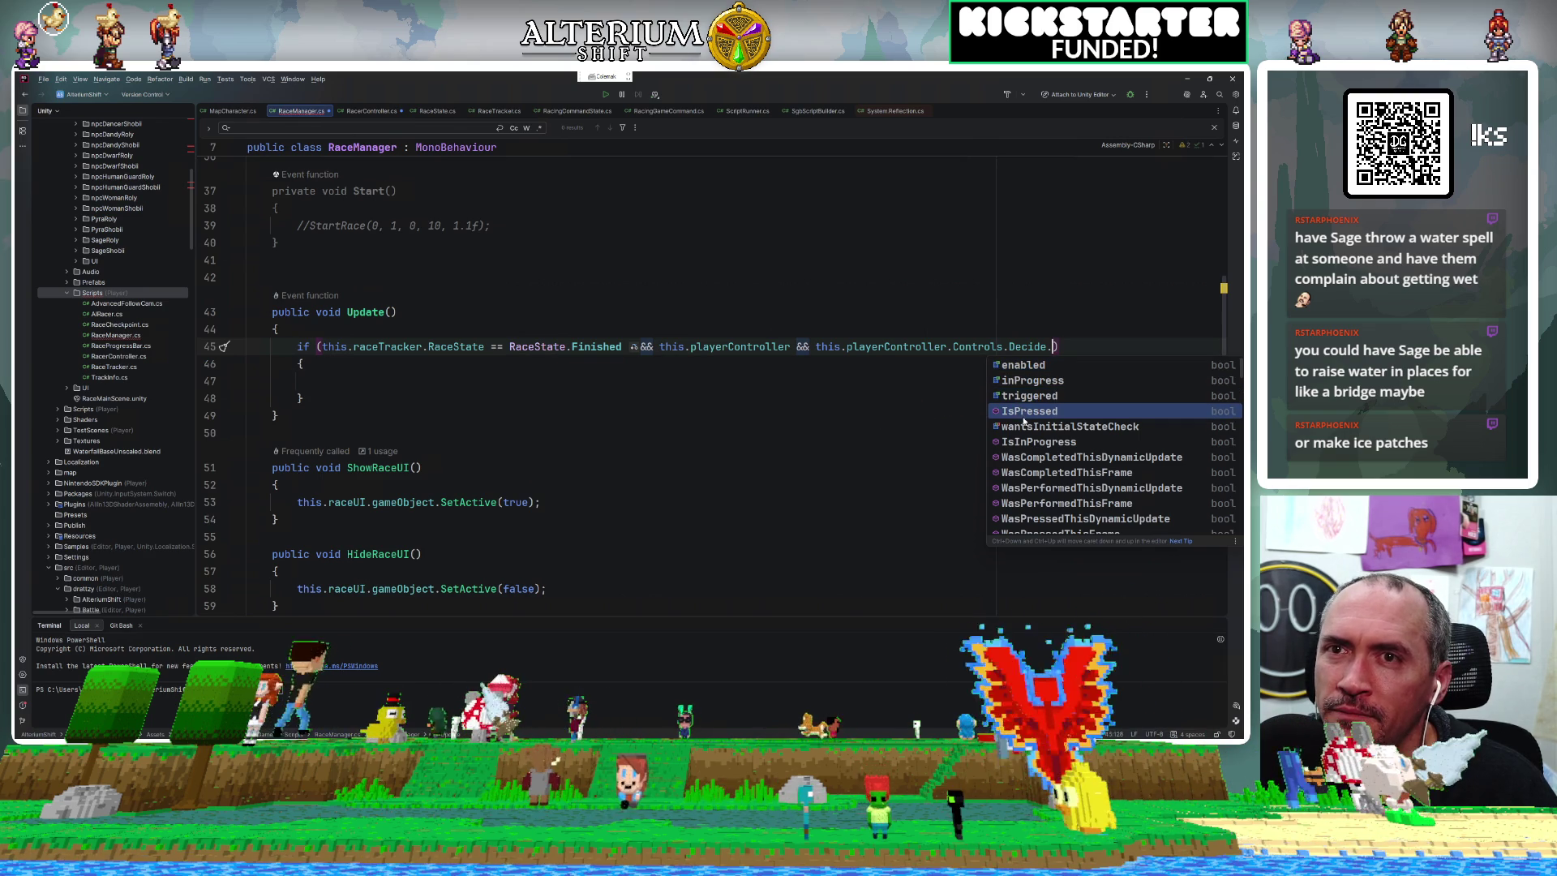
double_click(1024, 412)
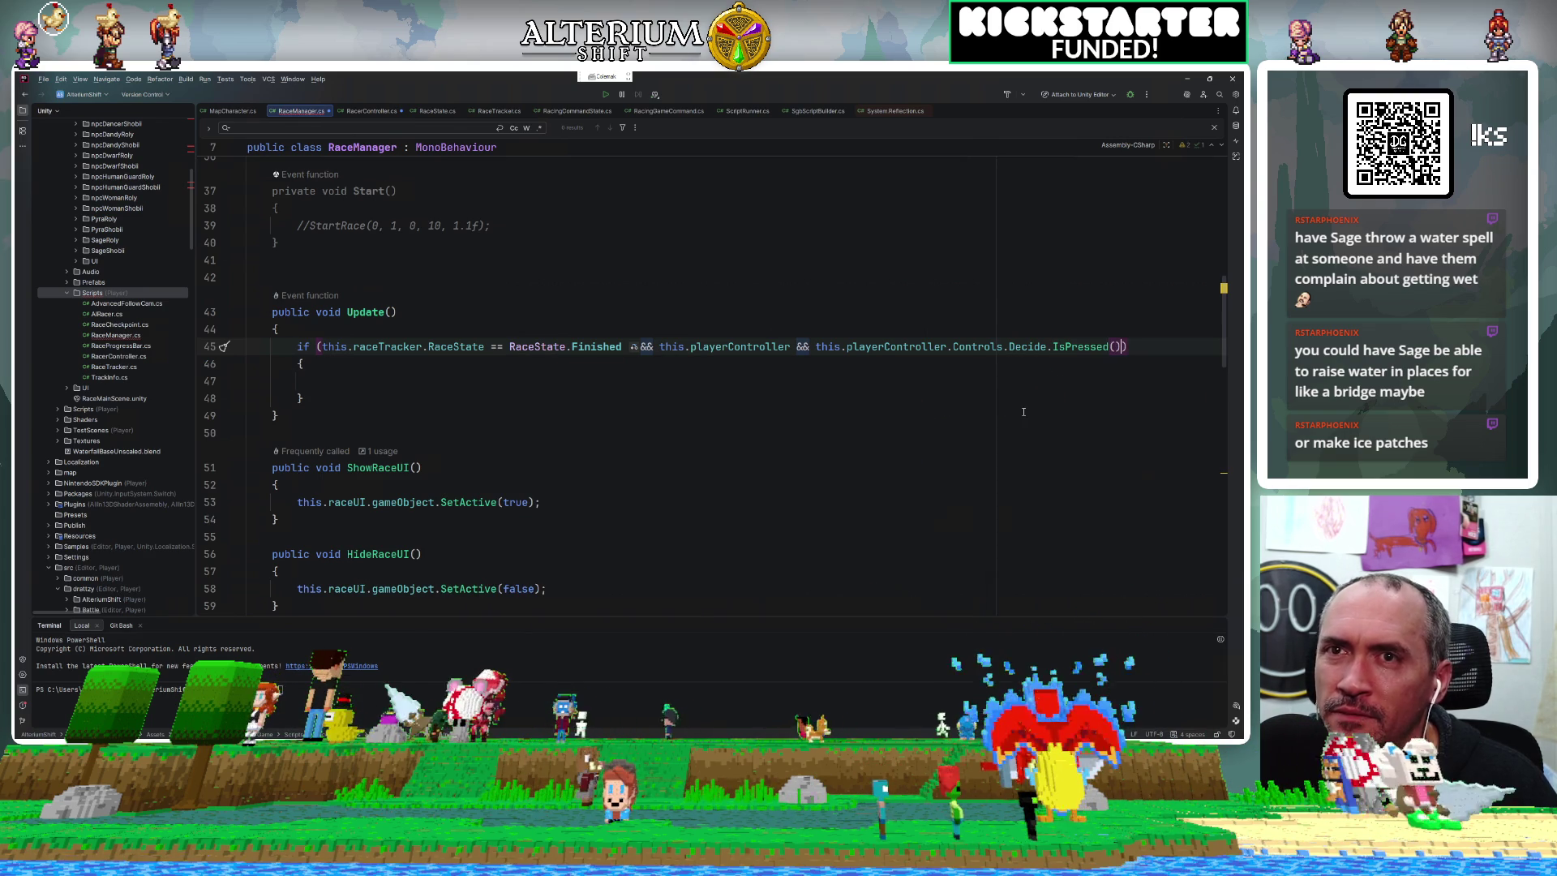
Type this.raceTracker. inside the if block, then open RaceTracker.cs.
left_click(616, 383)
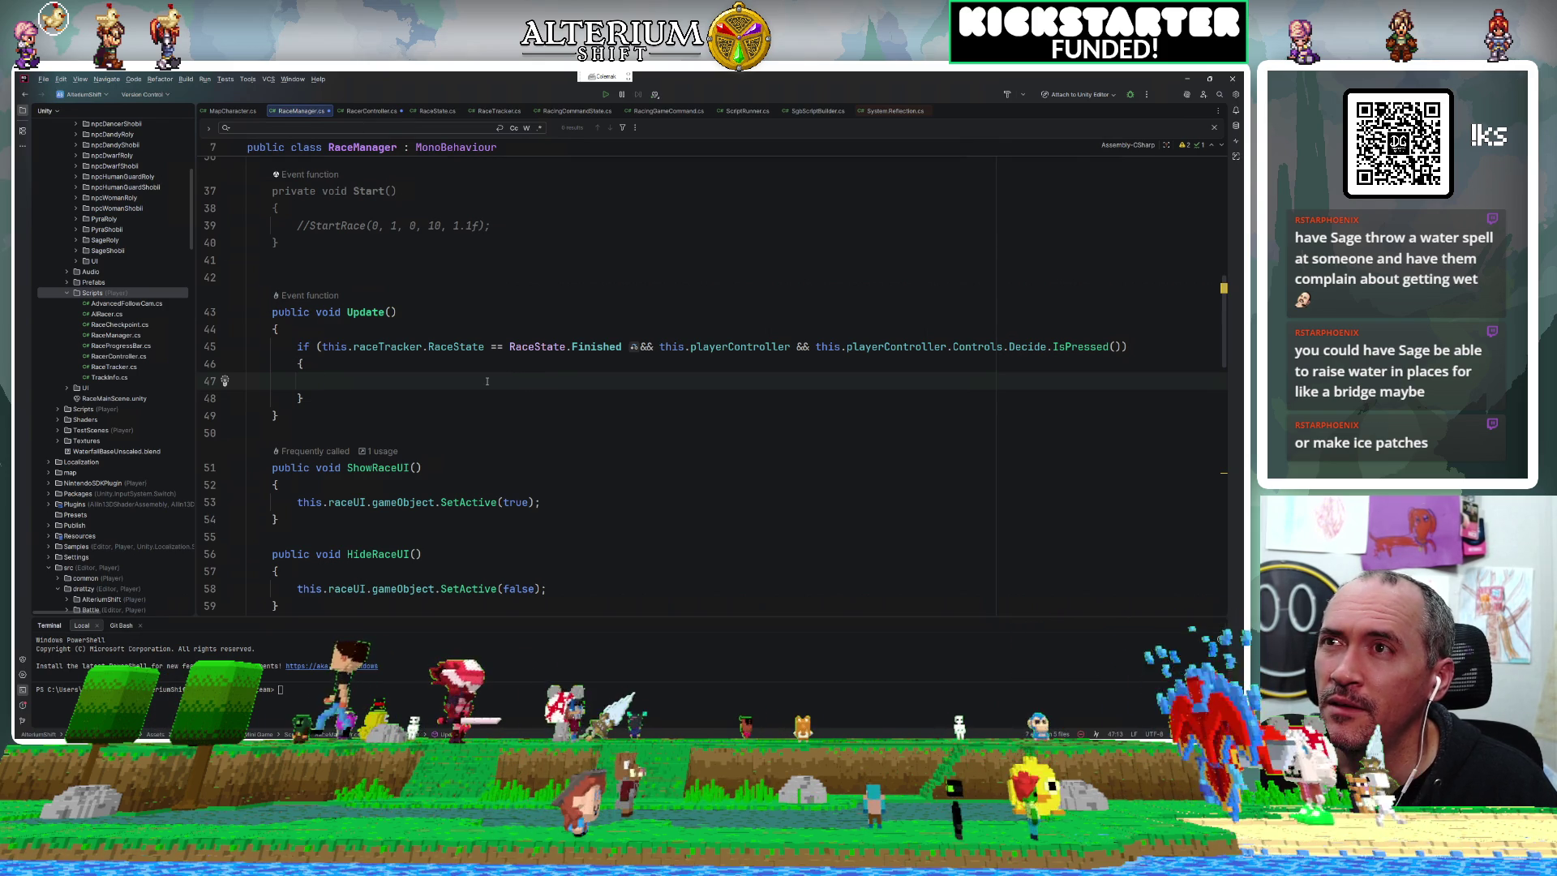
type("this.")
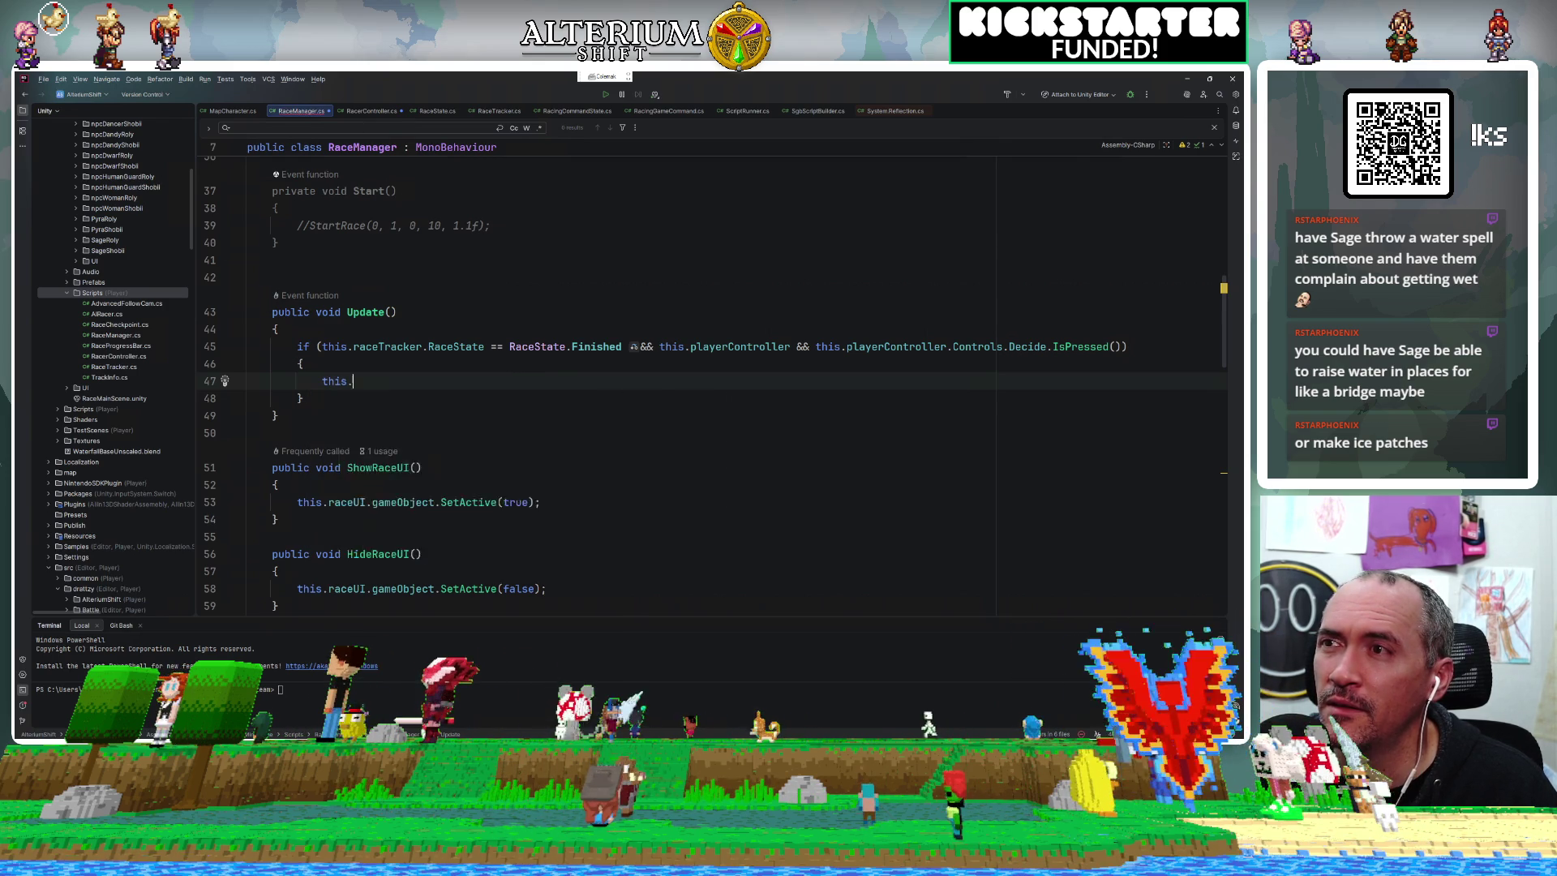
type("raceTracker.")
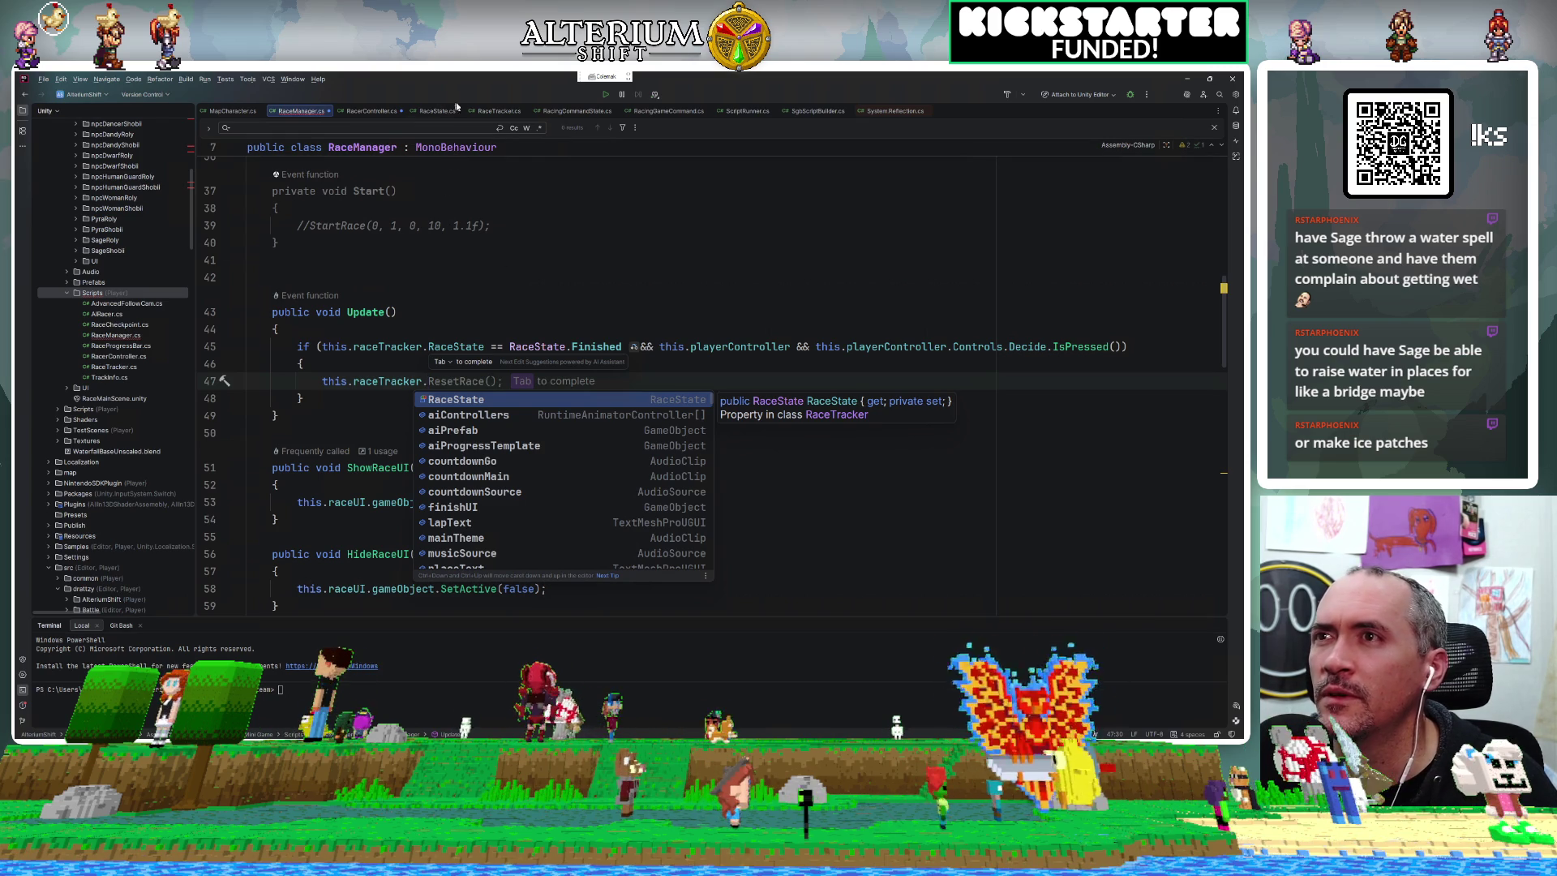
left_click(498, 110)
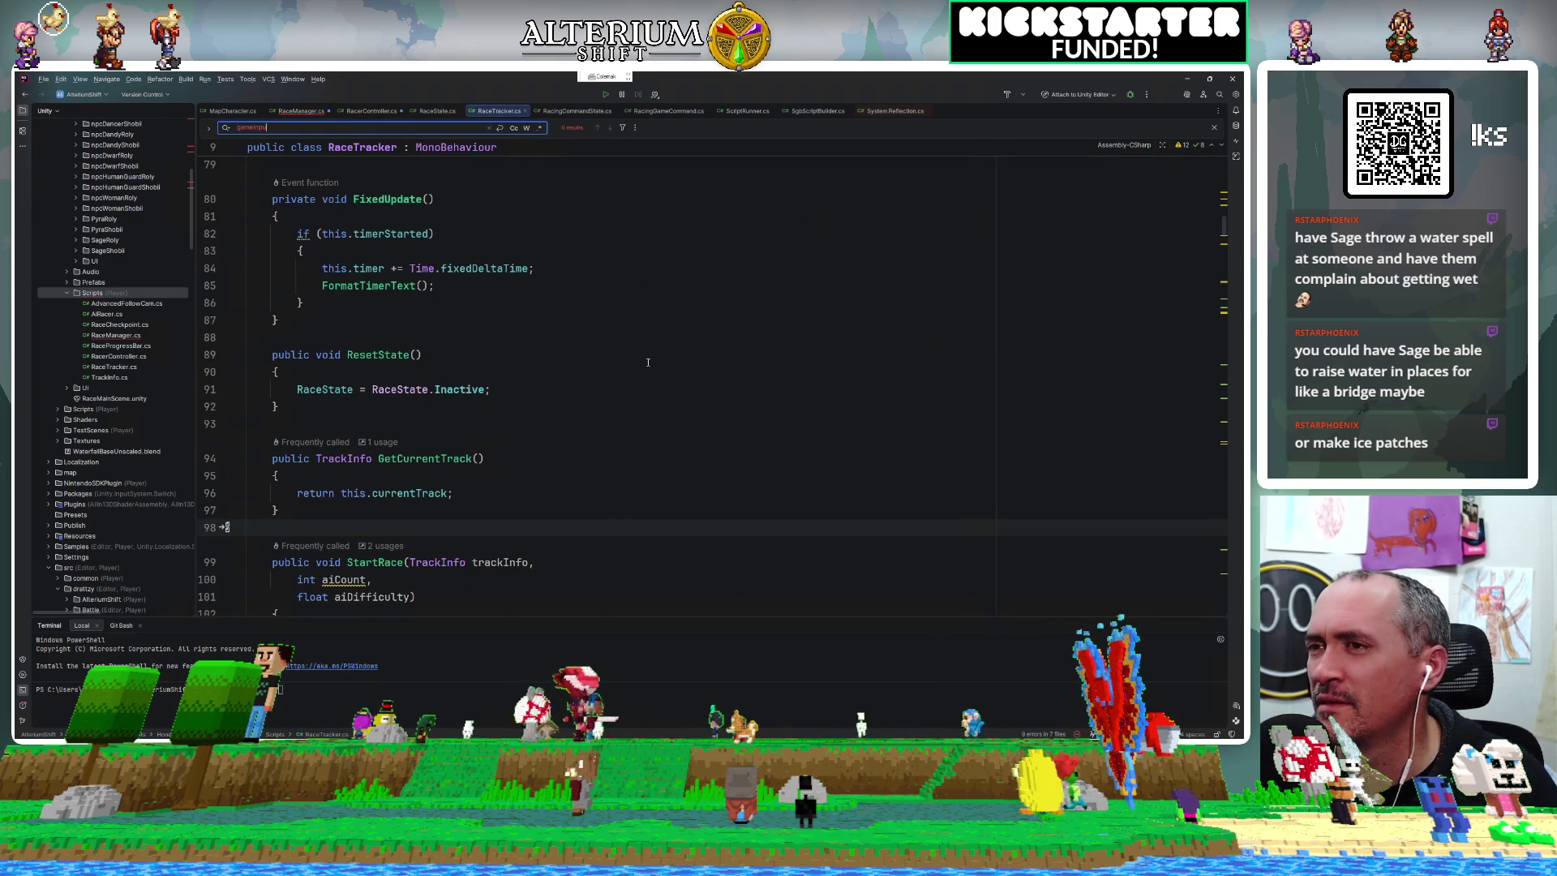
Add a public void AcknowledgeRaceFinished() method after StartRace in RaceTracker.cs.
scroll(525, 384, "up", 7)
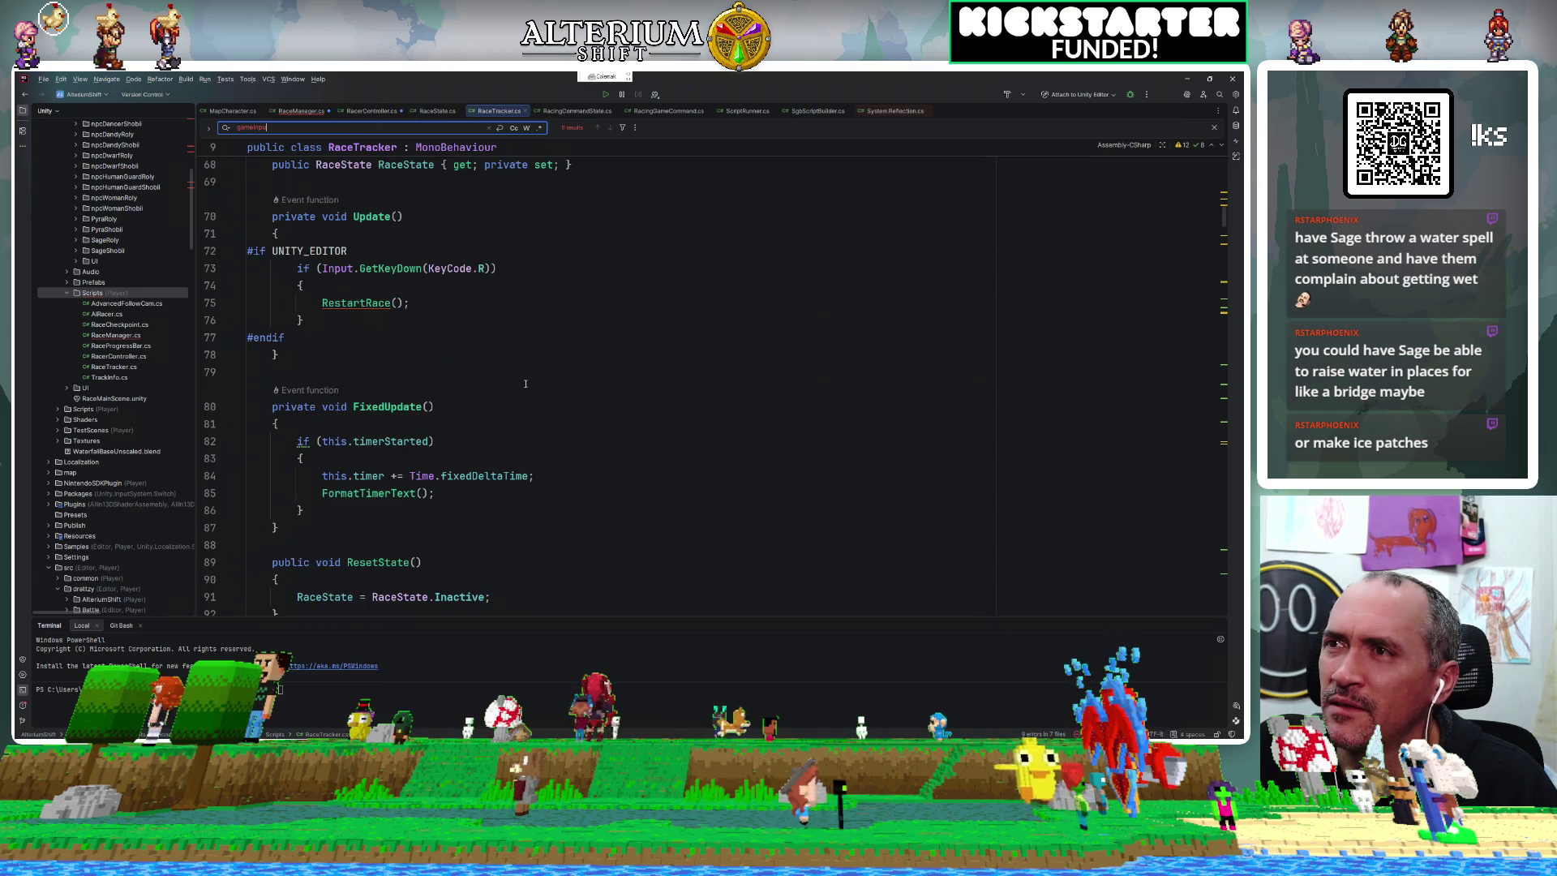
scroll(526, 384, "down", 12)
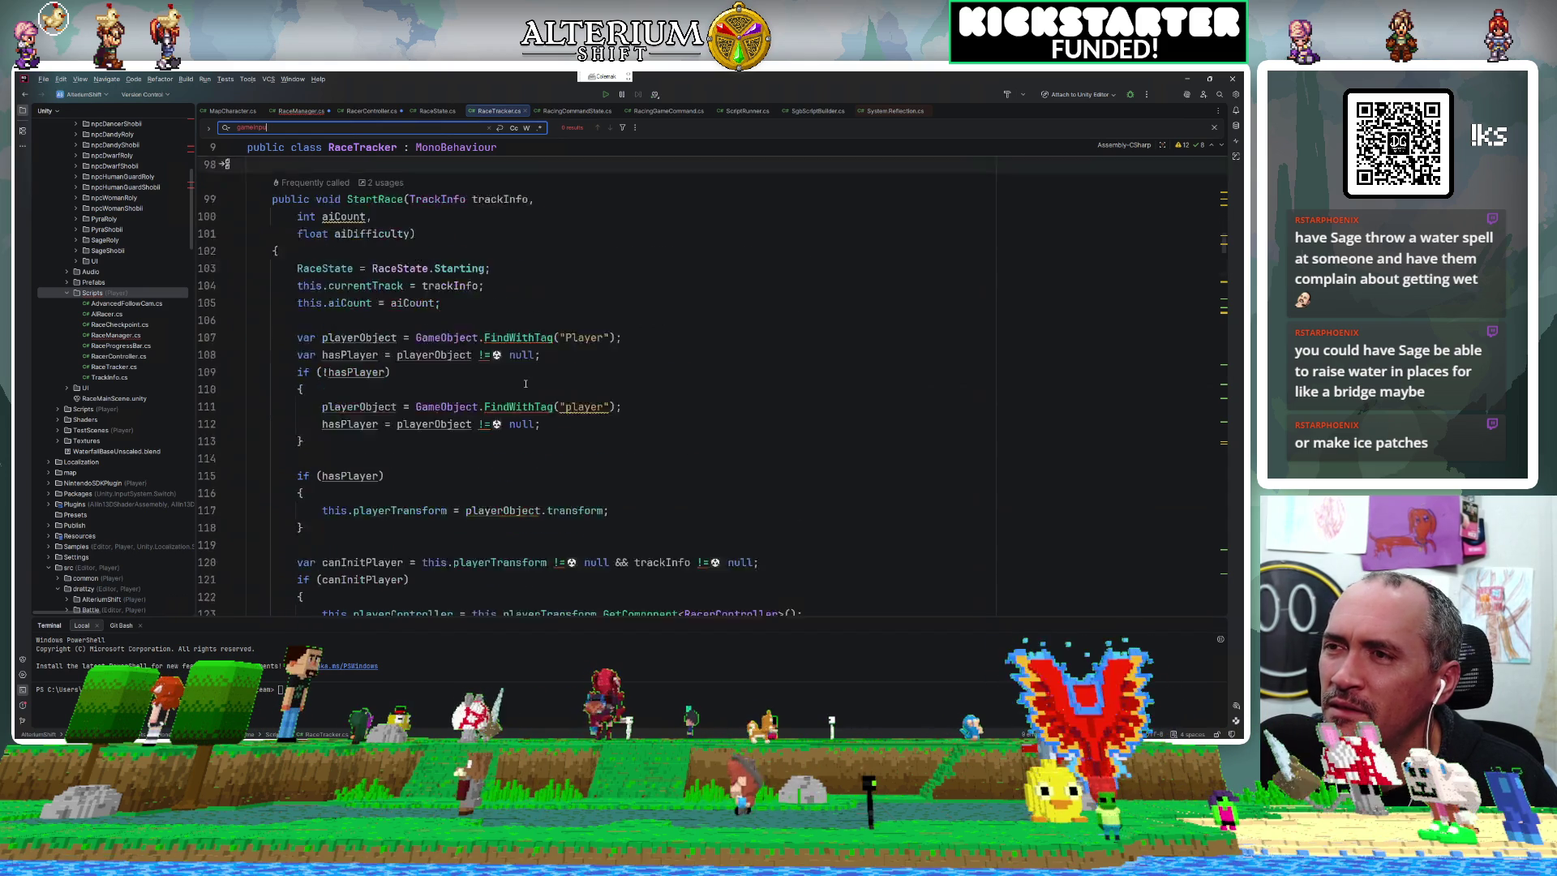
scroll(525, 383, "up", 2)
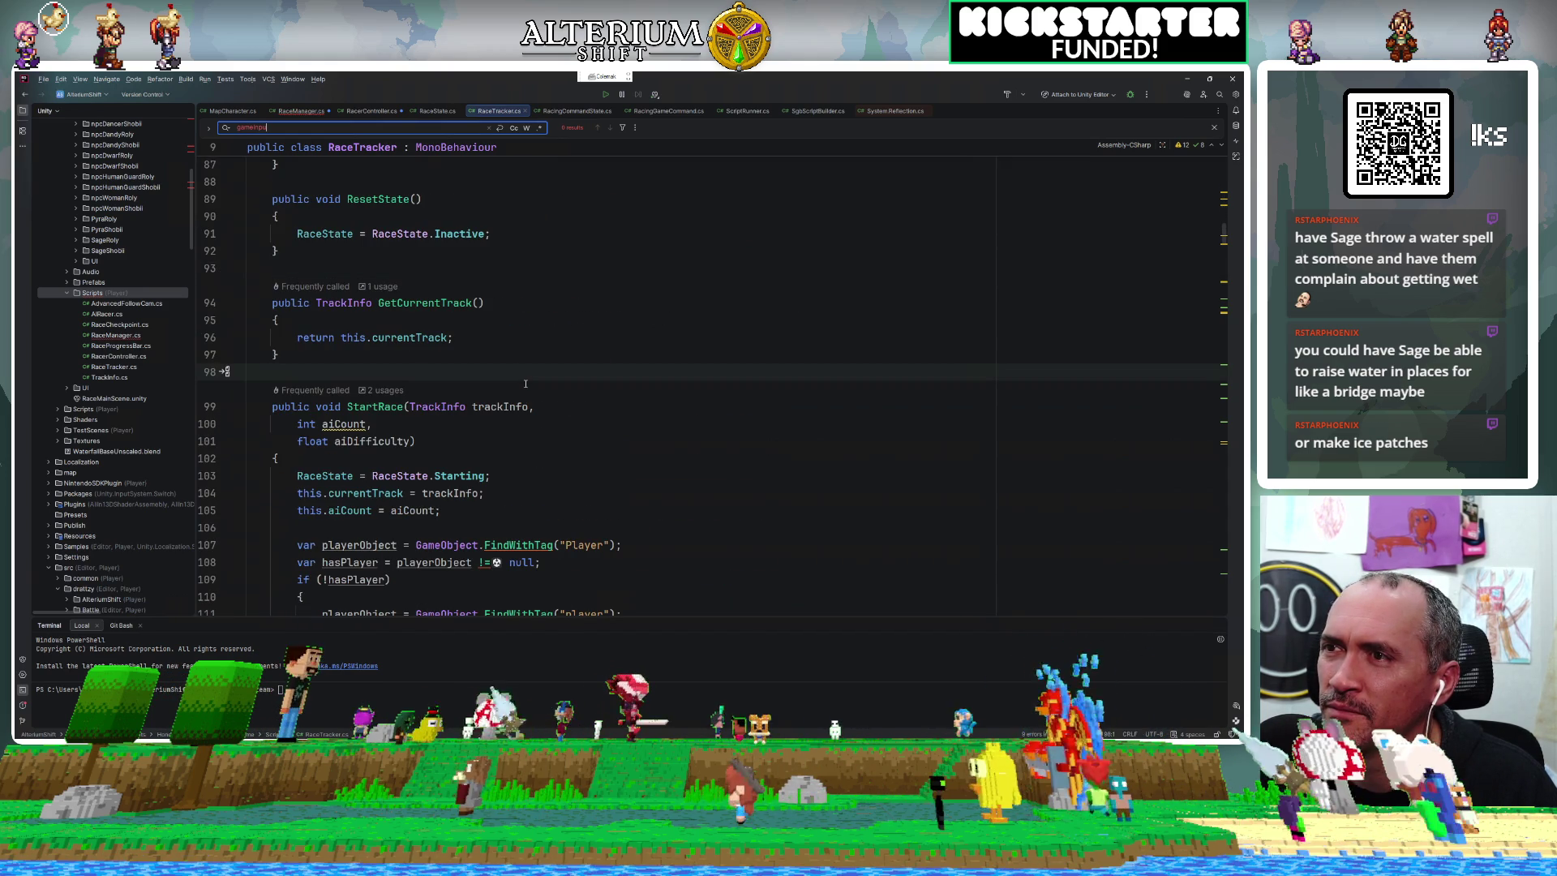
scroll(526, 384, "down", 8)
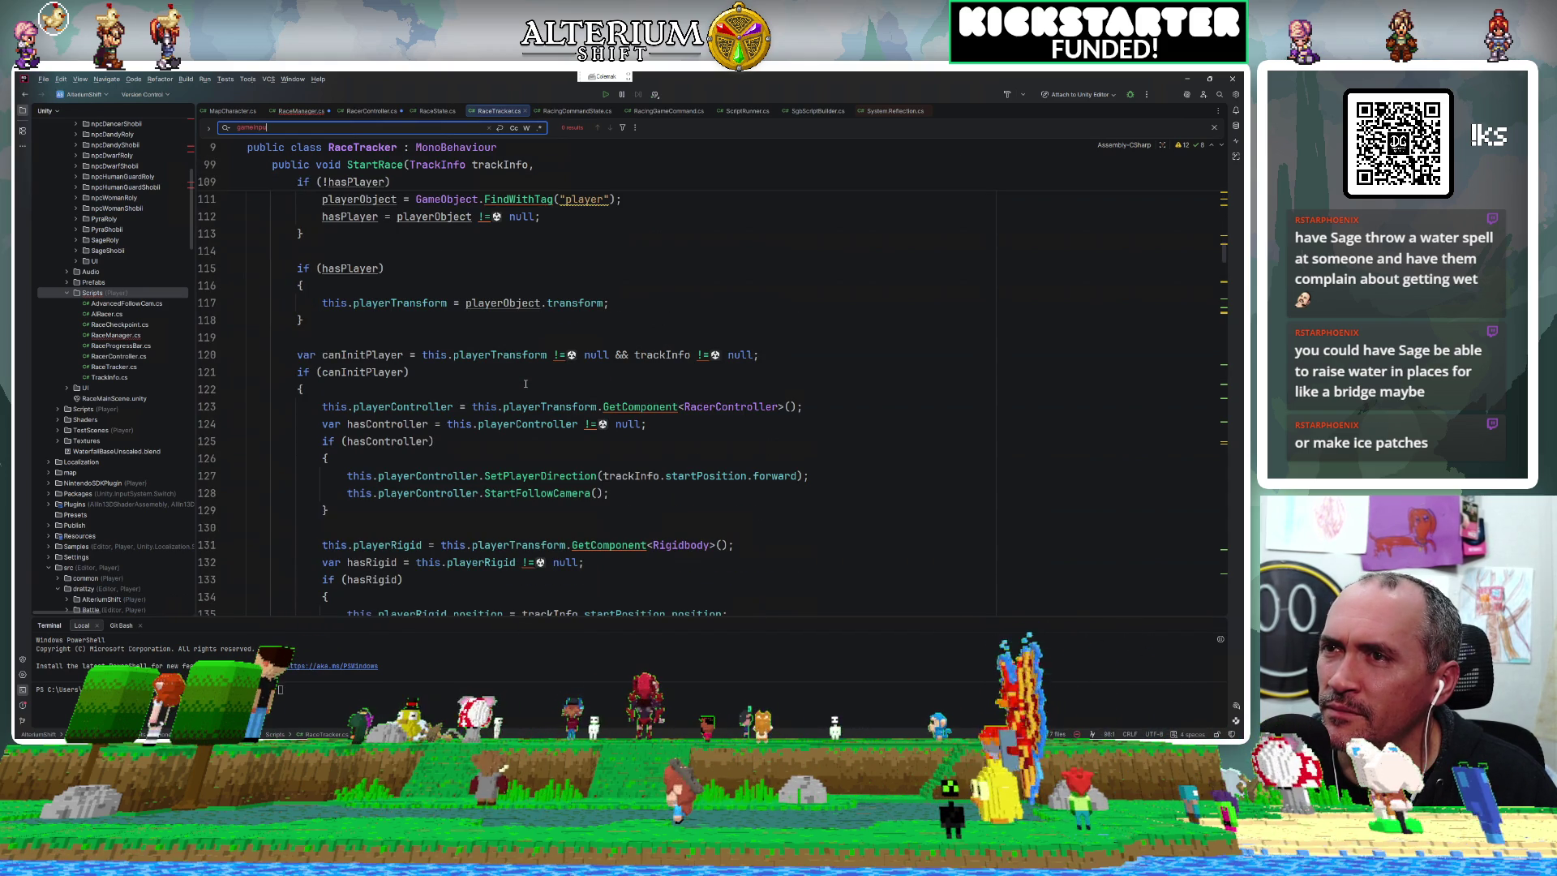
scroll(525, 383, "down", 9)
scroll(525, 383, "down", 10)
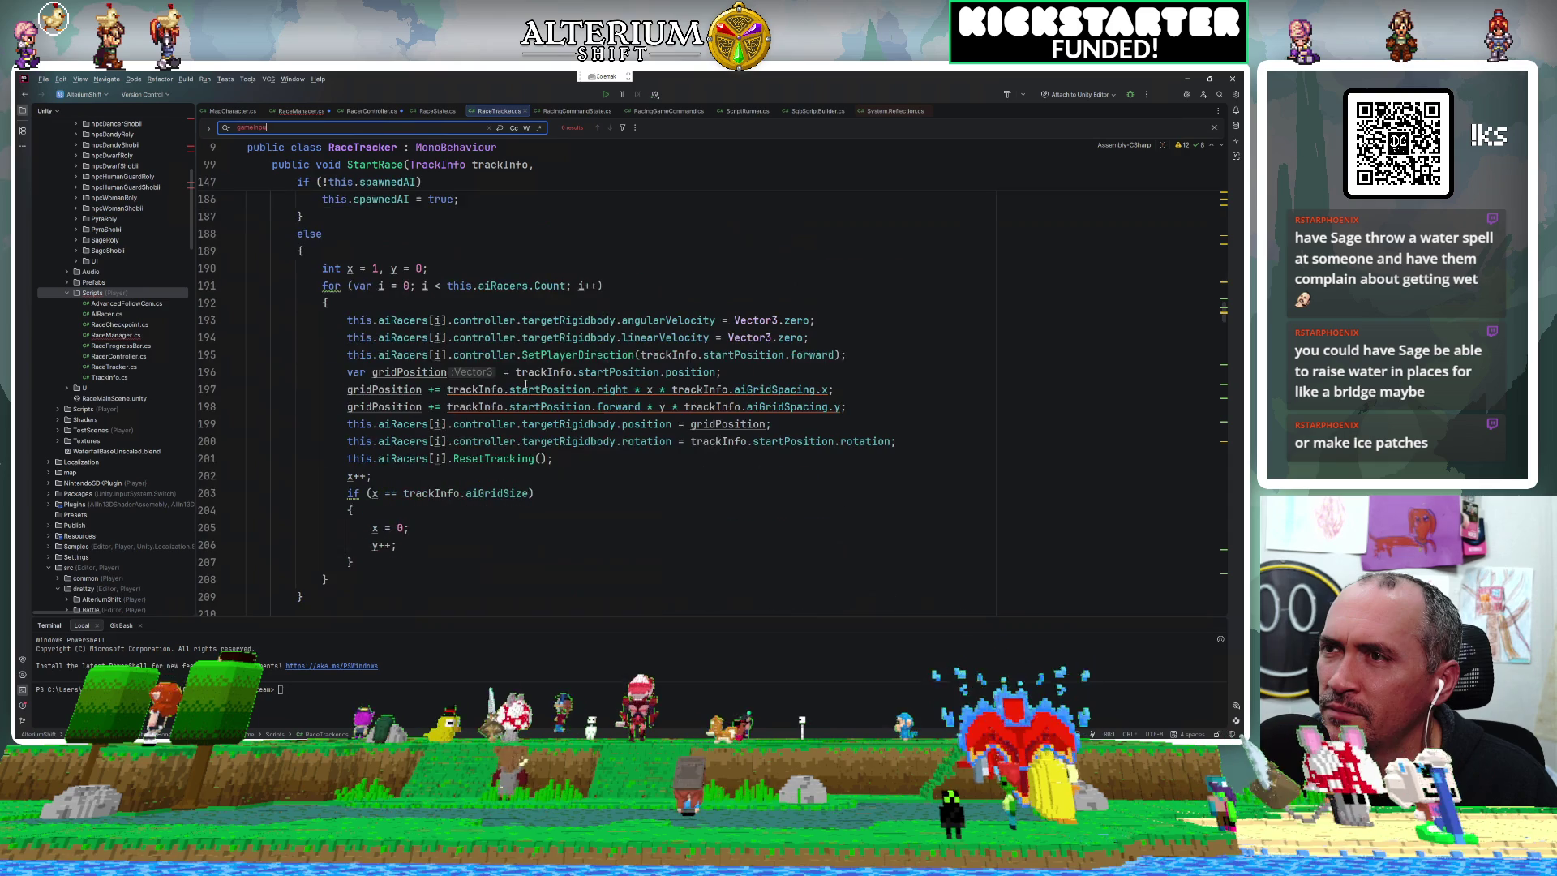
scroll(525, 384, "down", 8)
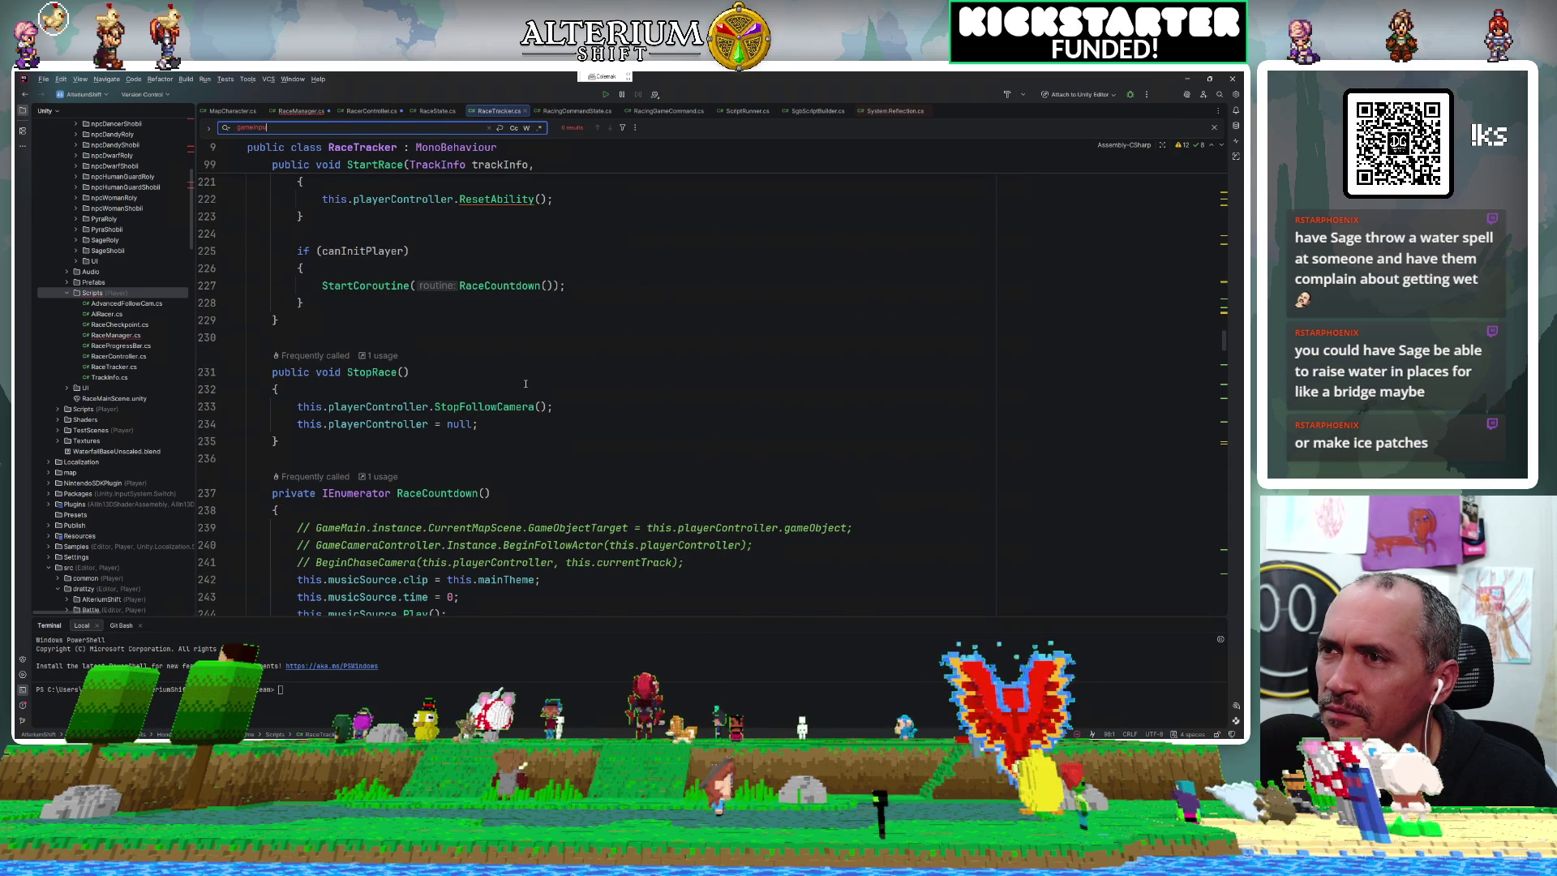
left_click(363, 329)
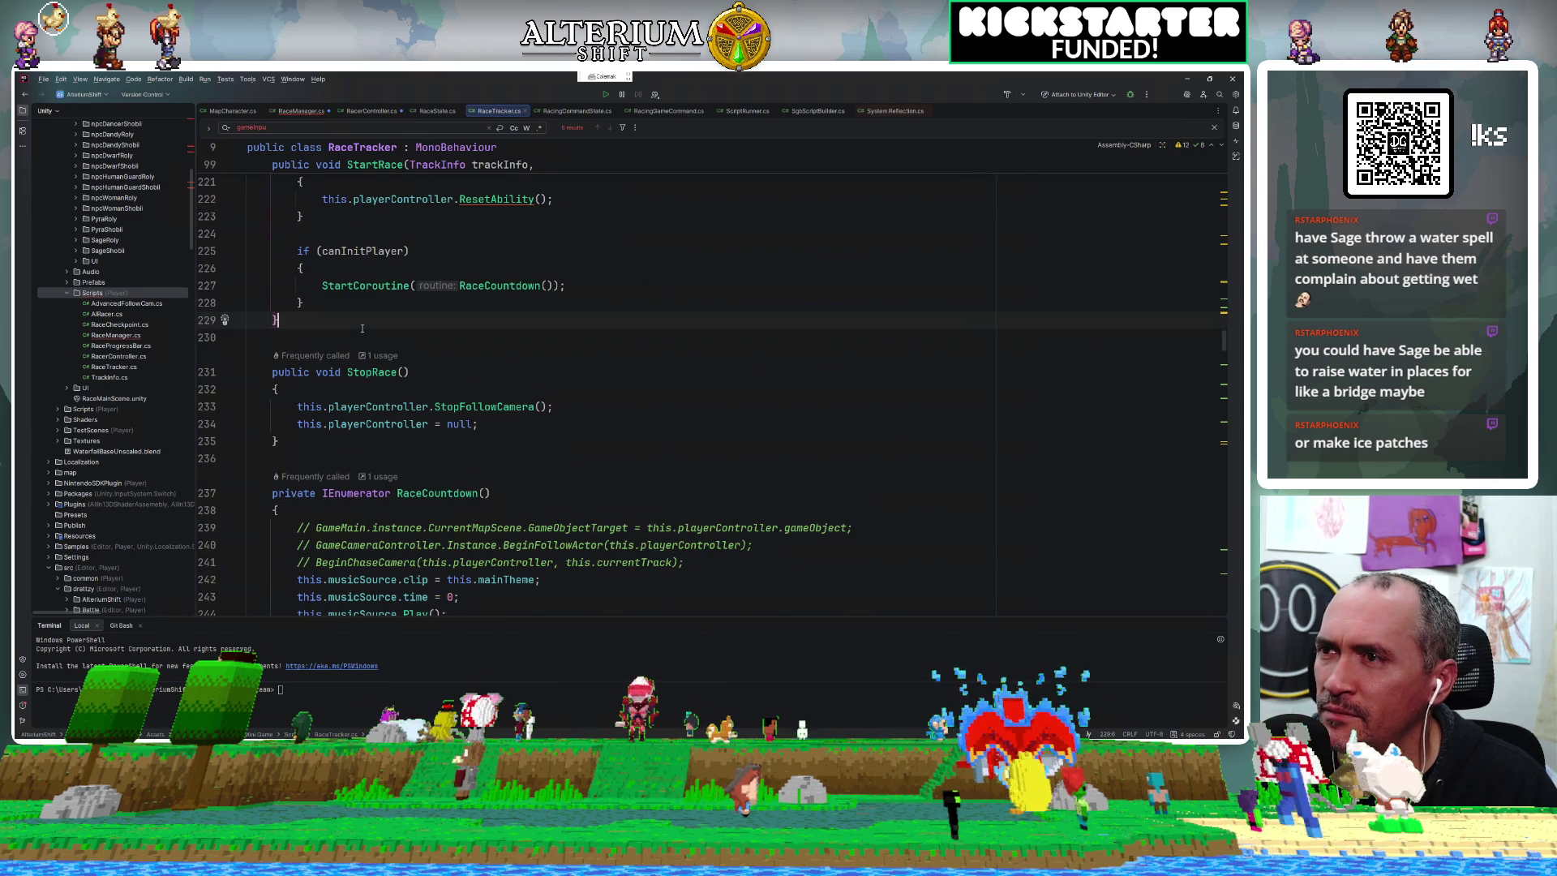
key("Return")
key("Return")
key("Return")
left_click(291, 359)
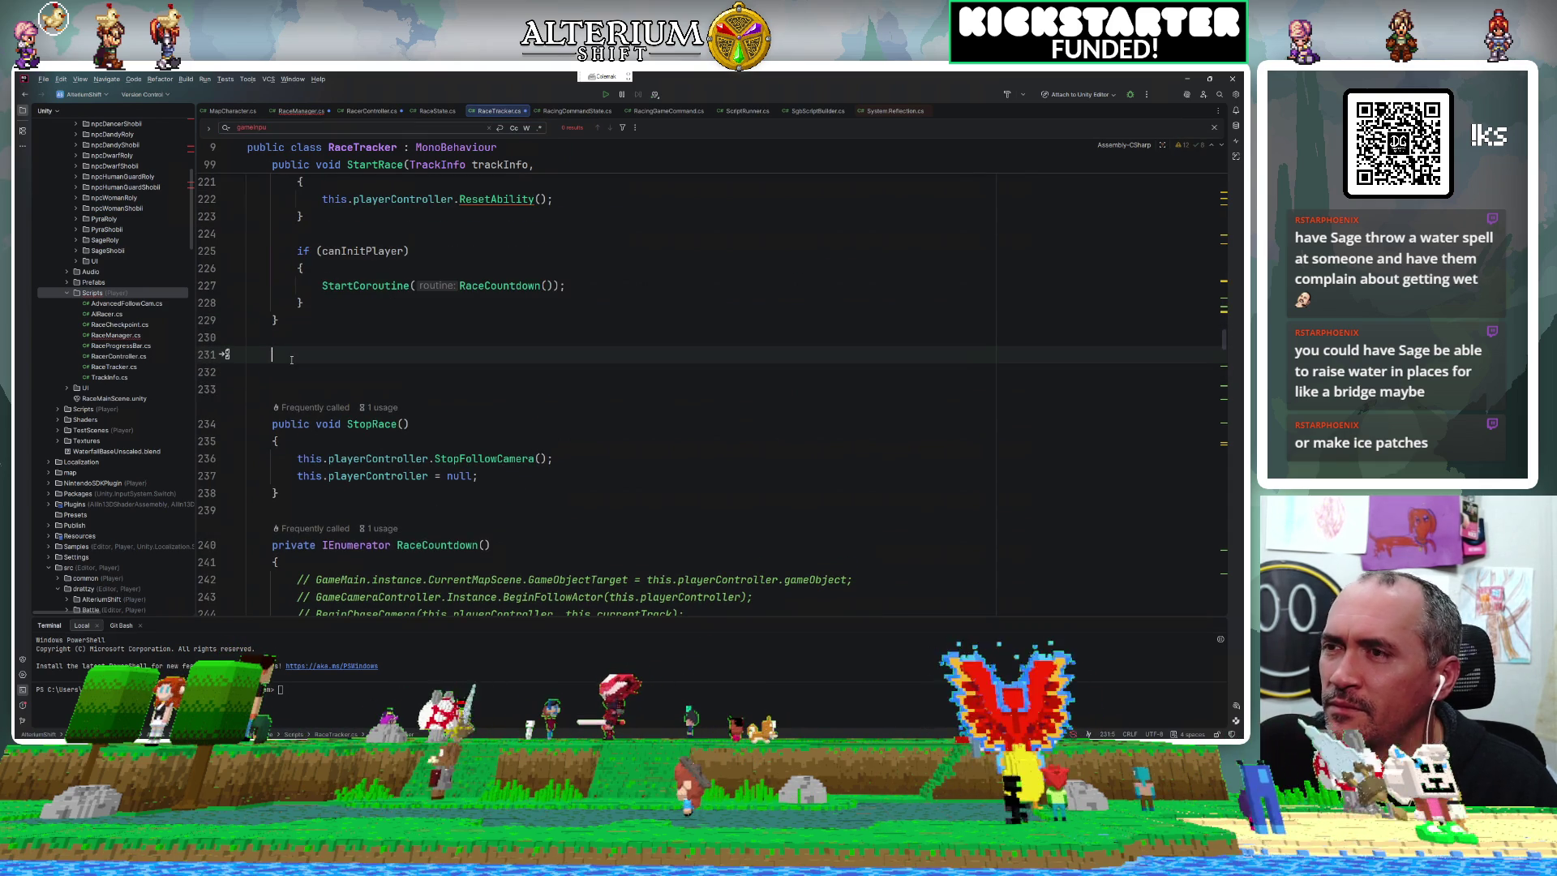
type("public void ")
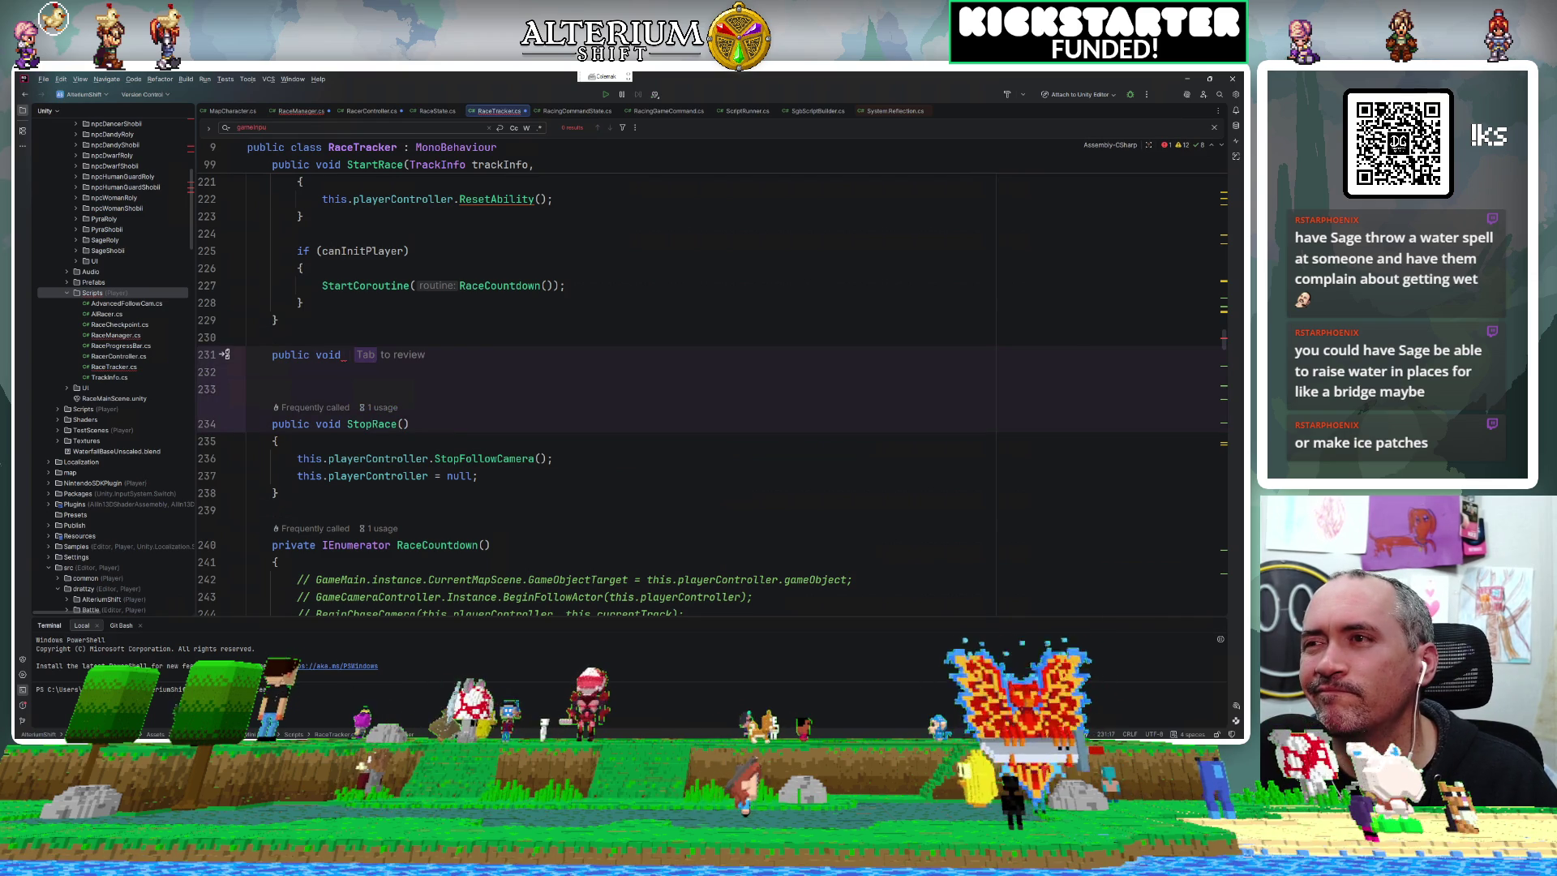
type("Ackno")
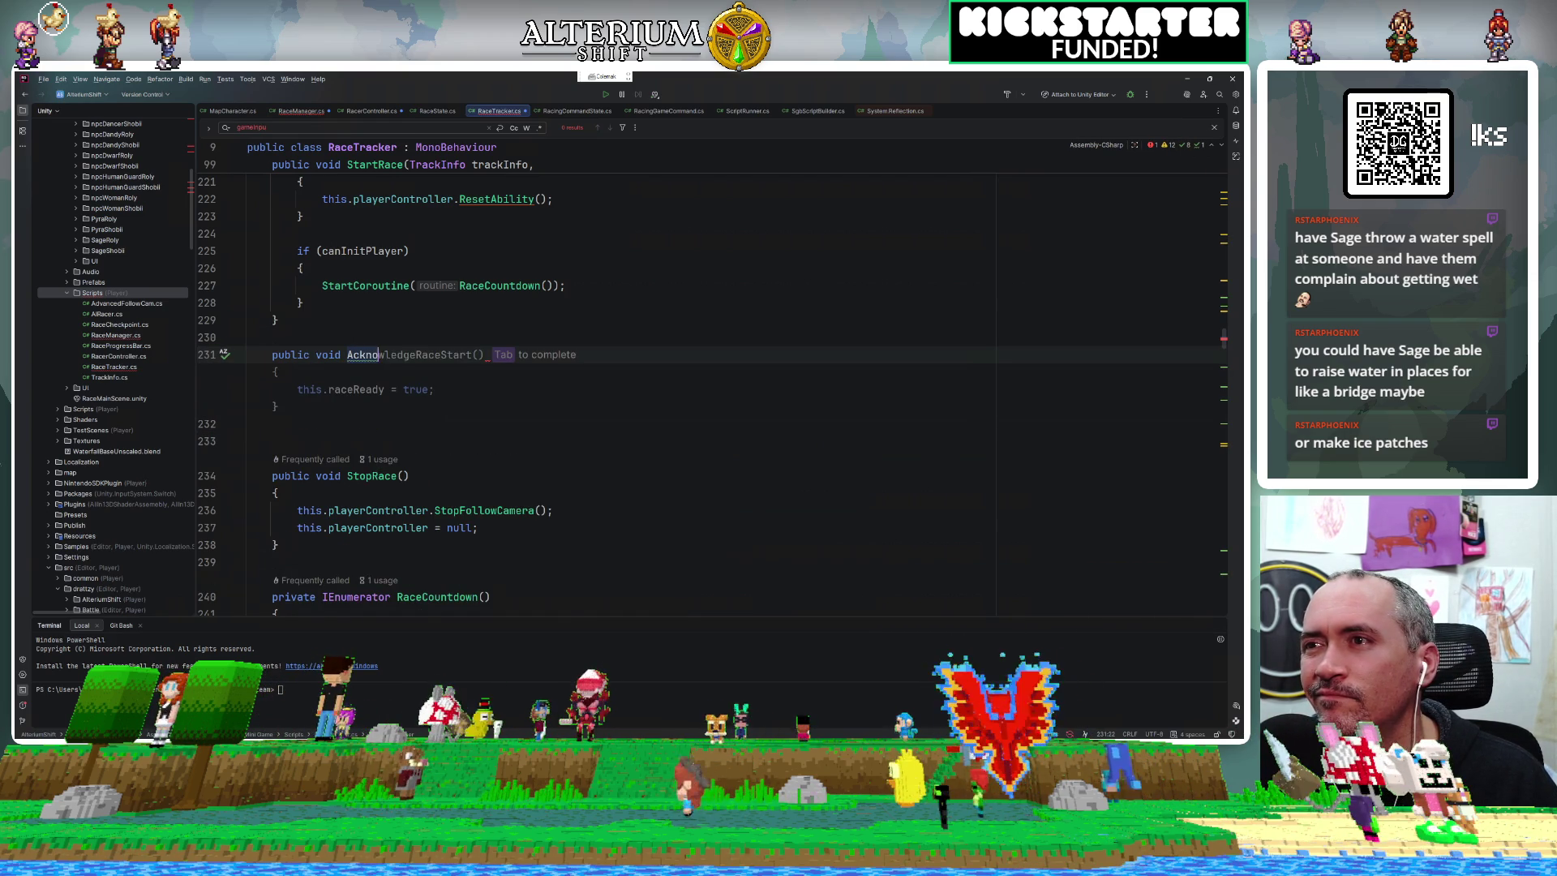
type("wol")
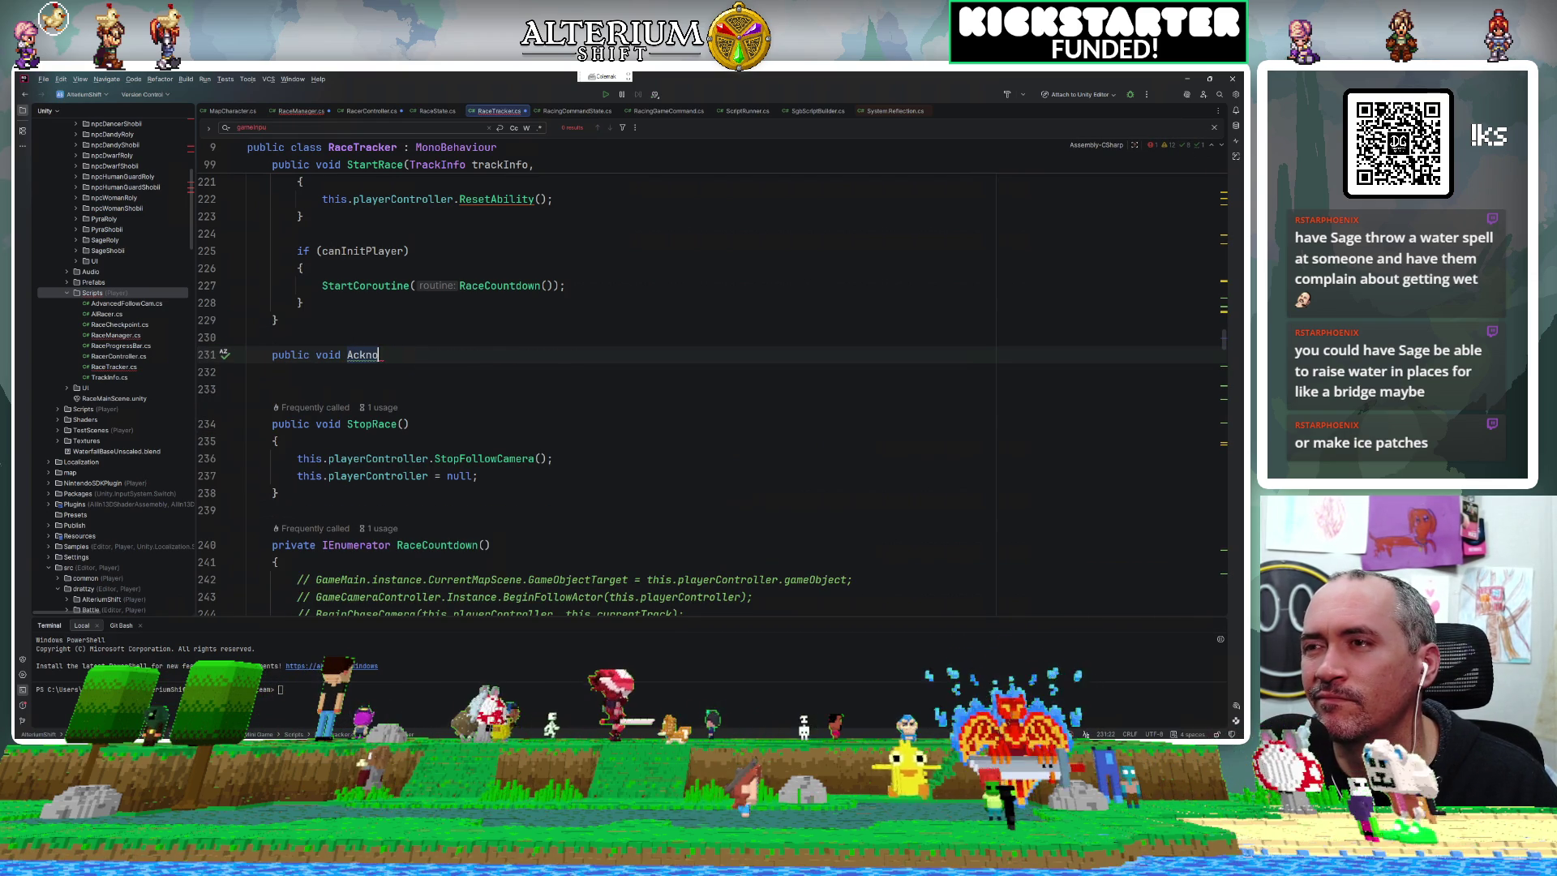
type("wledge")
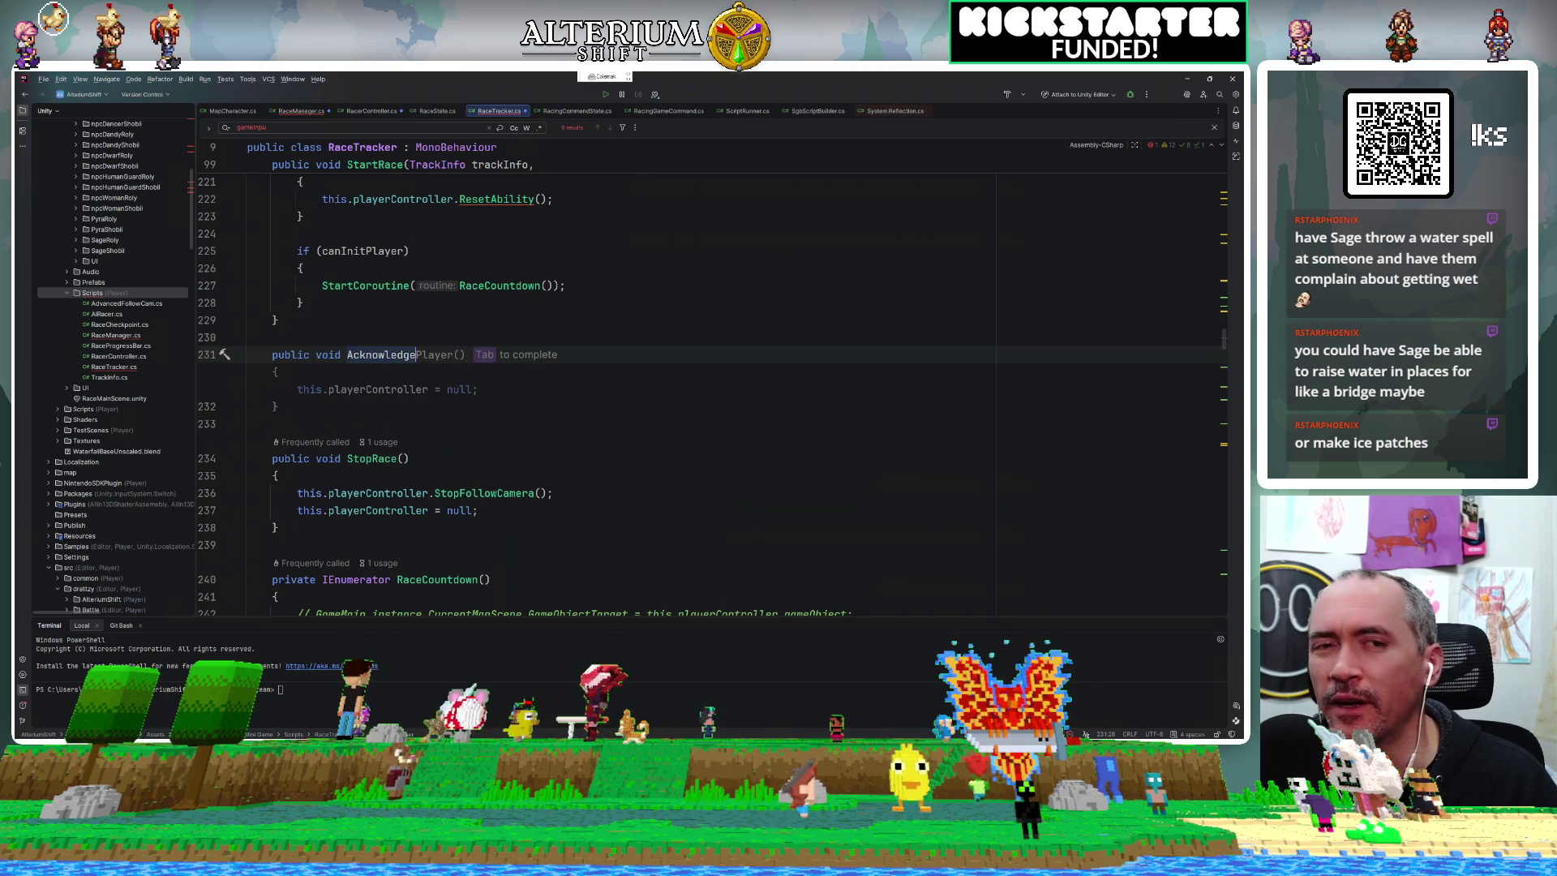
type("RaceFini")
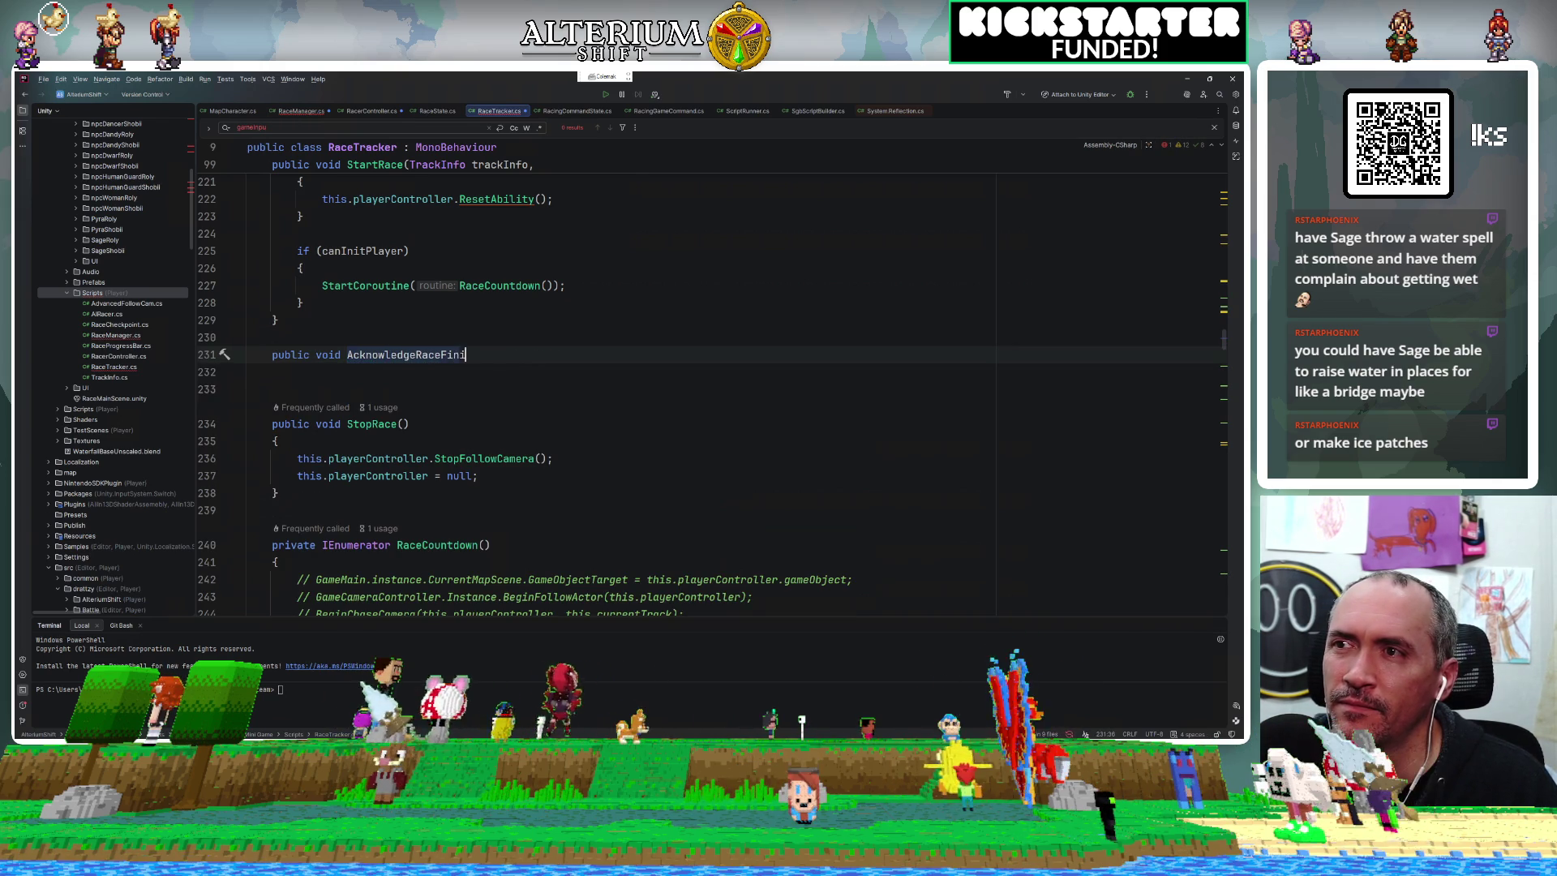
type("()")
key("Return")
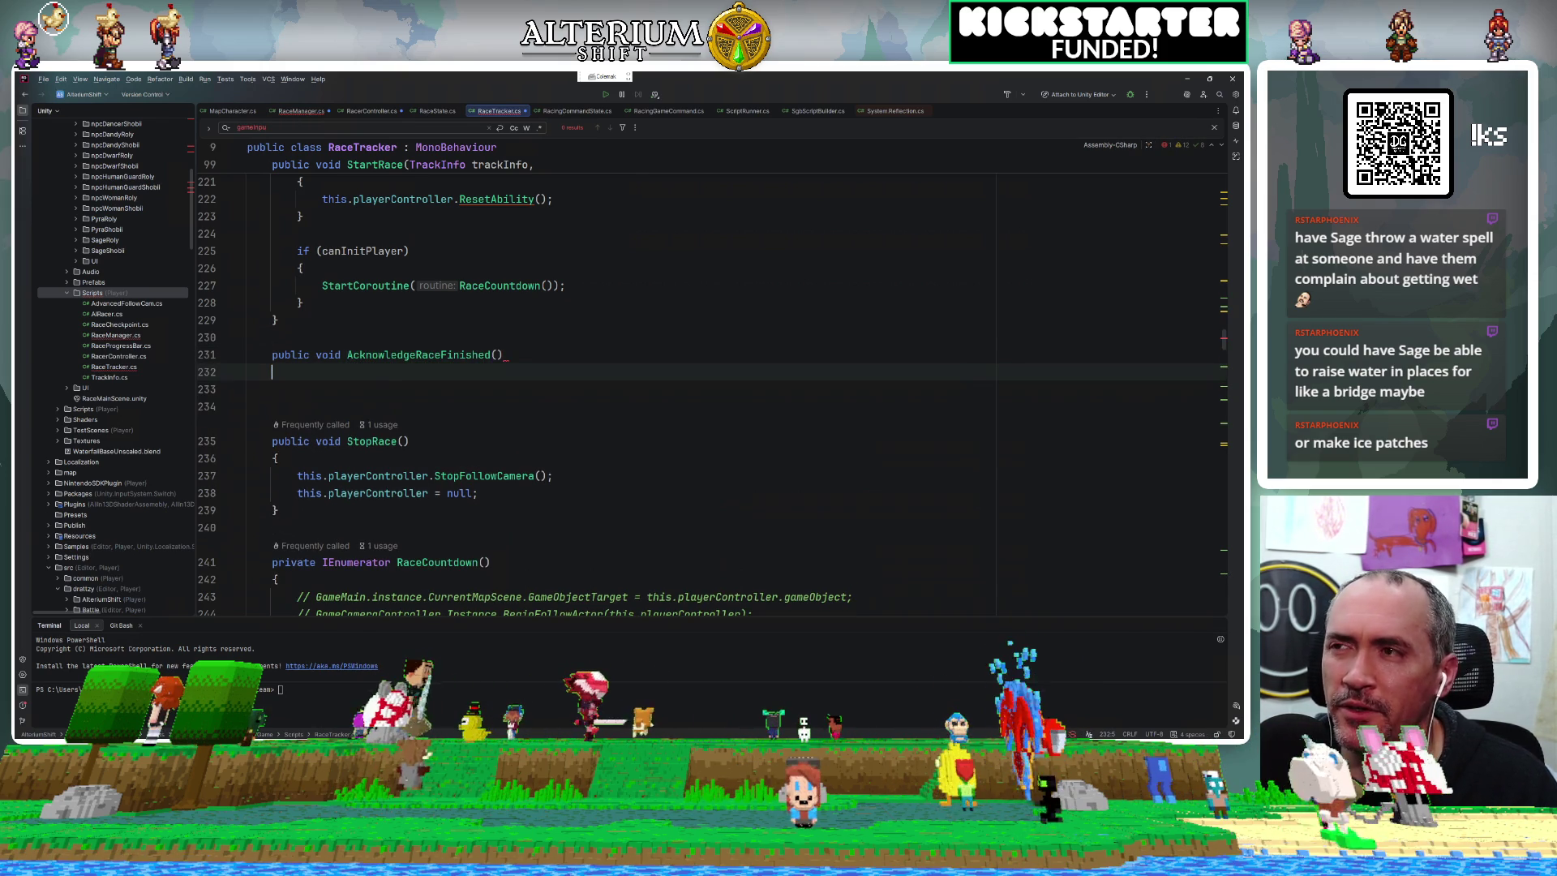
type("{")
key("Return")
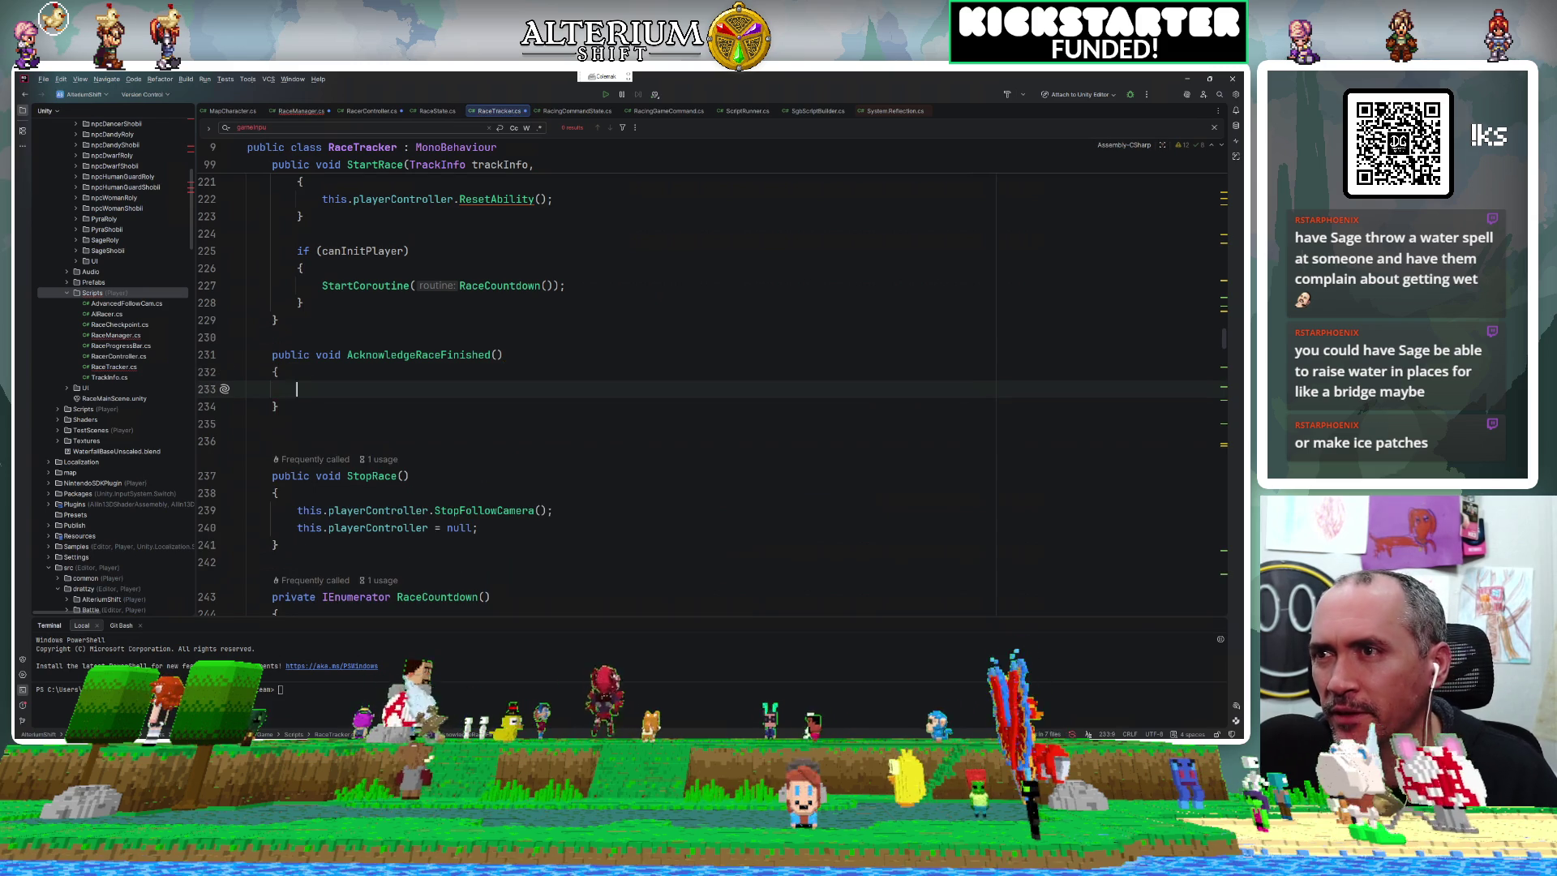
Set this.RaceState = RaceState.FinishAcknowledged in its body and run code cleanup.
type("this.RaceState ")
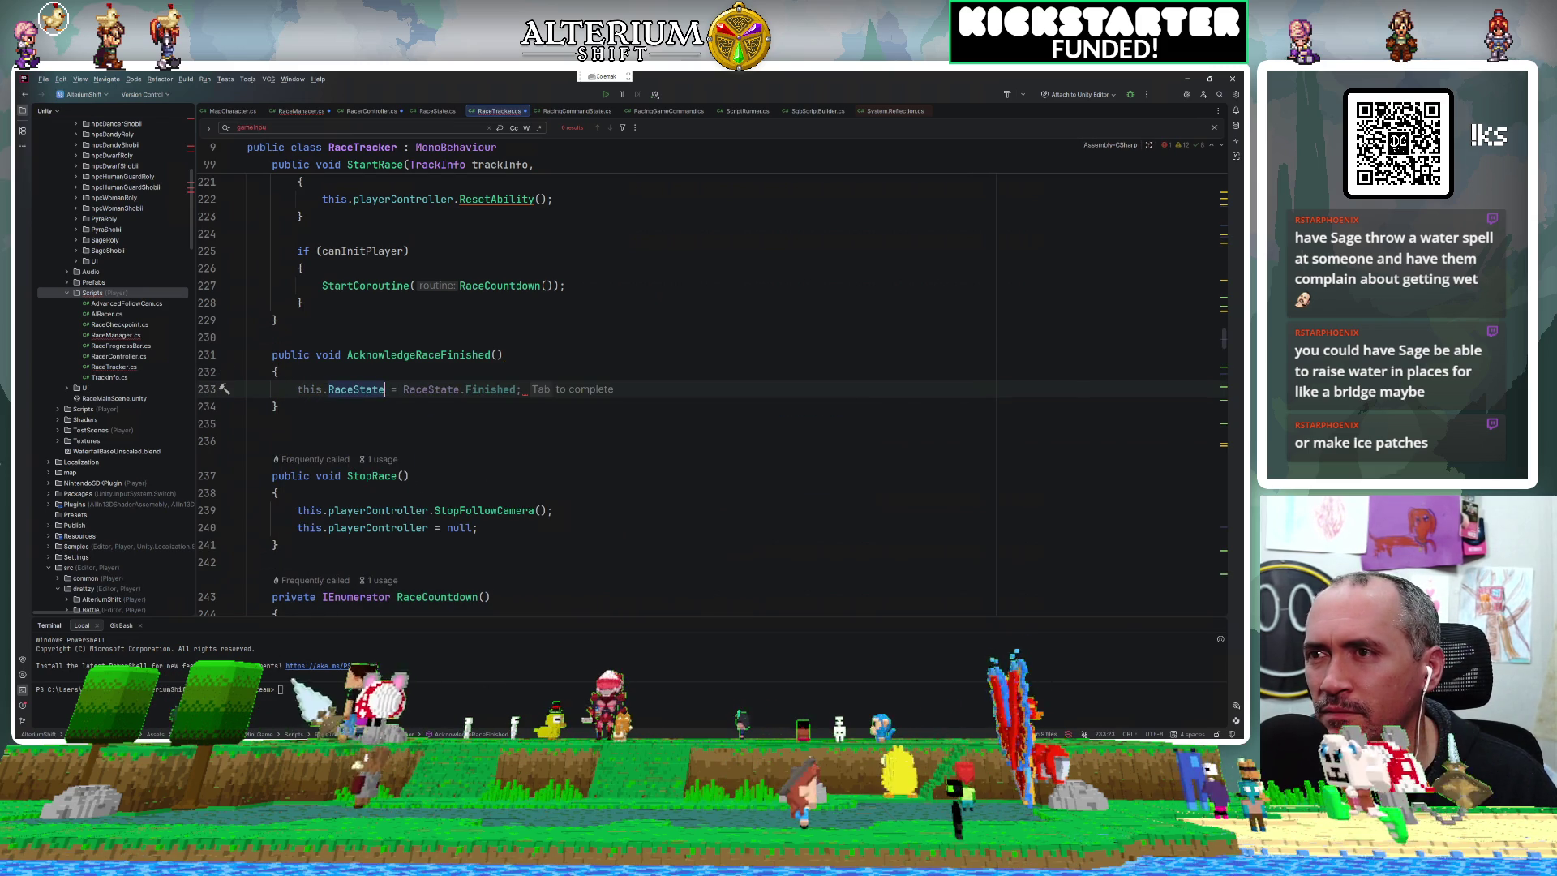
type("= R")
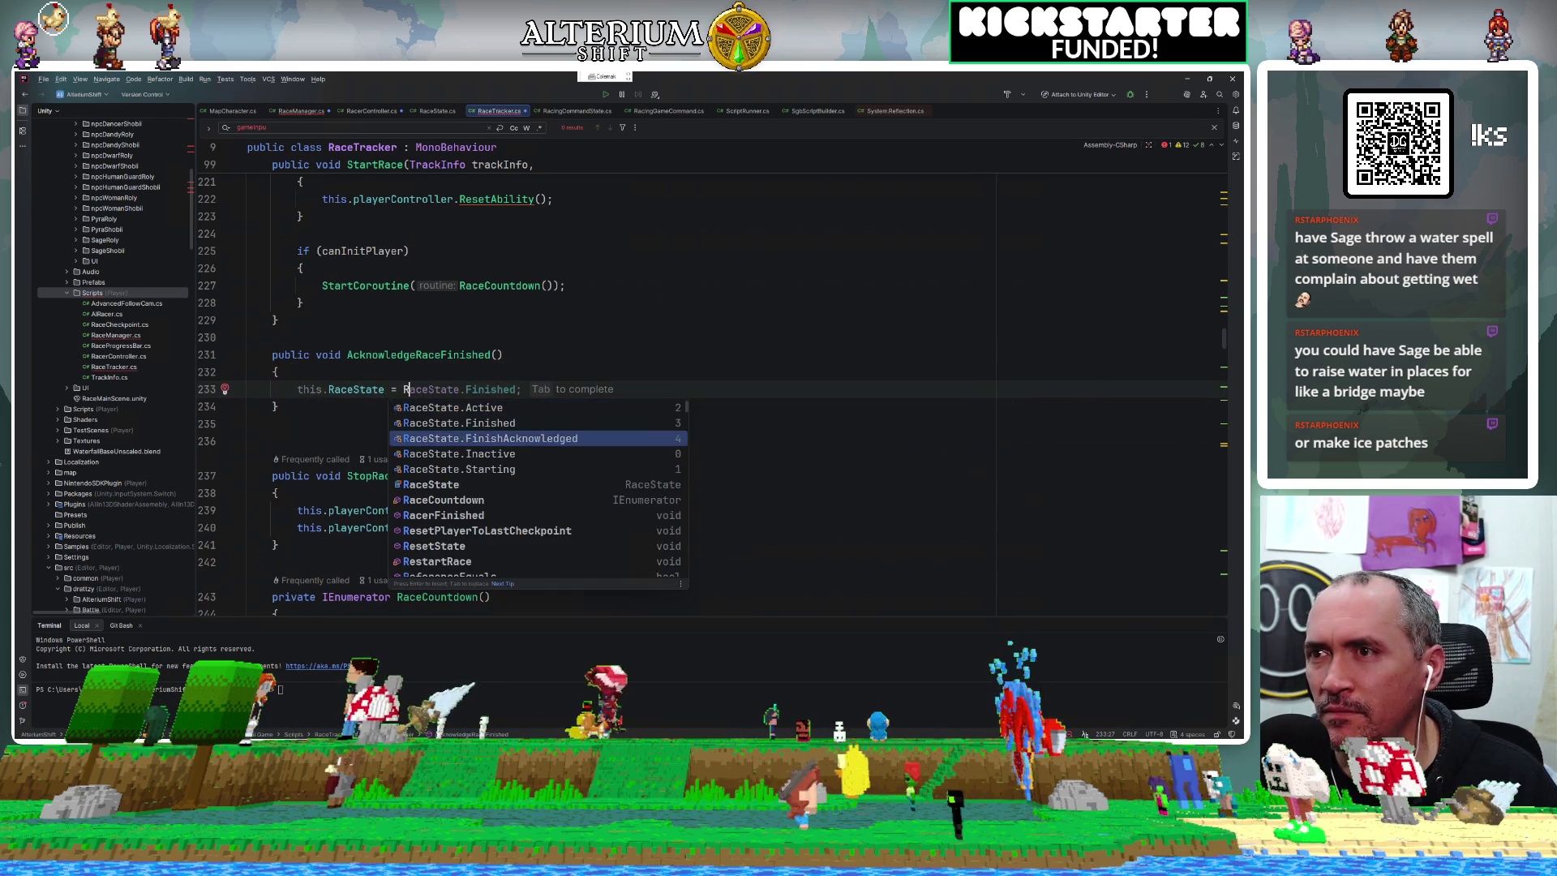
key("Down")
key("Down")
key("Return")
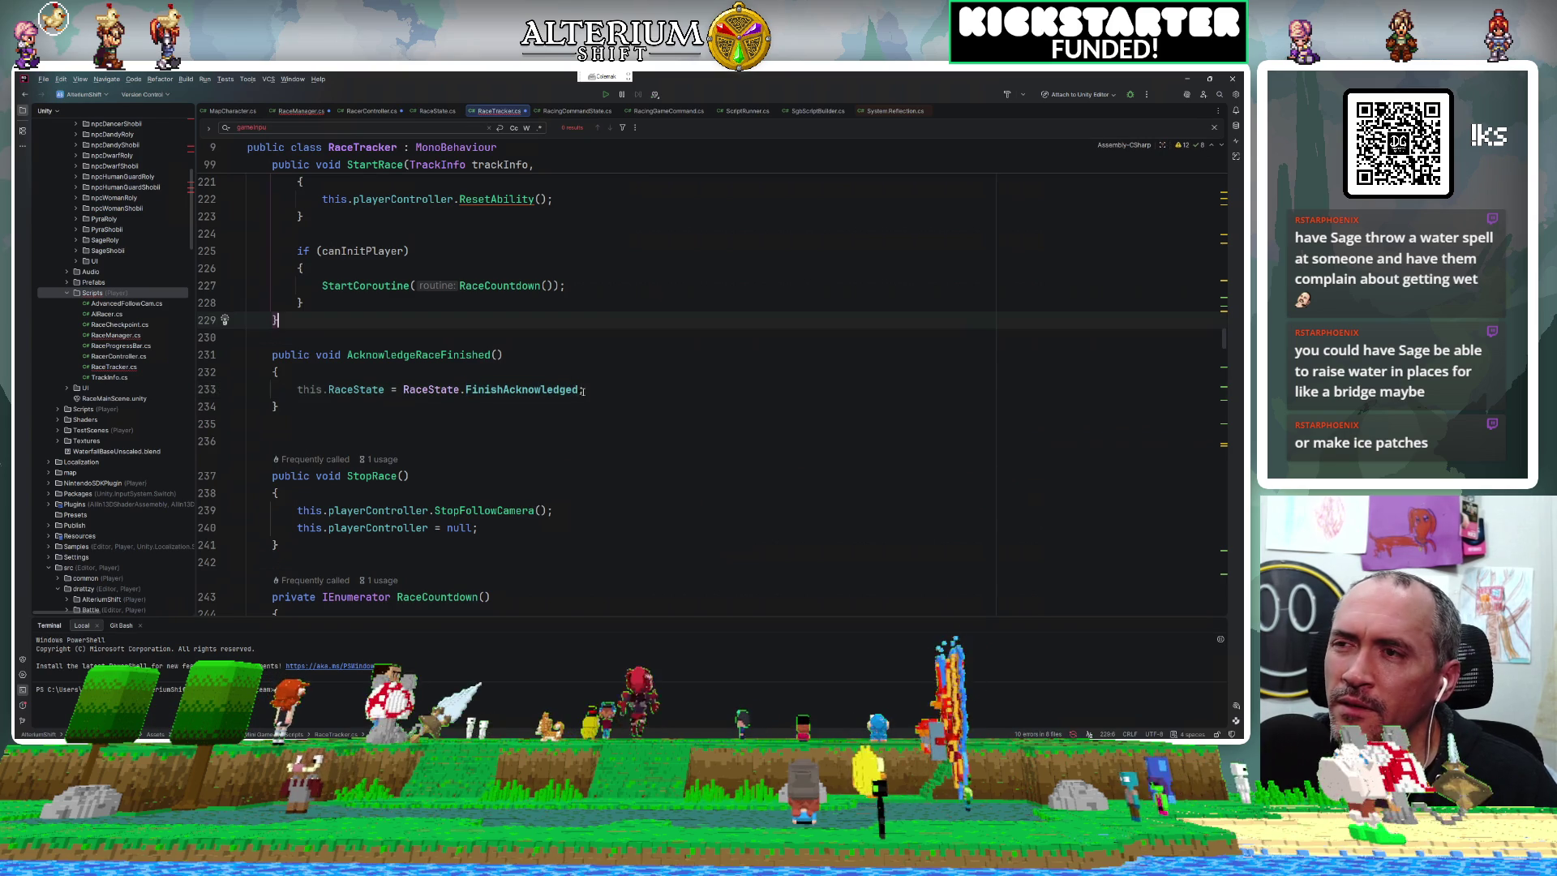
key("ctrl+s")
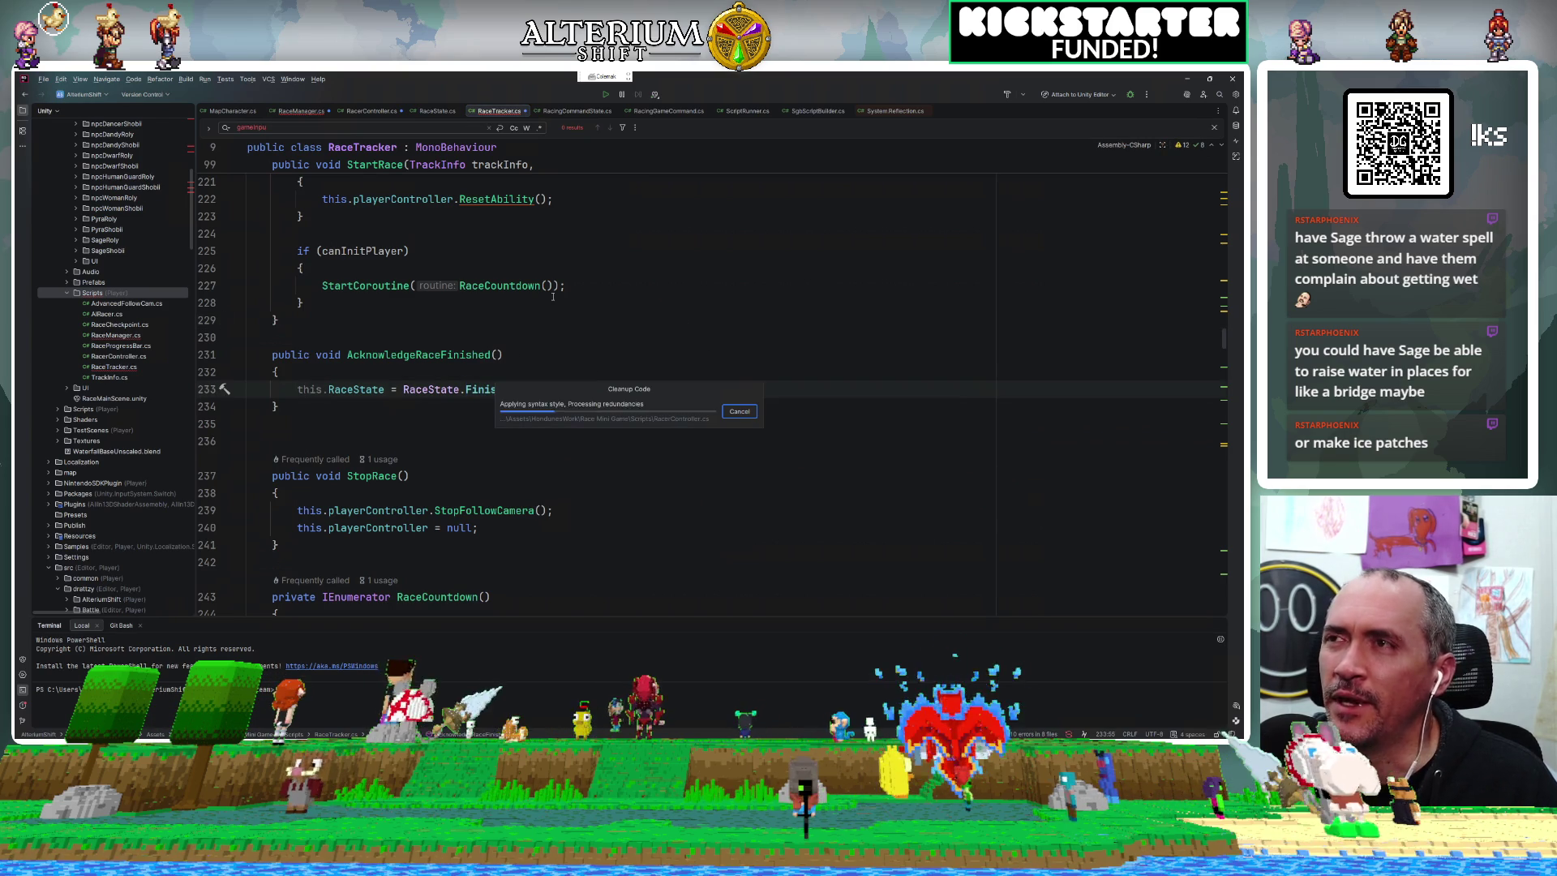
left_click(286, 113)
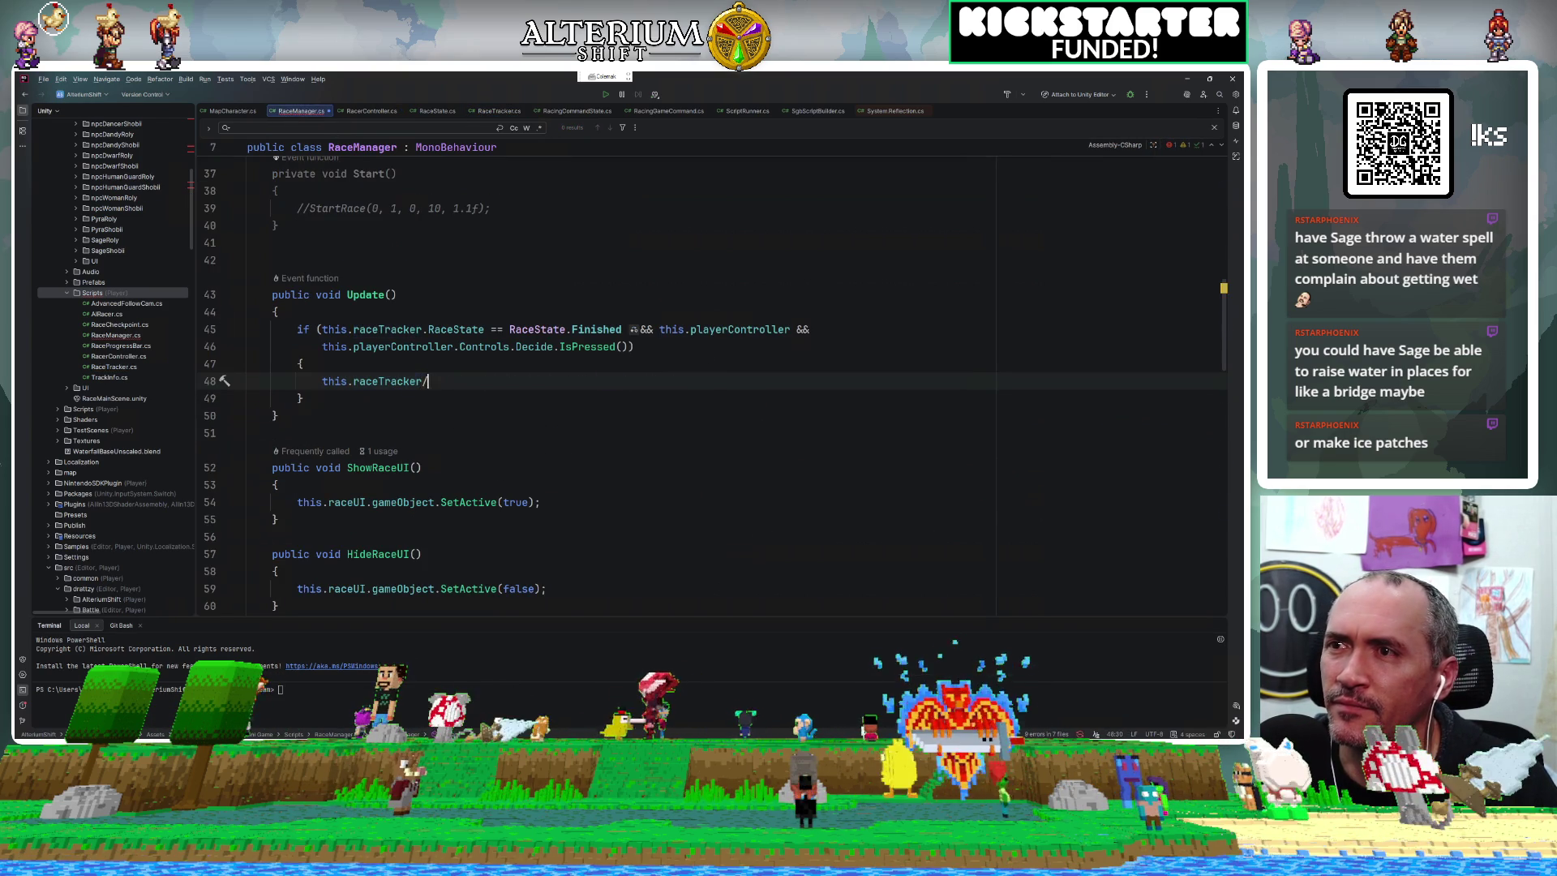
Complete this.raceTracker.AcknowledgeRaceFinished() inside the Finished/Decide if block, then switch to Unity.
type(".A")
key("Tab")
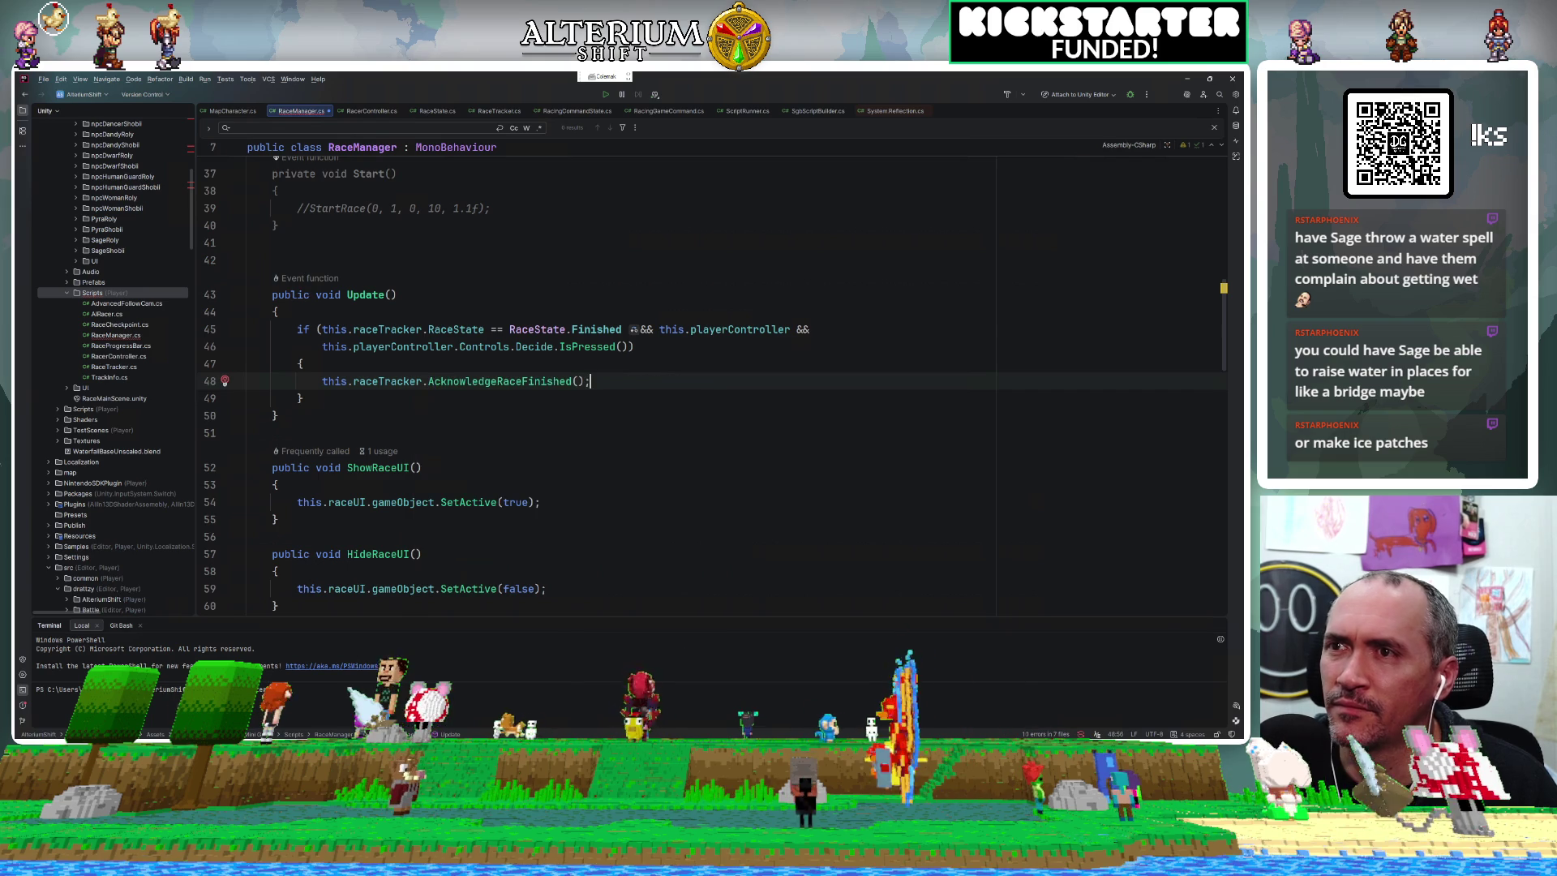
key("Up")
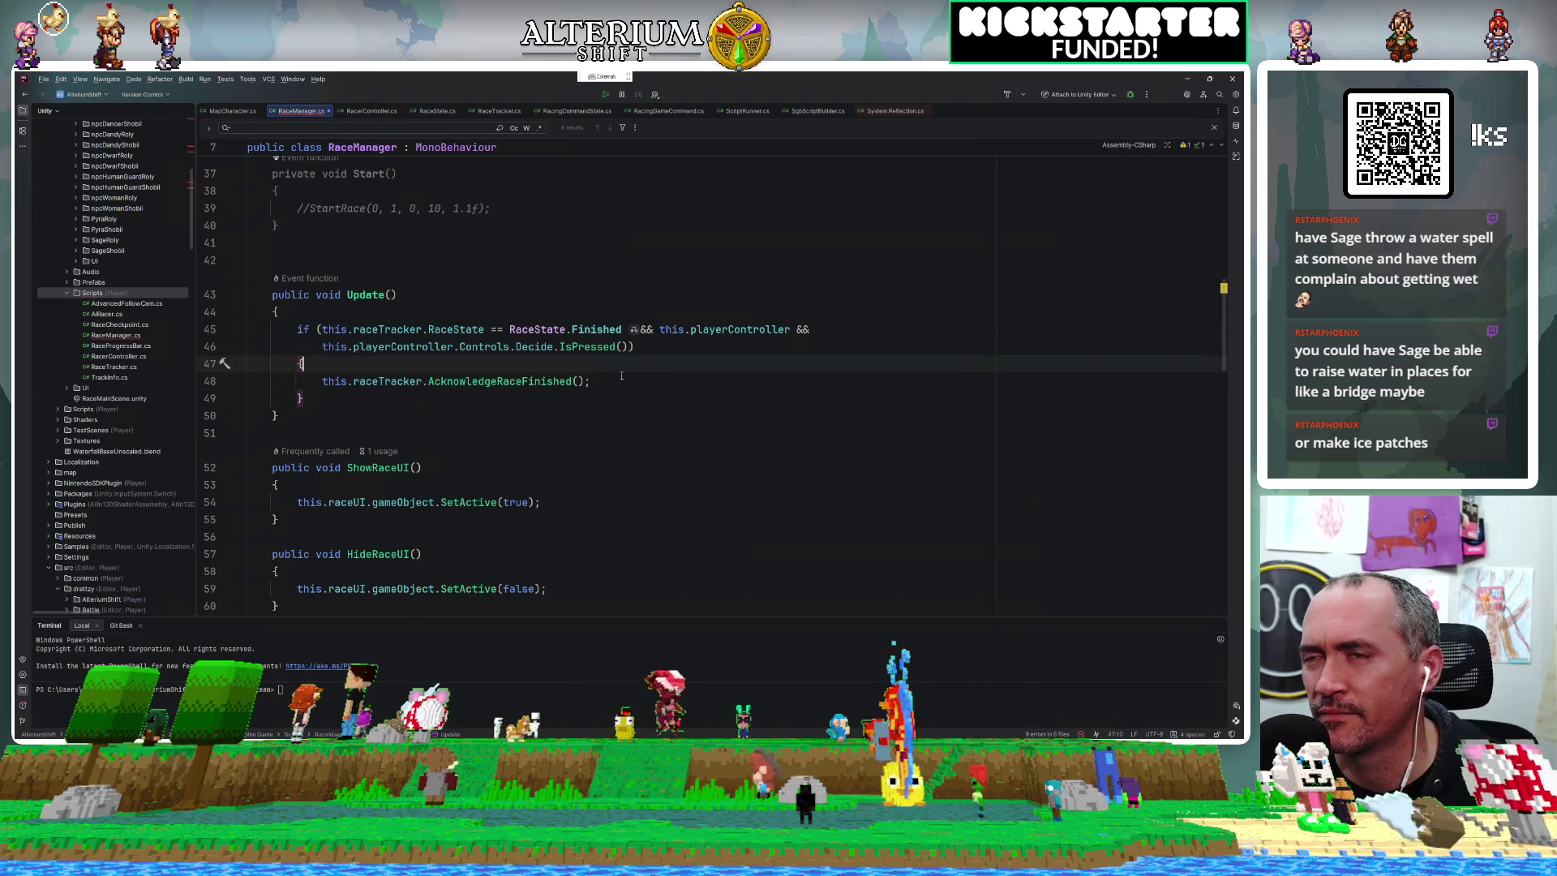
type("S")
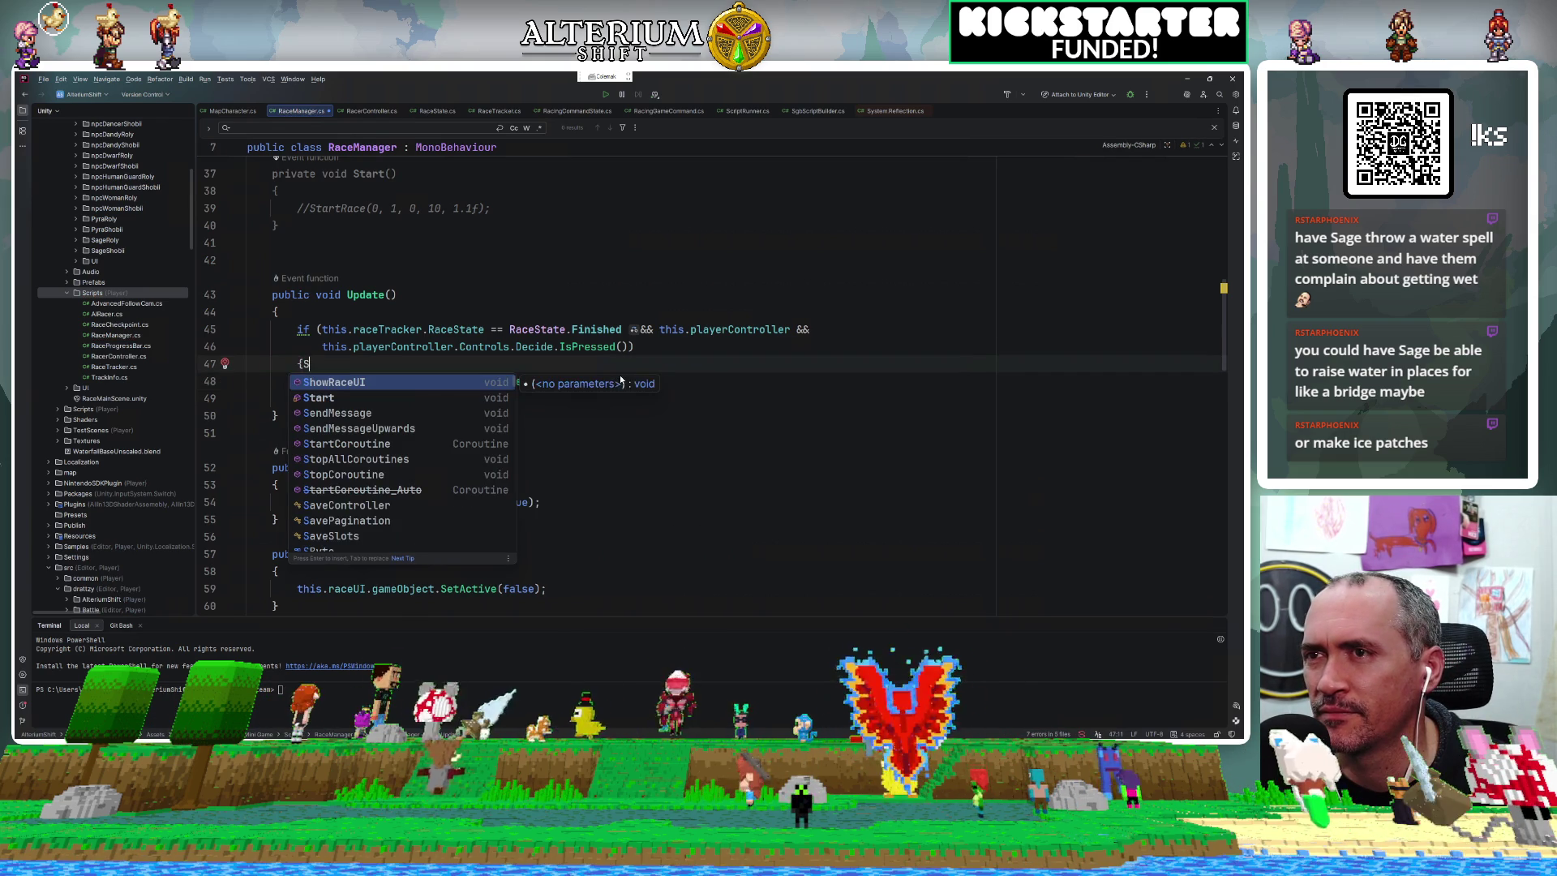
left_click(650, 360)
left_click(586, 366)
left_click(612, 381)
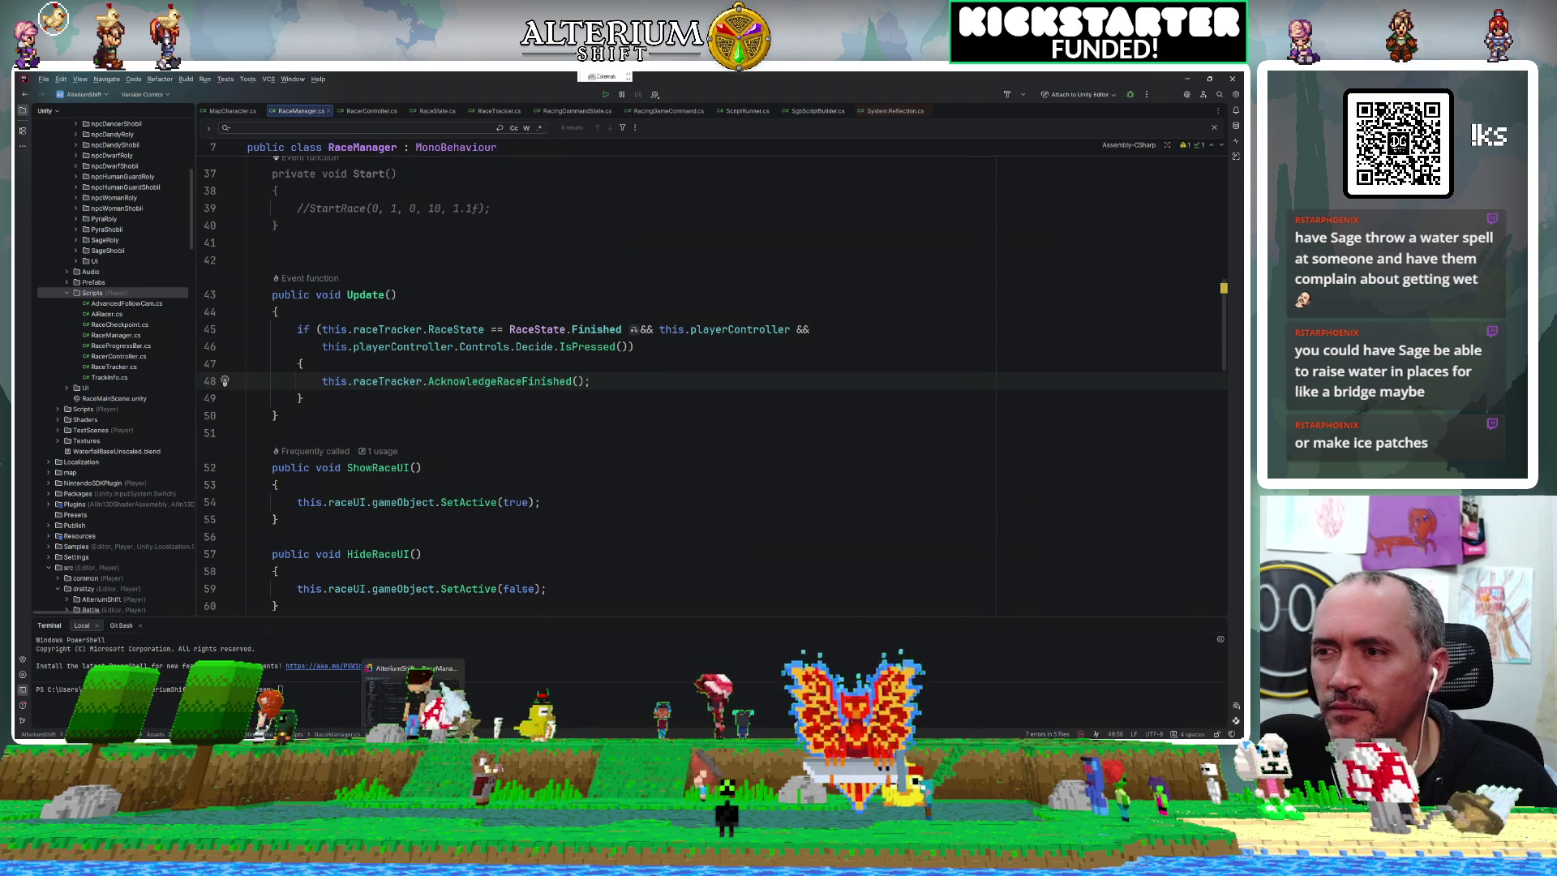
left_click(391, 699)
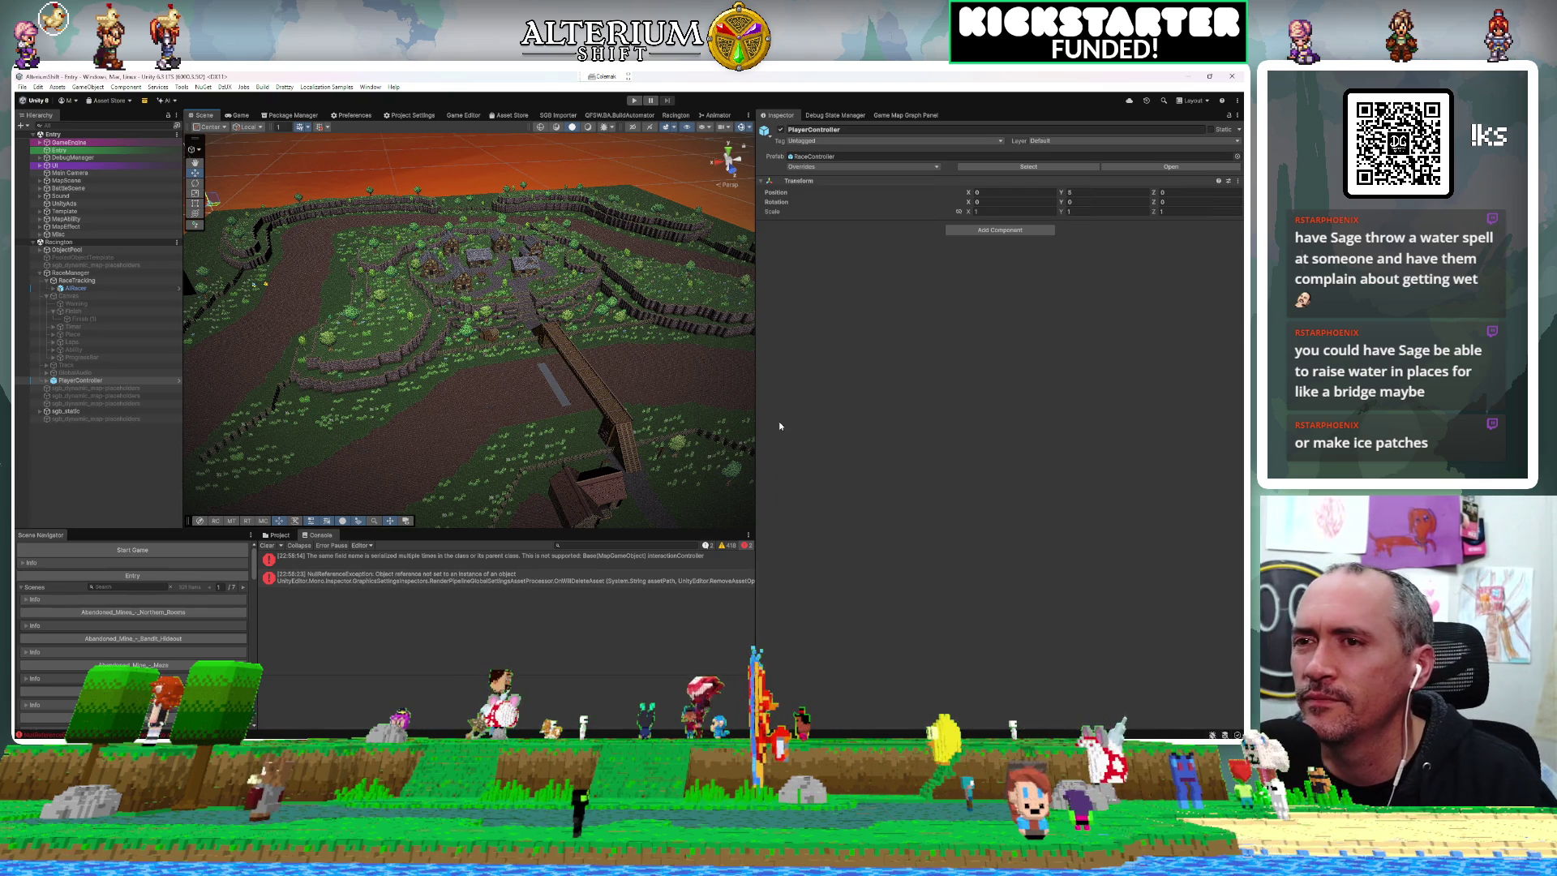
Review the null reference error and serialization warning in the console, then clear it.
left_click(357, 578)
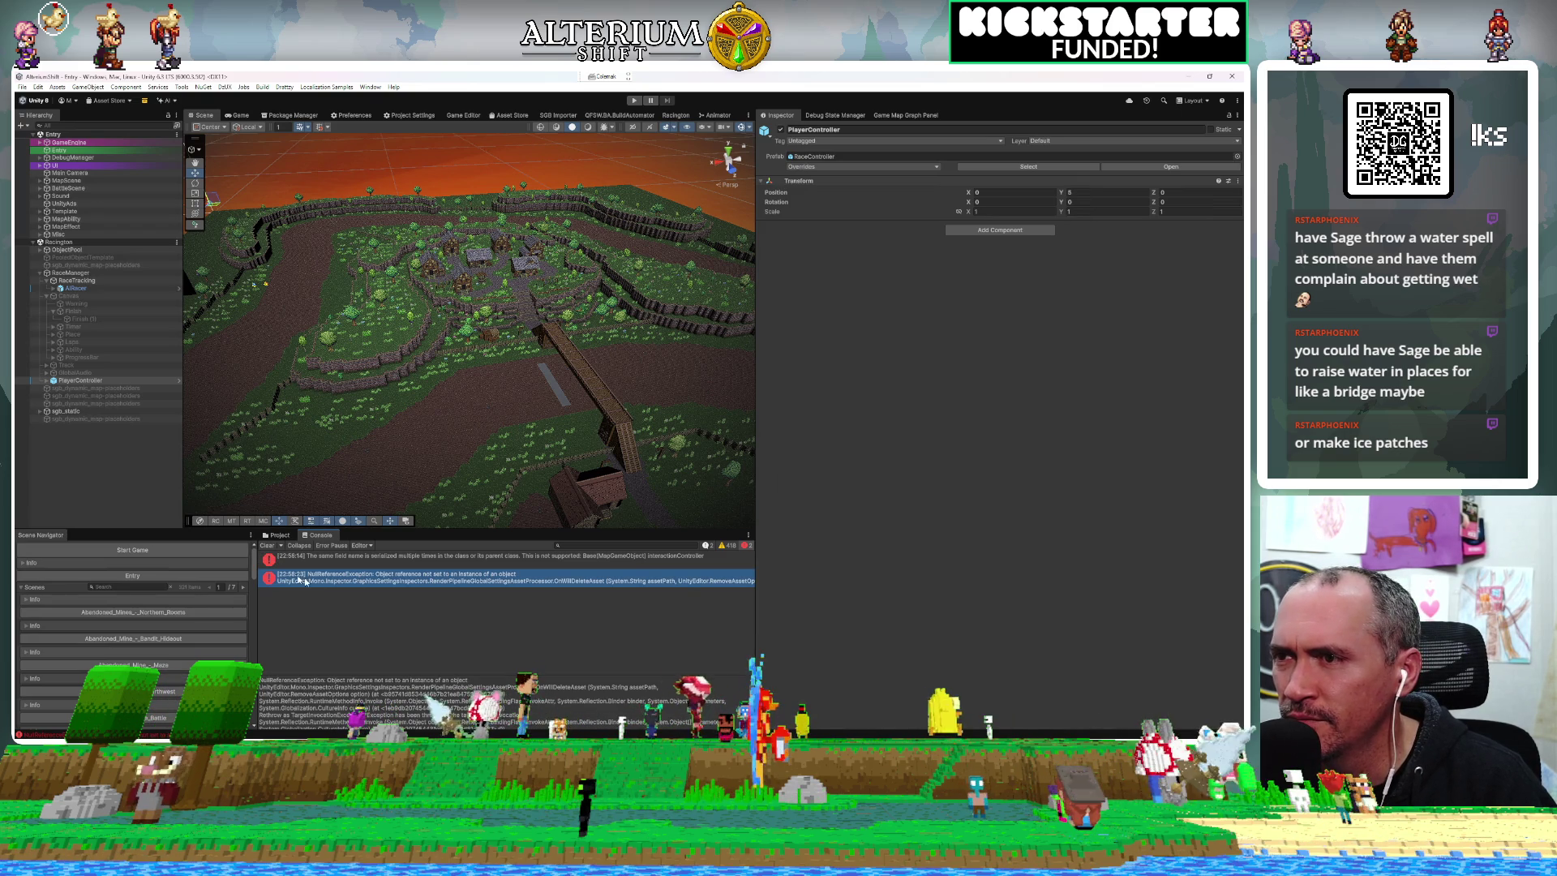
left_click(334, 558)
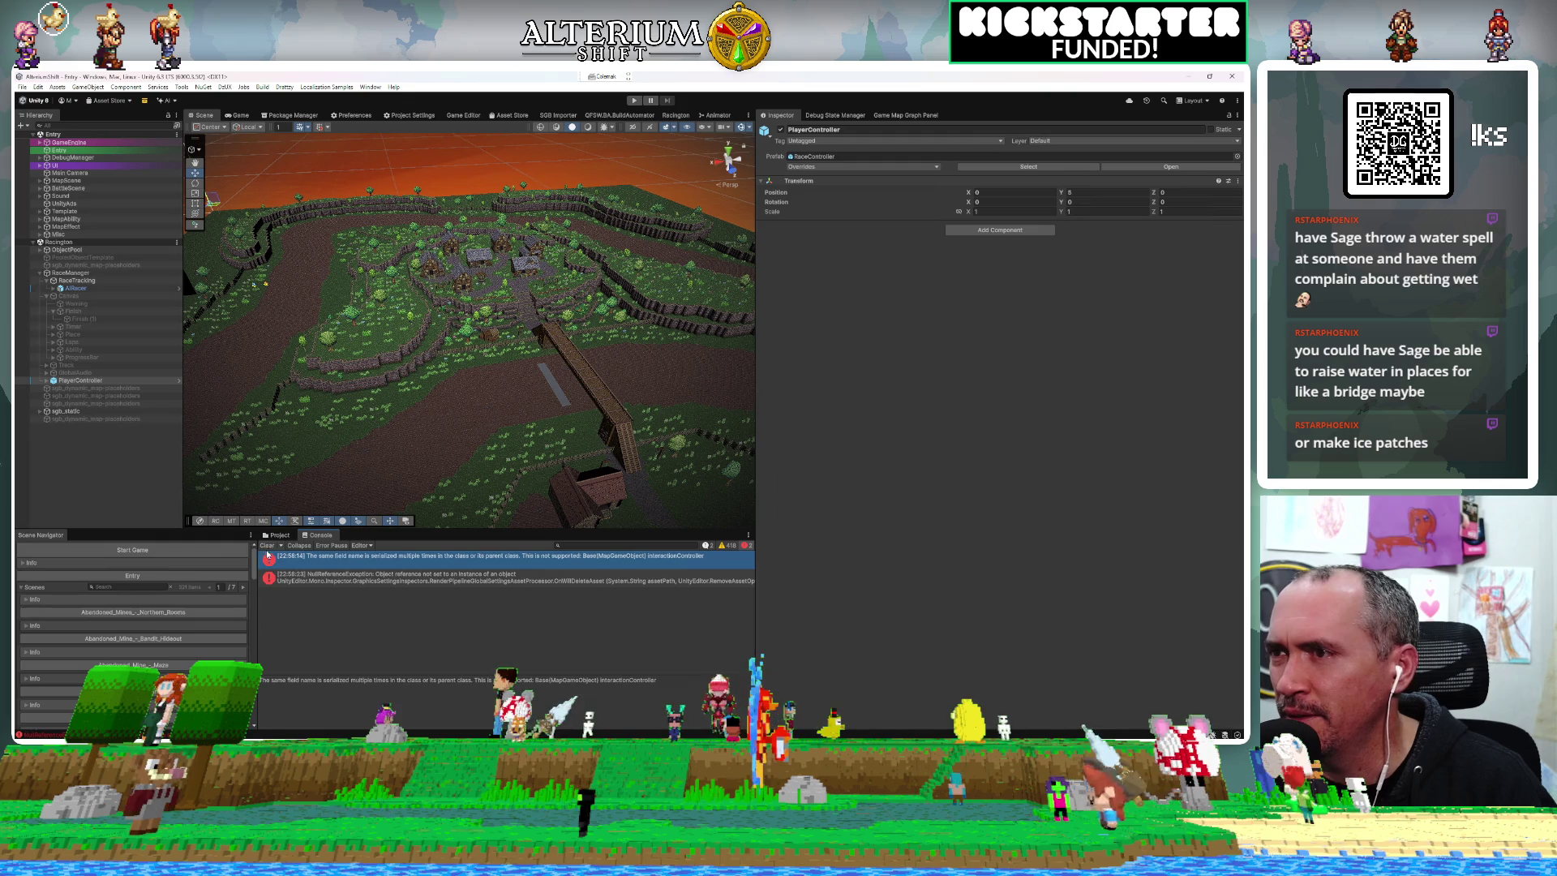
left_click(266, 545)
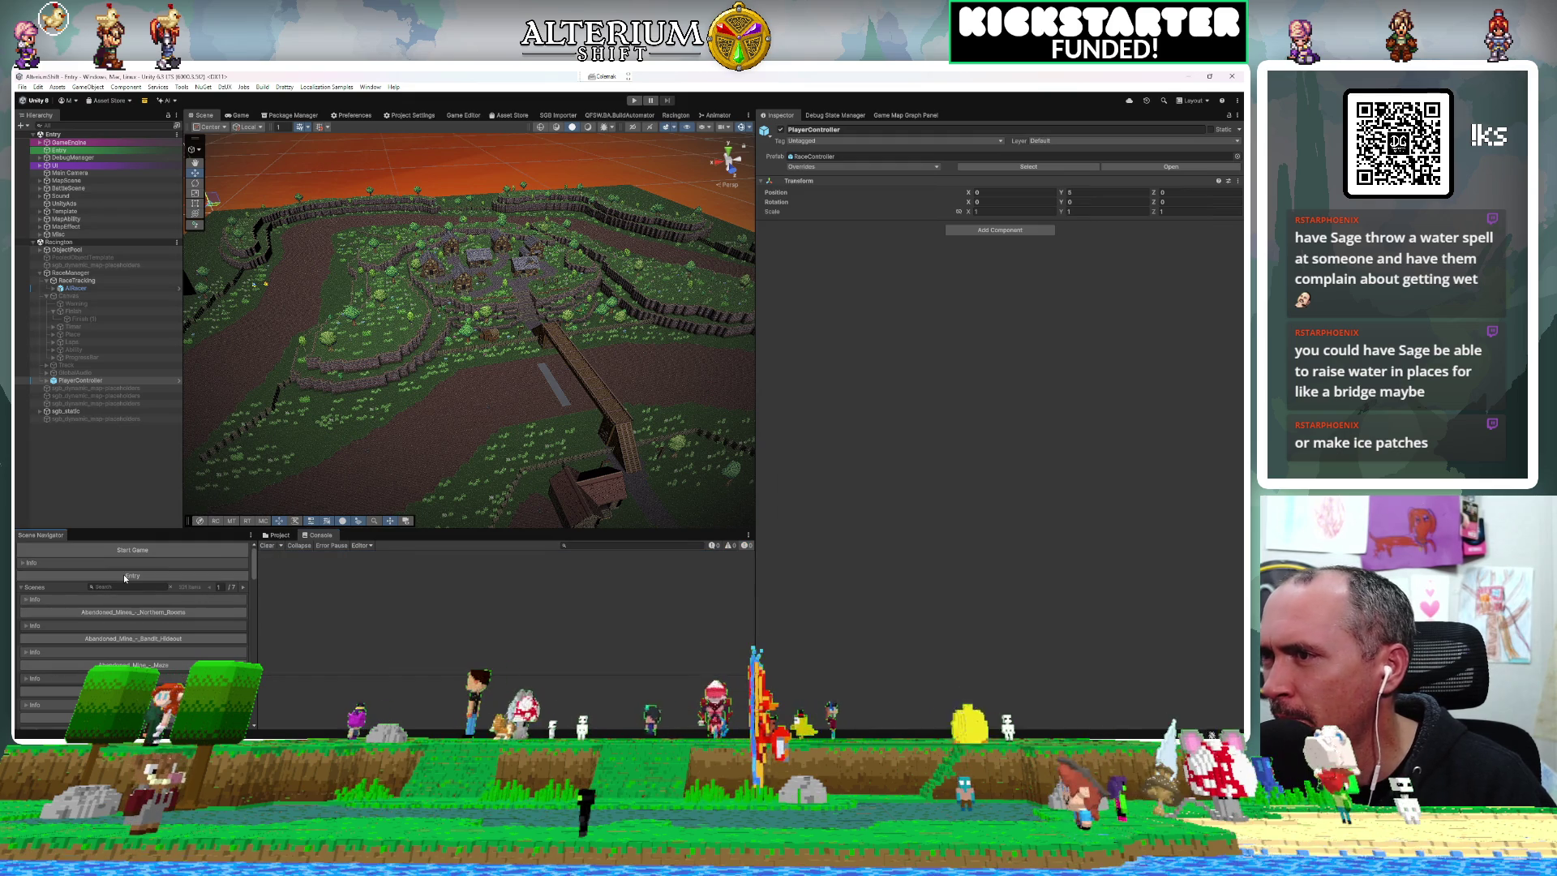
Play the Entry starting scene in an enlarged Game view.
left_click(124, 576)
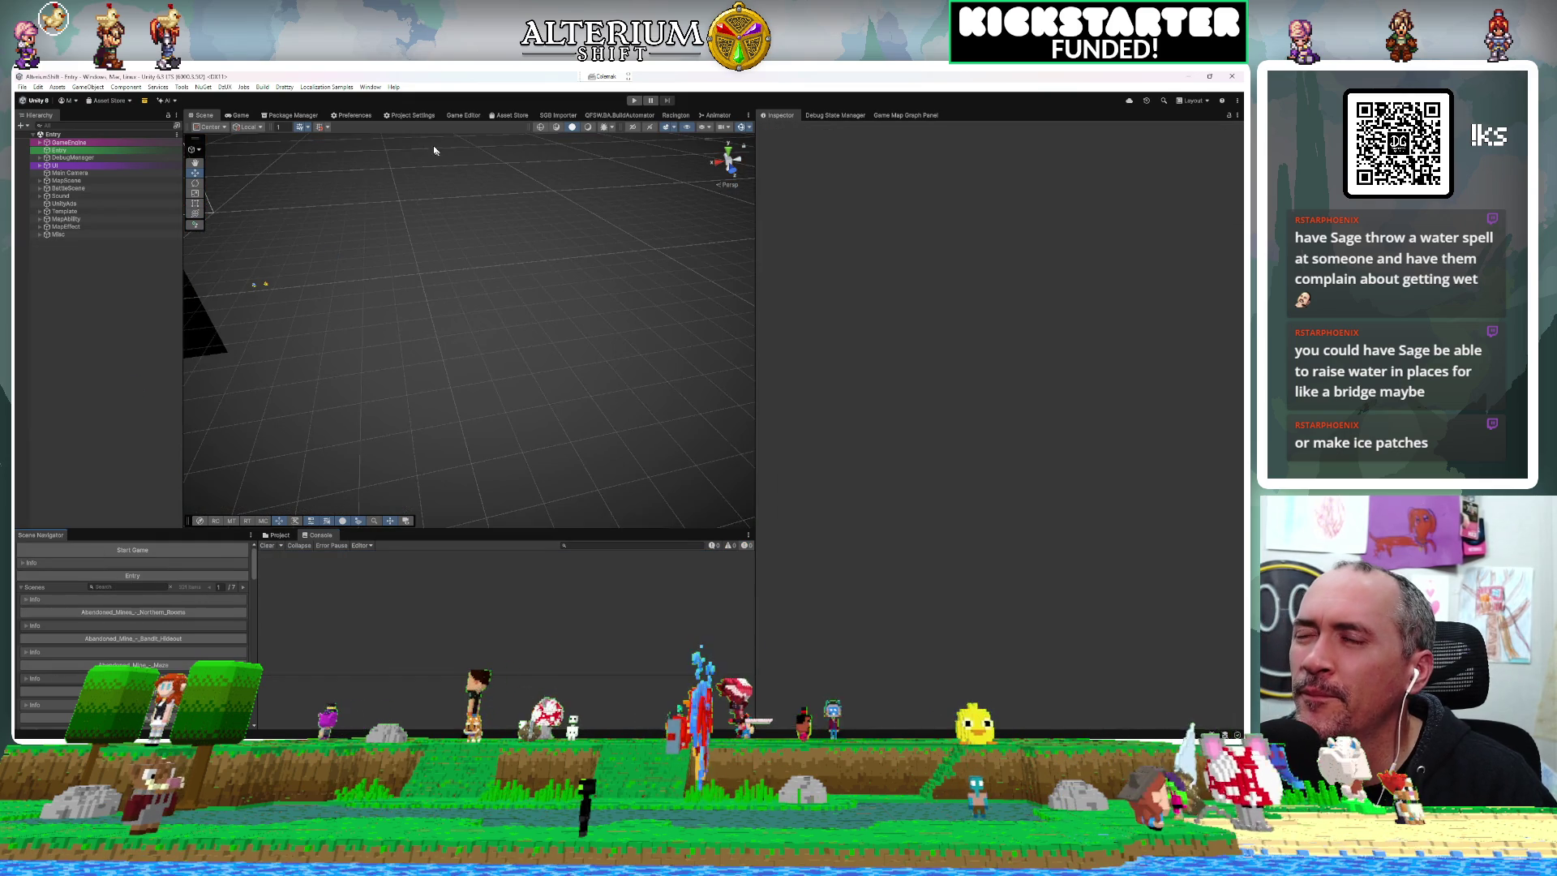
left_click(231, 114)
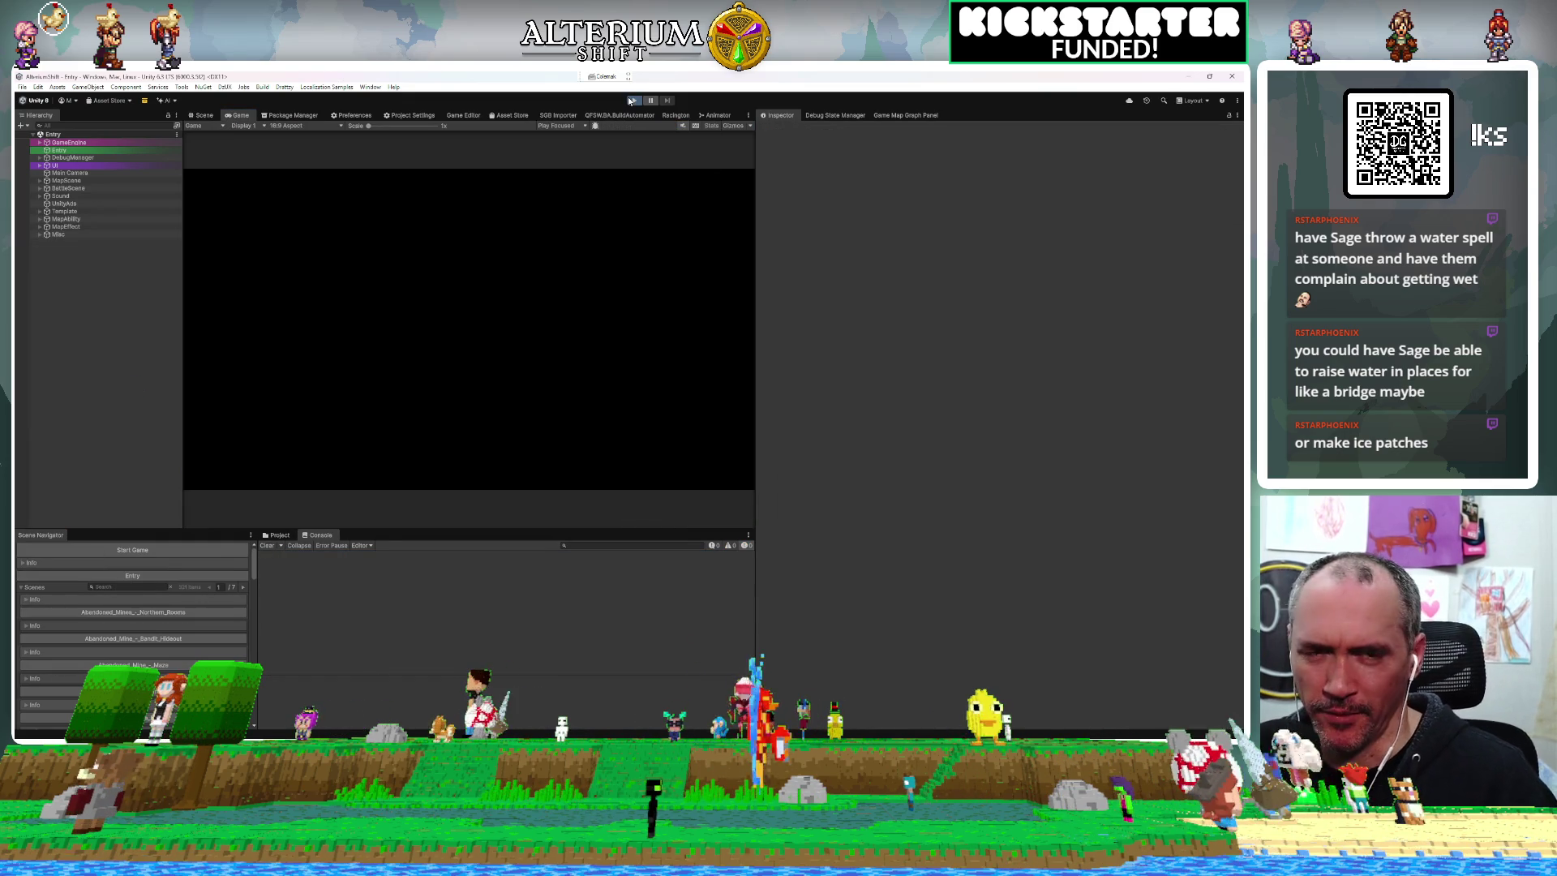
left_click(632, 100)
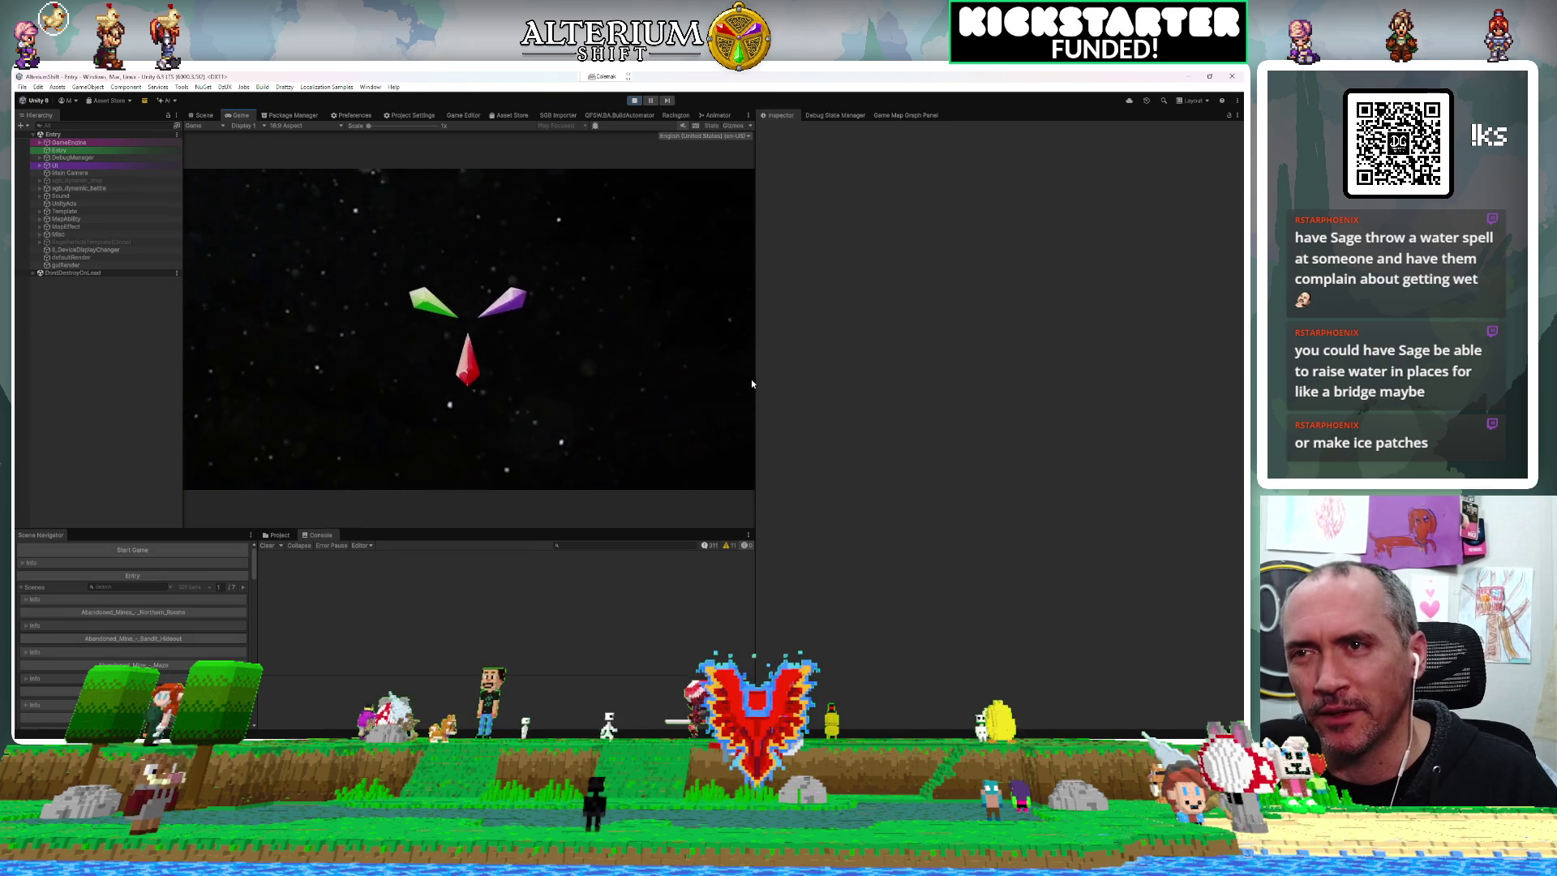
left_click_drag(755, 378, 943, 372)
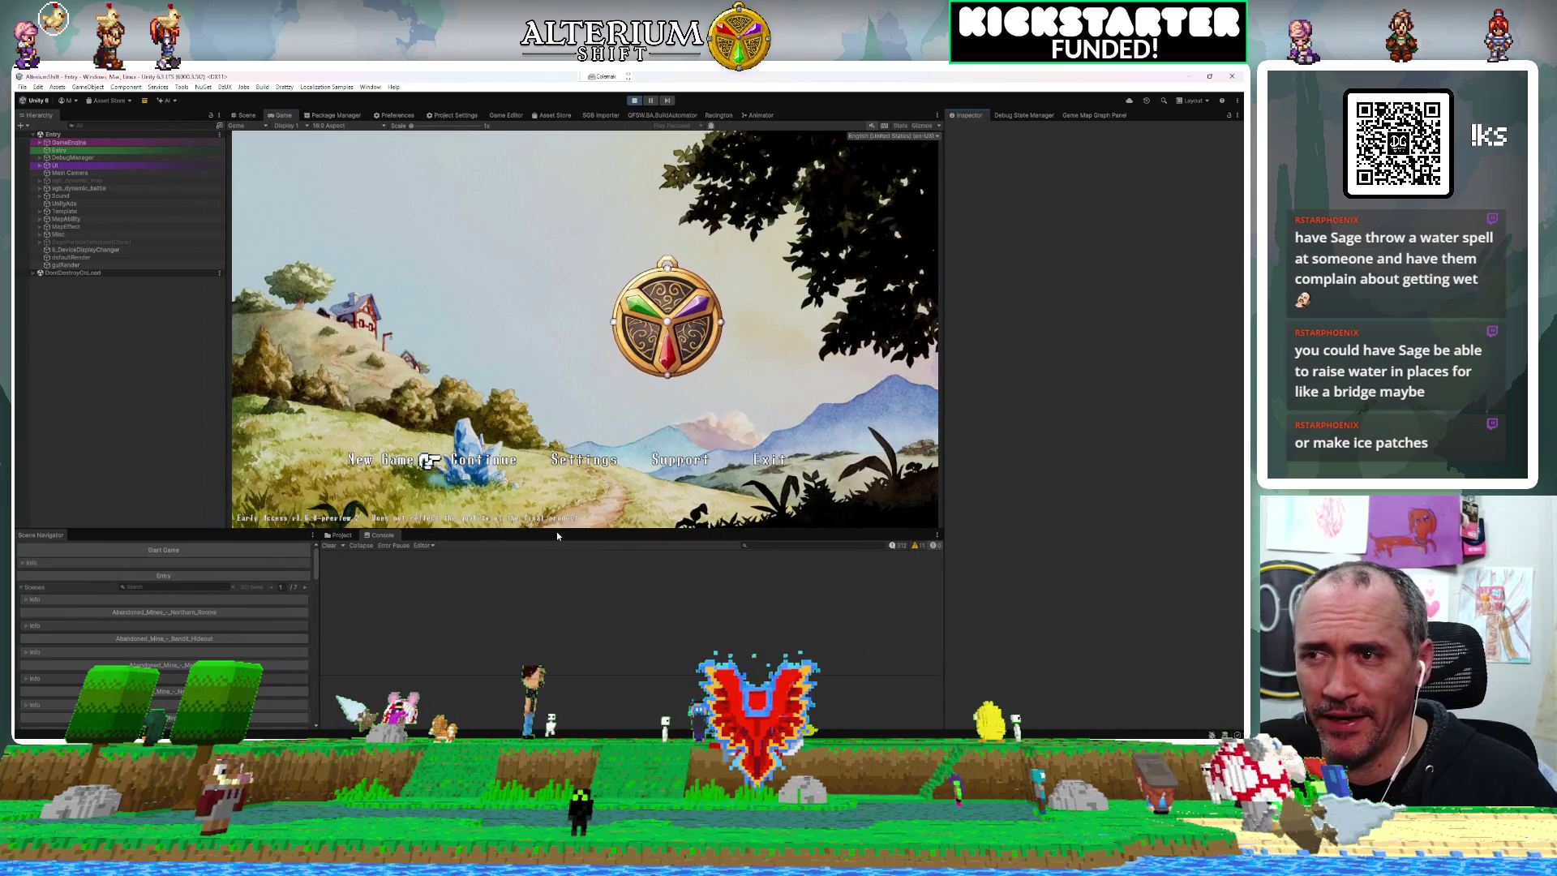
left_click_drag(570, 536, 568, 591)
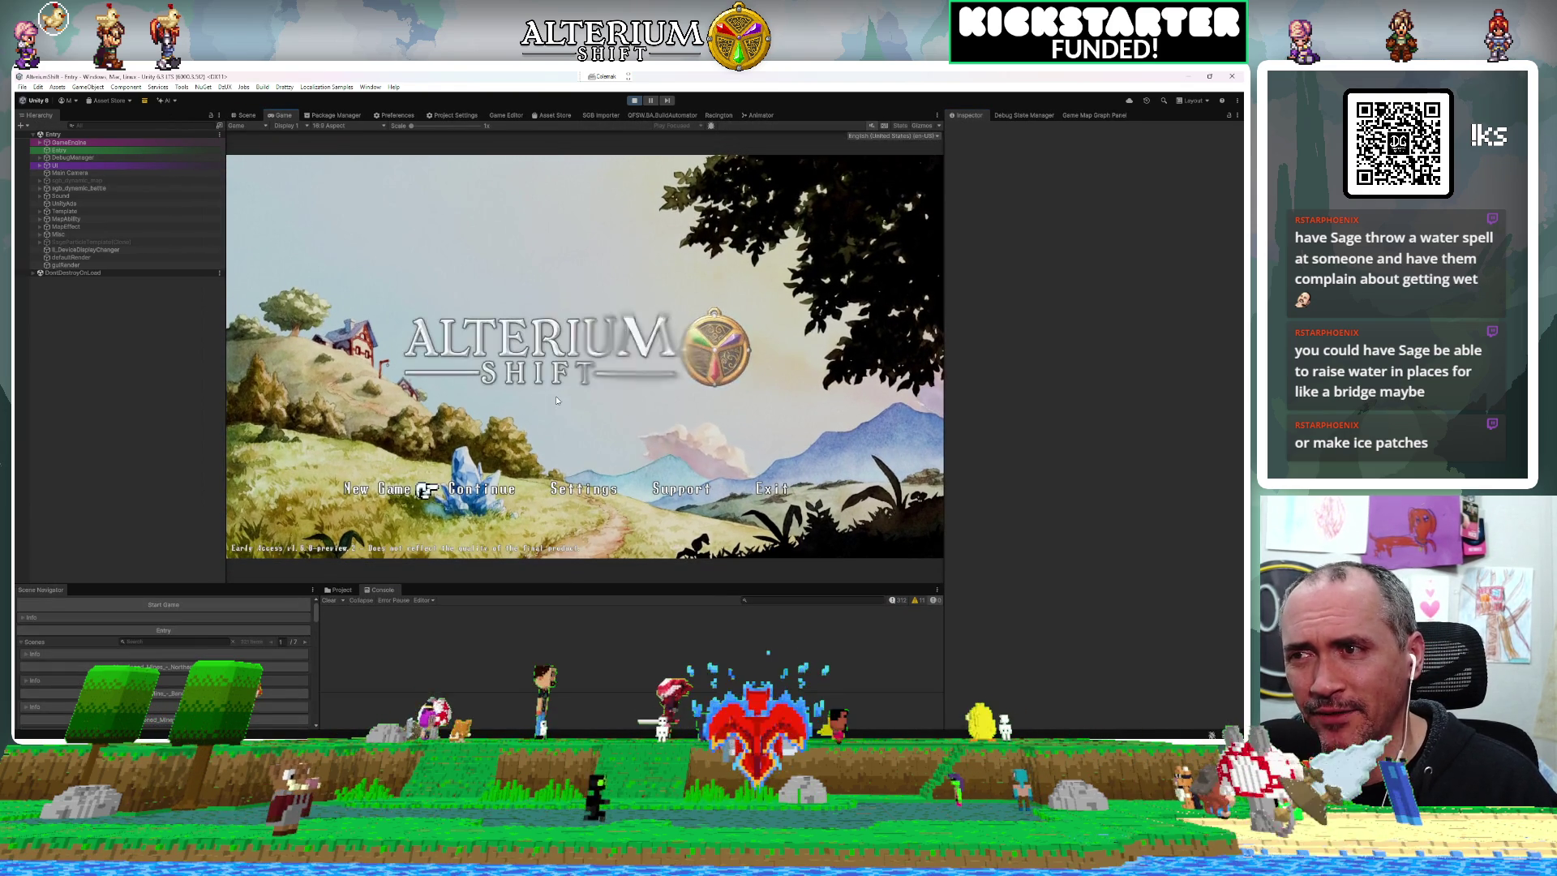
Load the Racington save, accept and finish the race, then stop play mode.
left_click(556, 395)
key("Return")
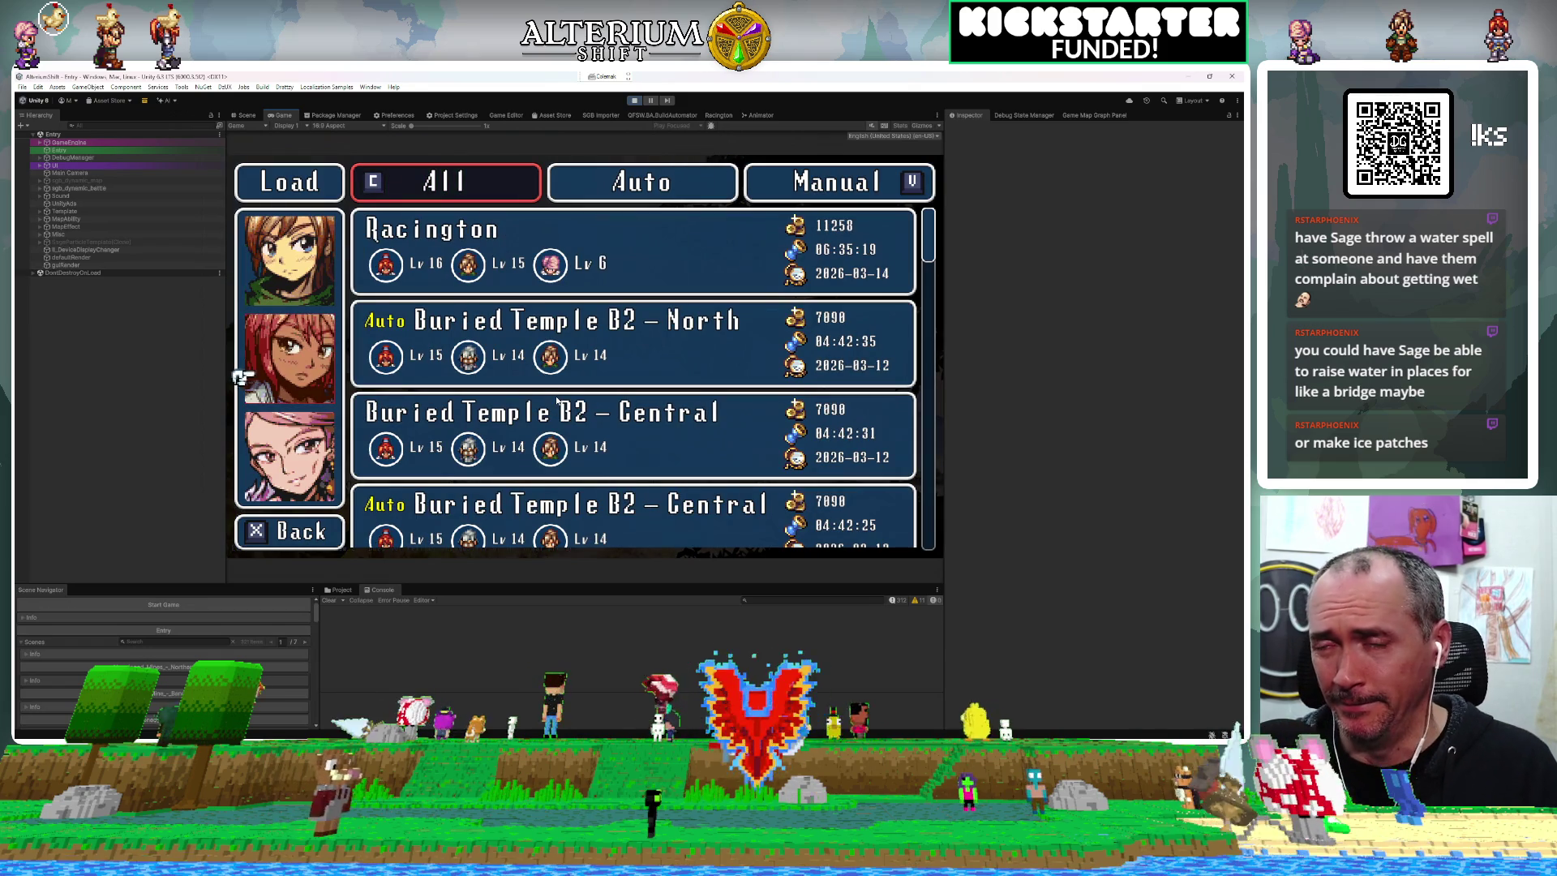
key("Down")
key("Return")
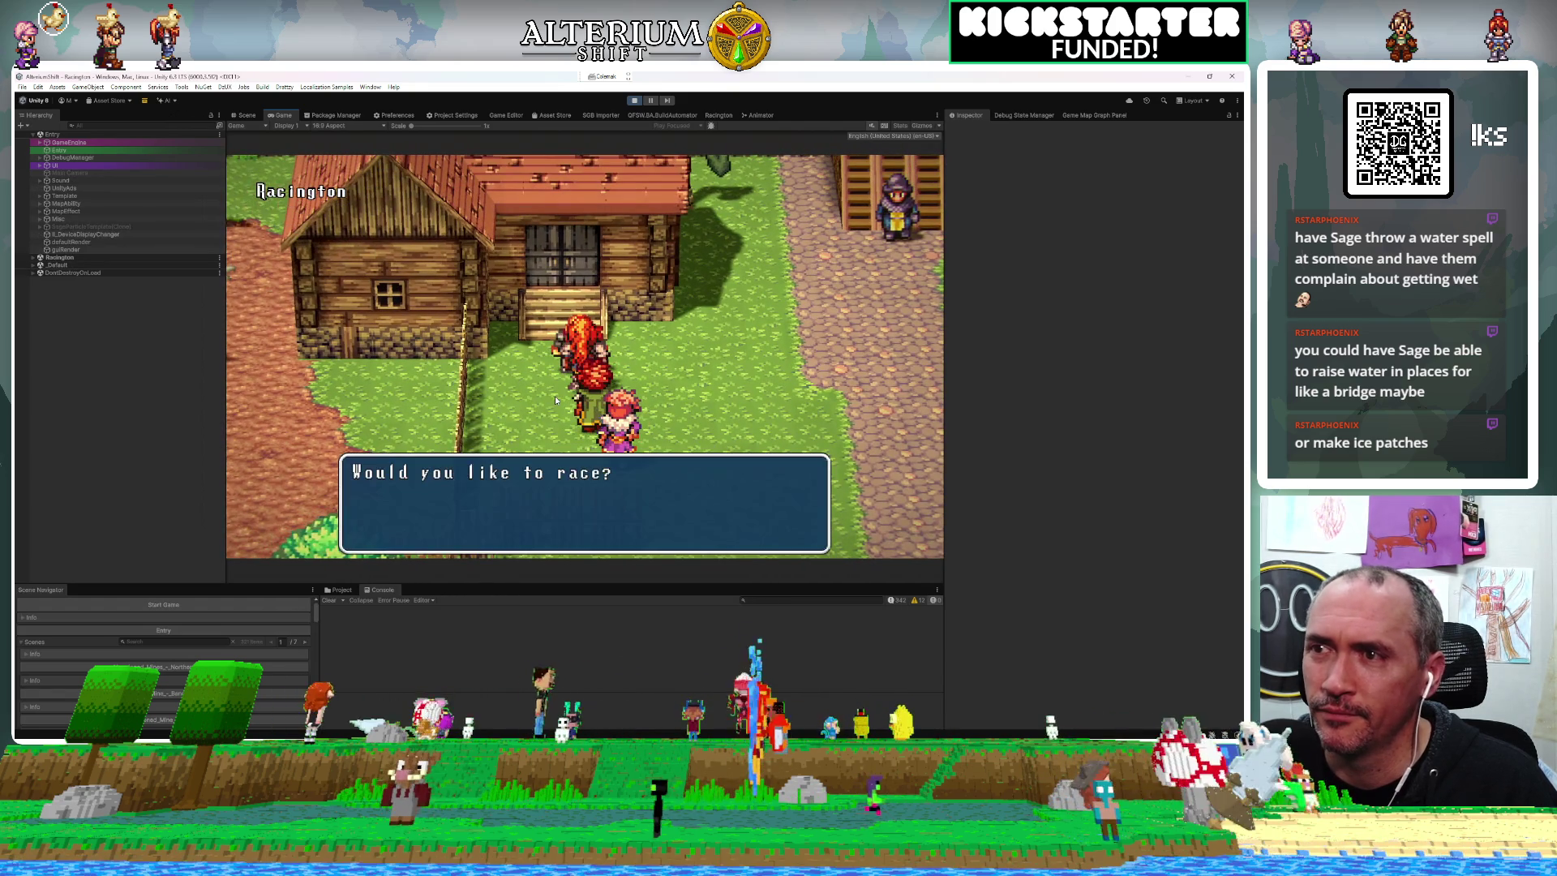
key("Return")
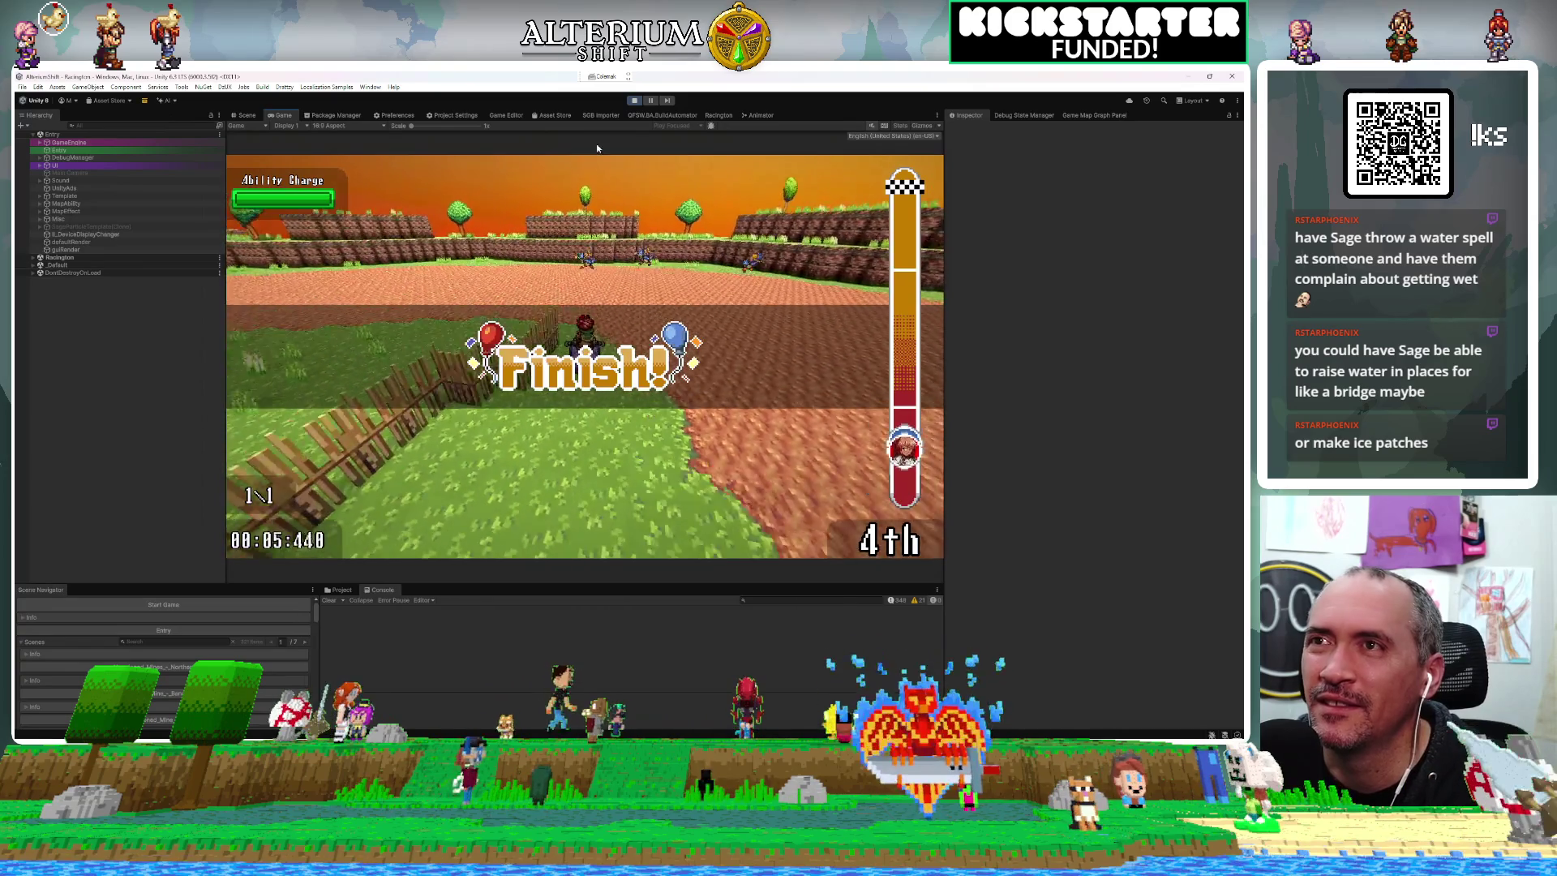
left_click(635, 103)
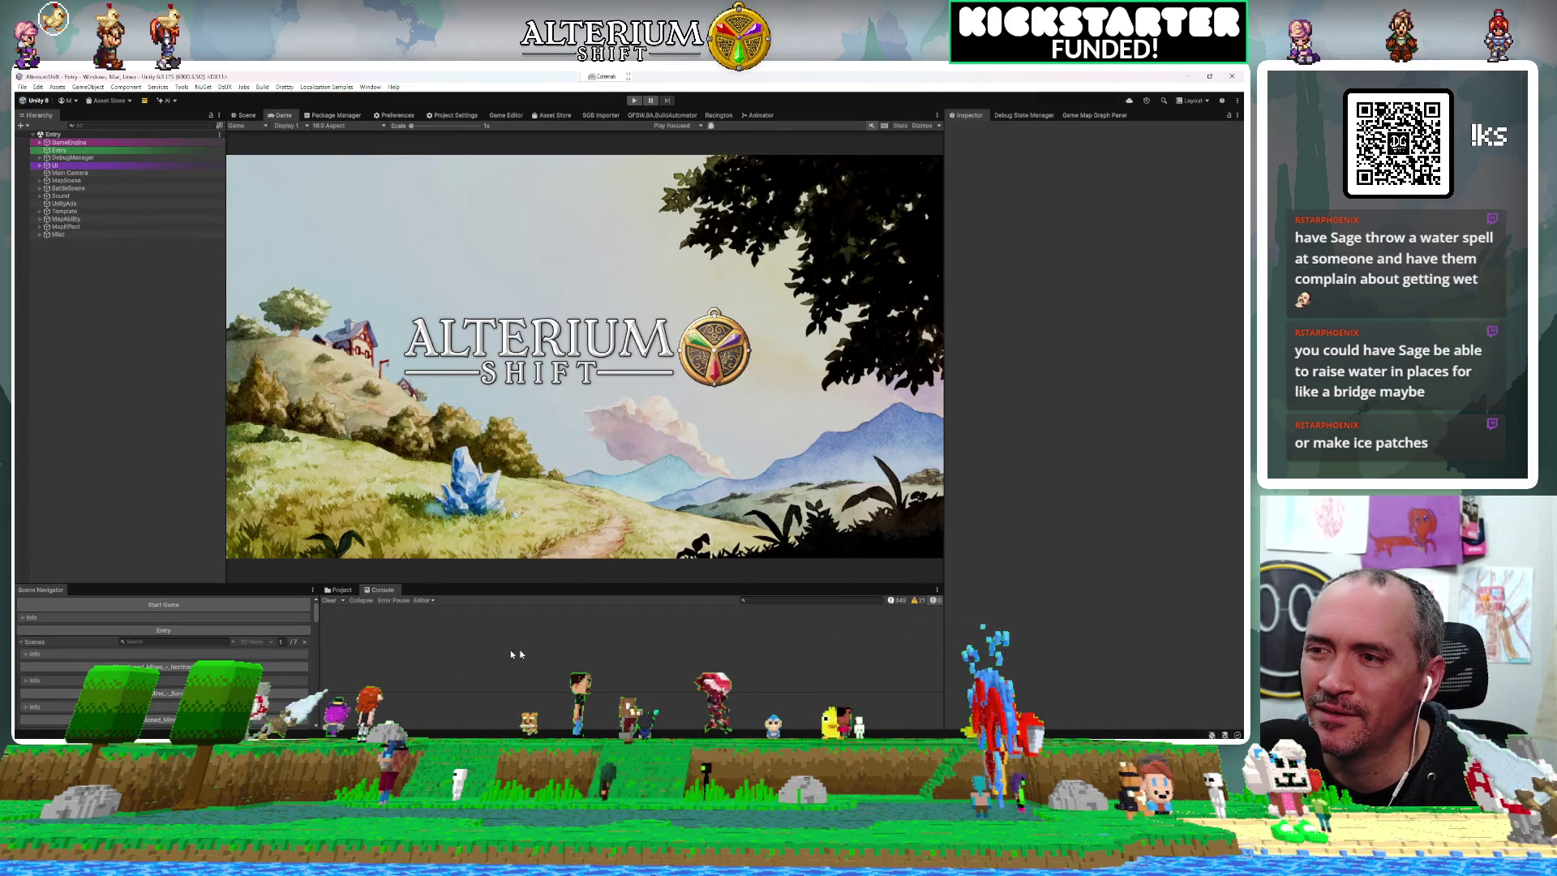
key("alt+Tab")
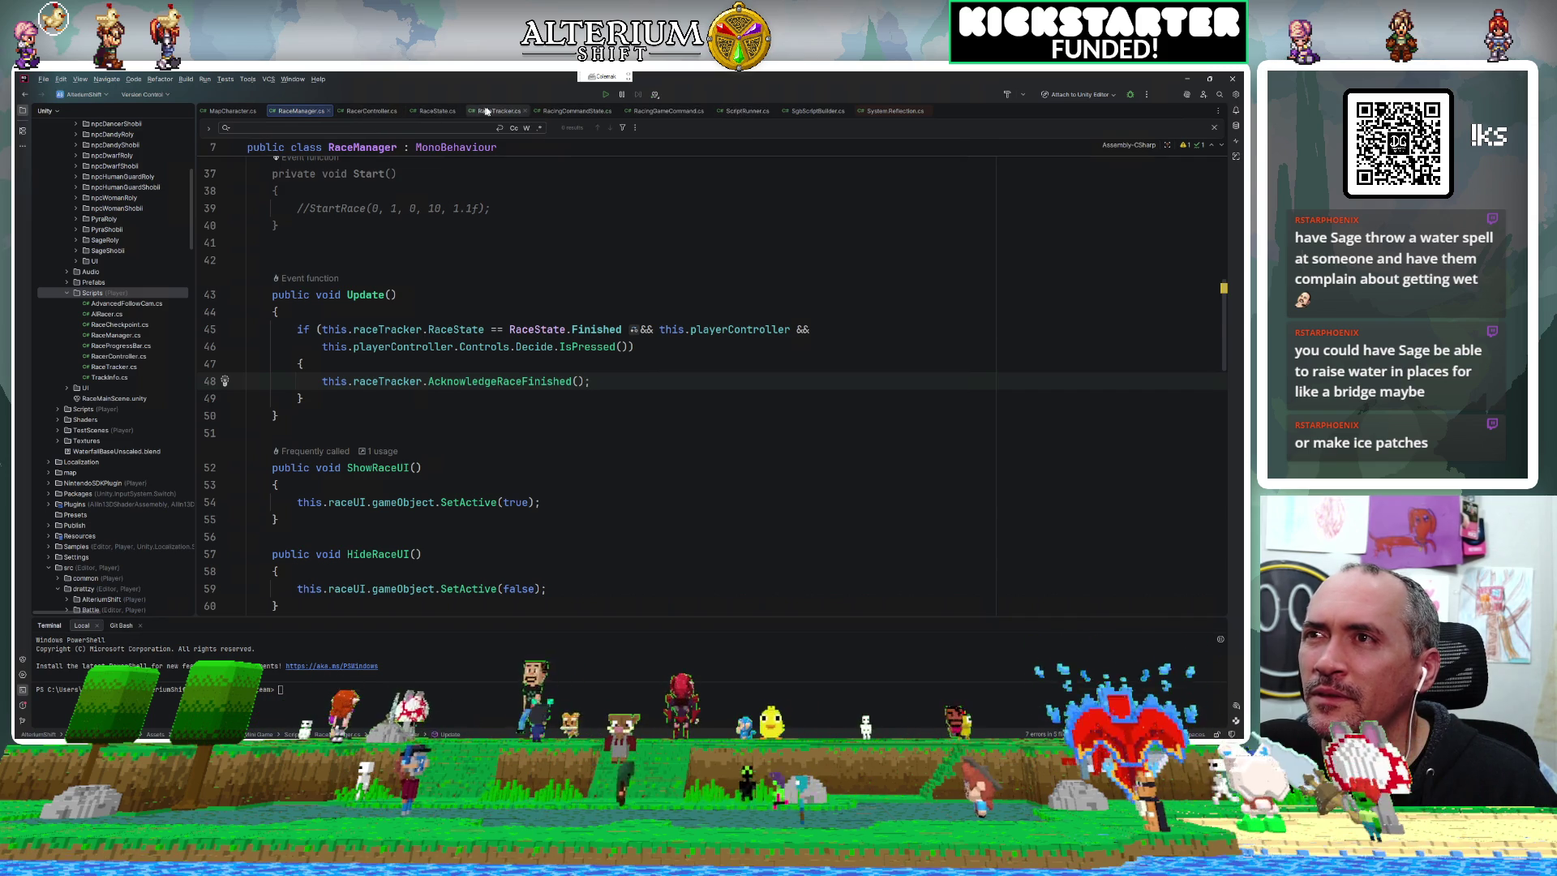
Check AcknowledgeRaceFinished in RaceTracker.cs, then search RacingGameCommand.cs for 'stoprace'.
left_click(490, 111)
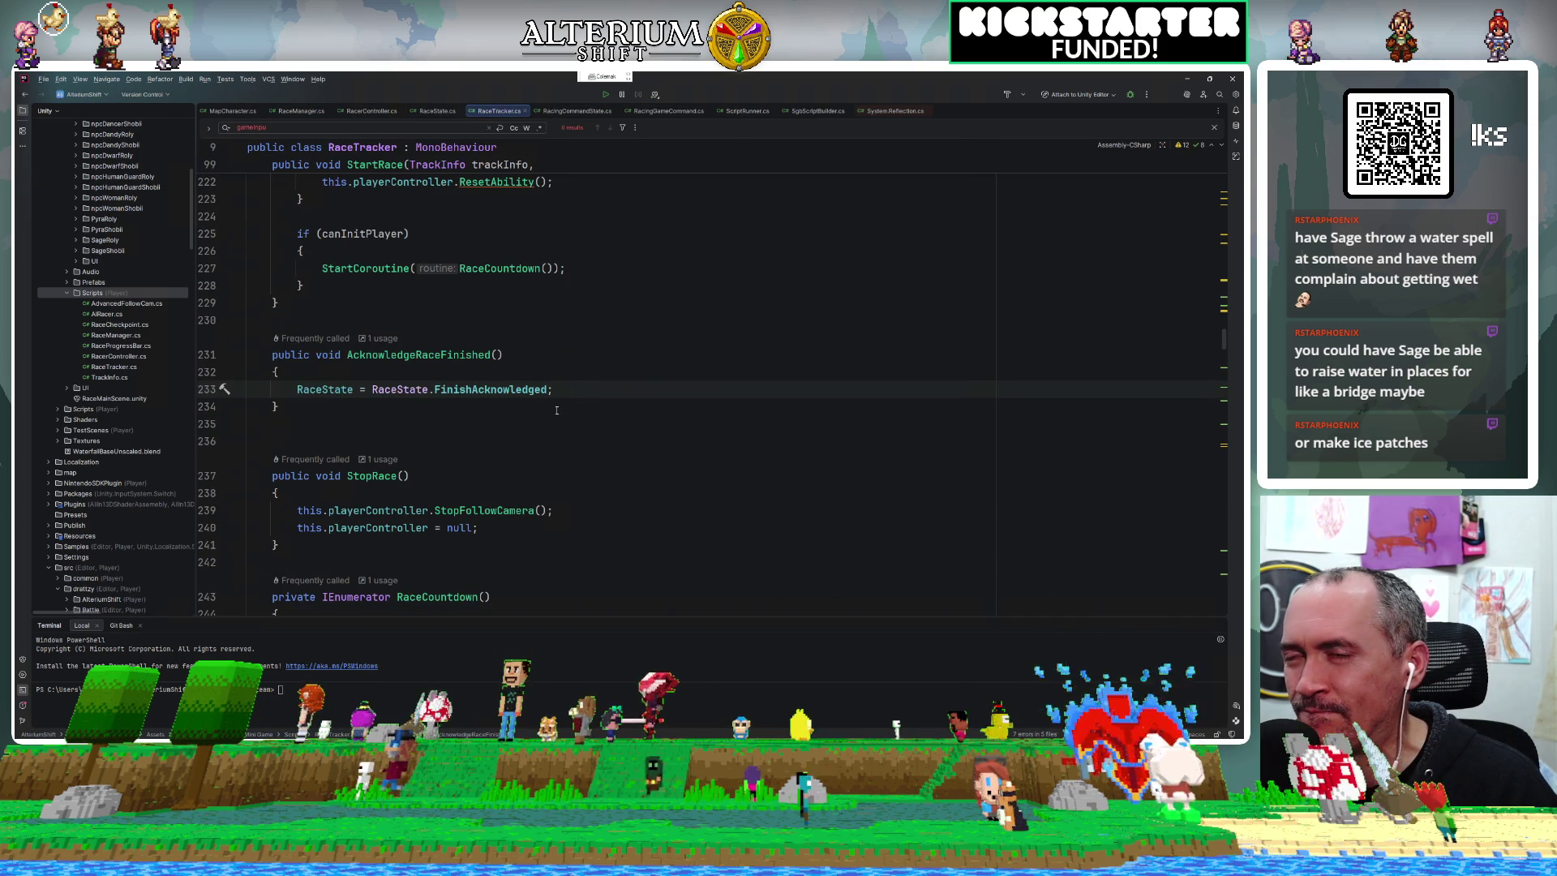
left_click(468, 408)
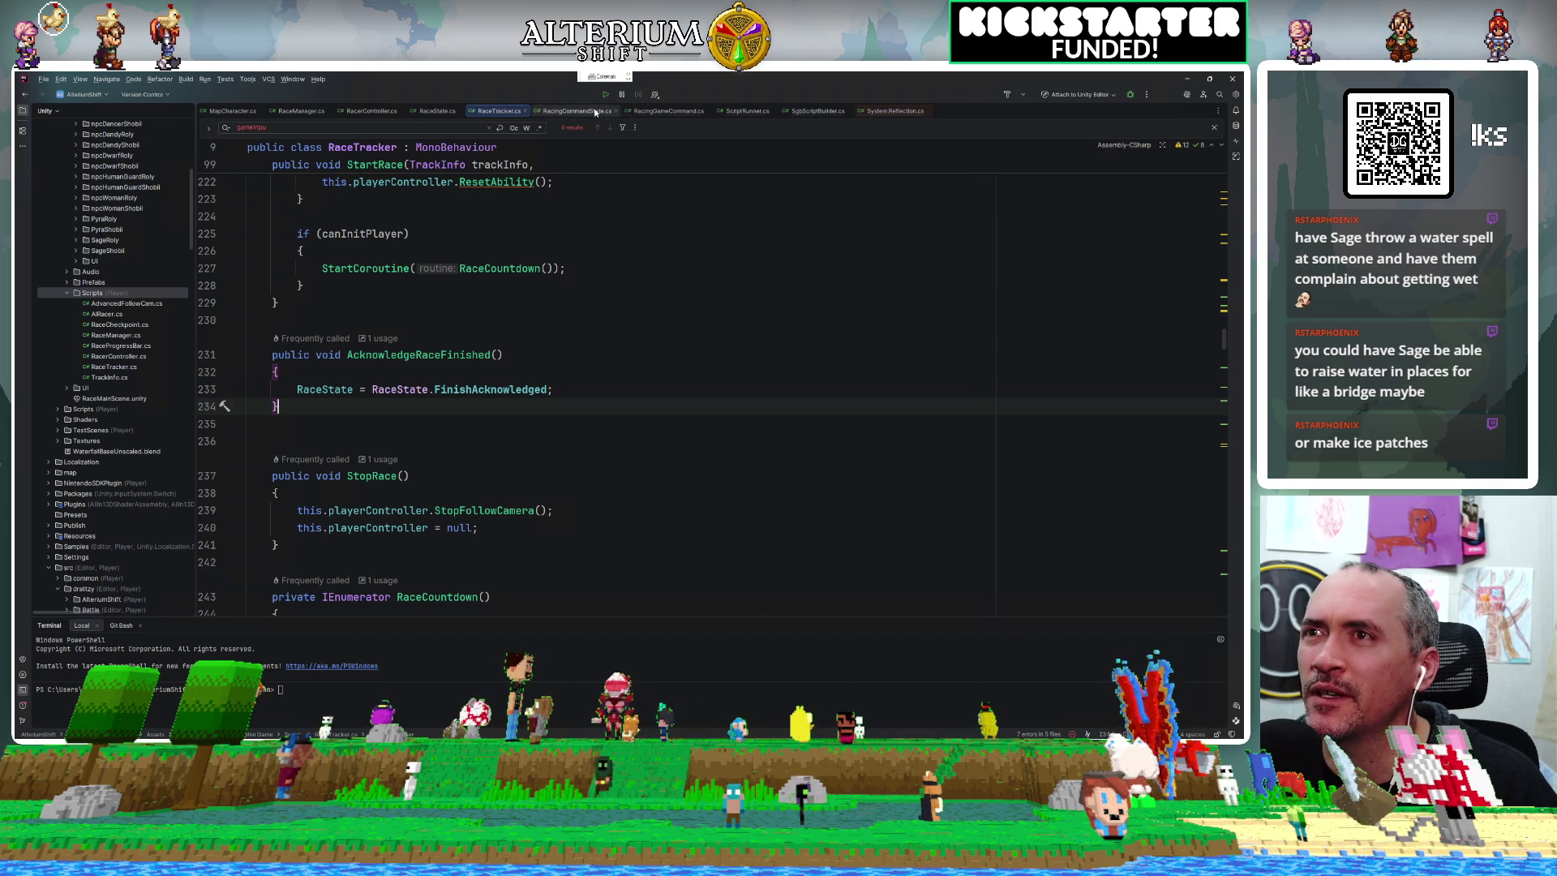
left_click(661, 112)
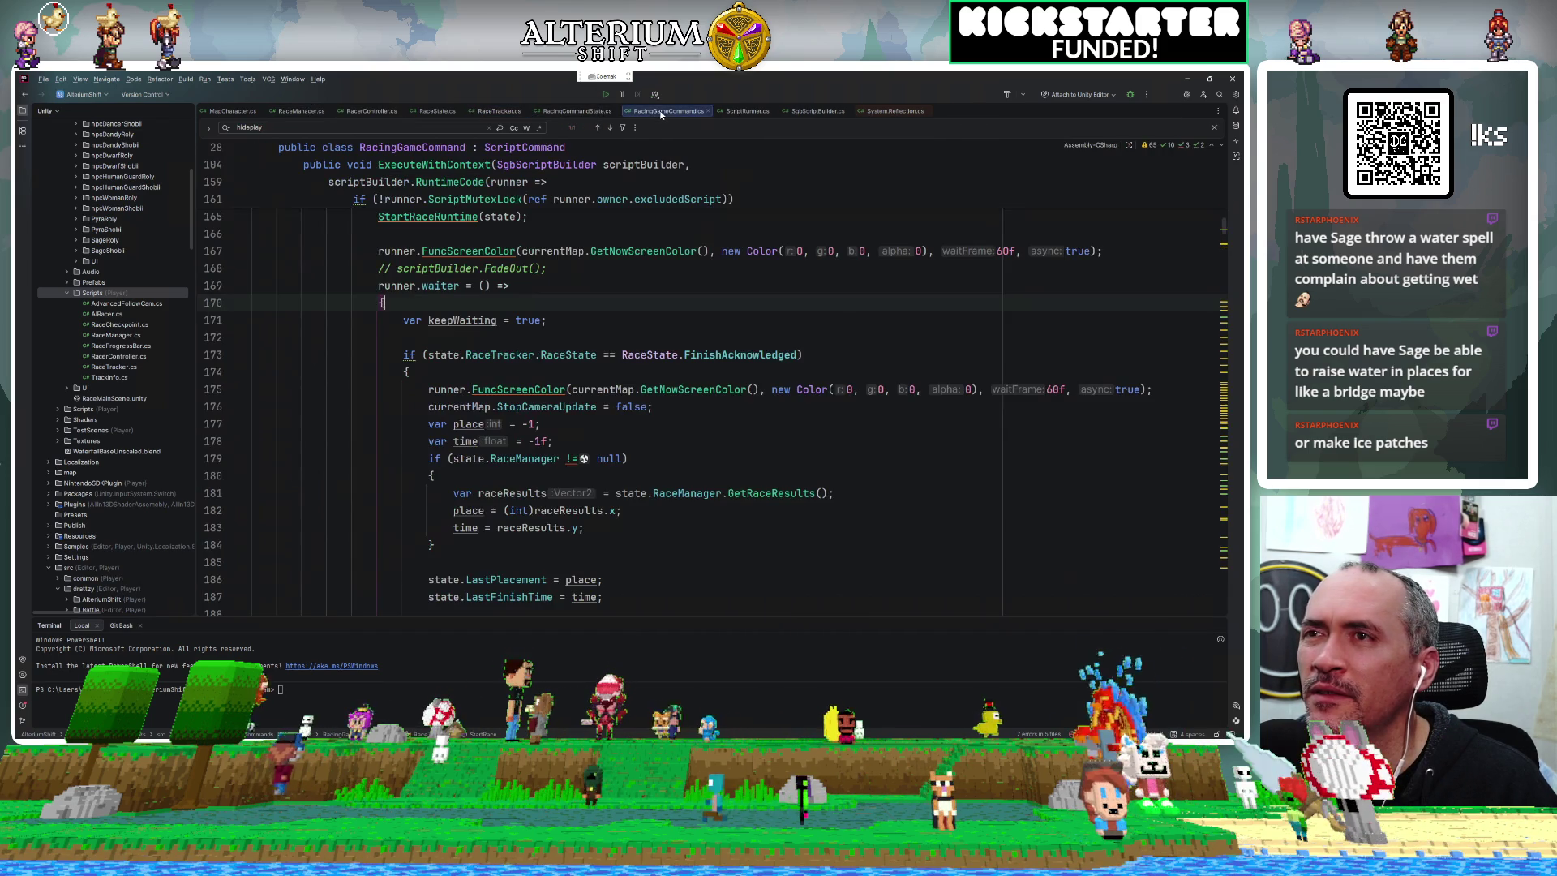
key("ctrl+f")
type("stoprace")
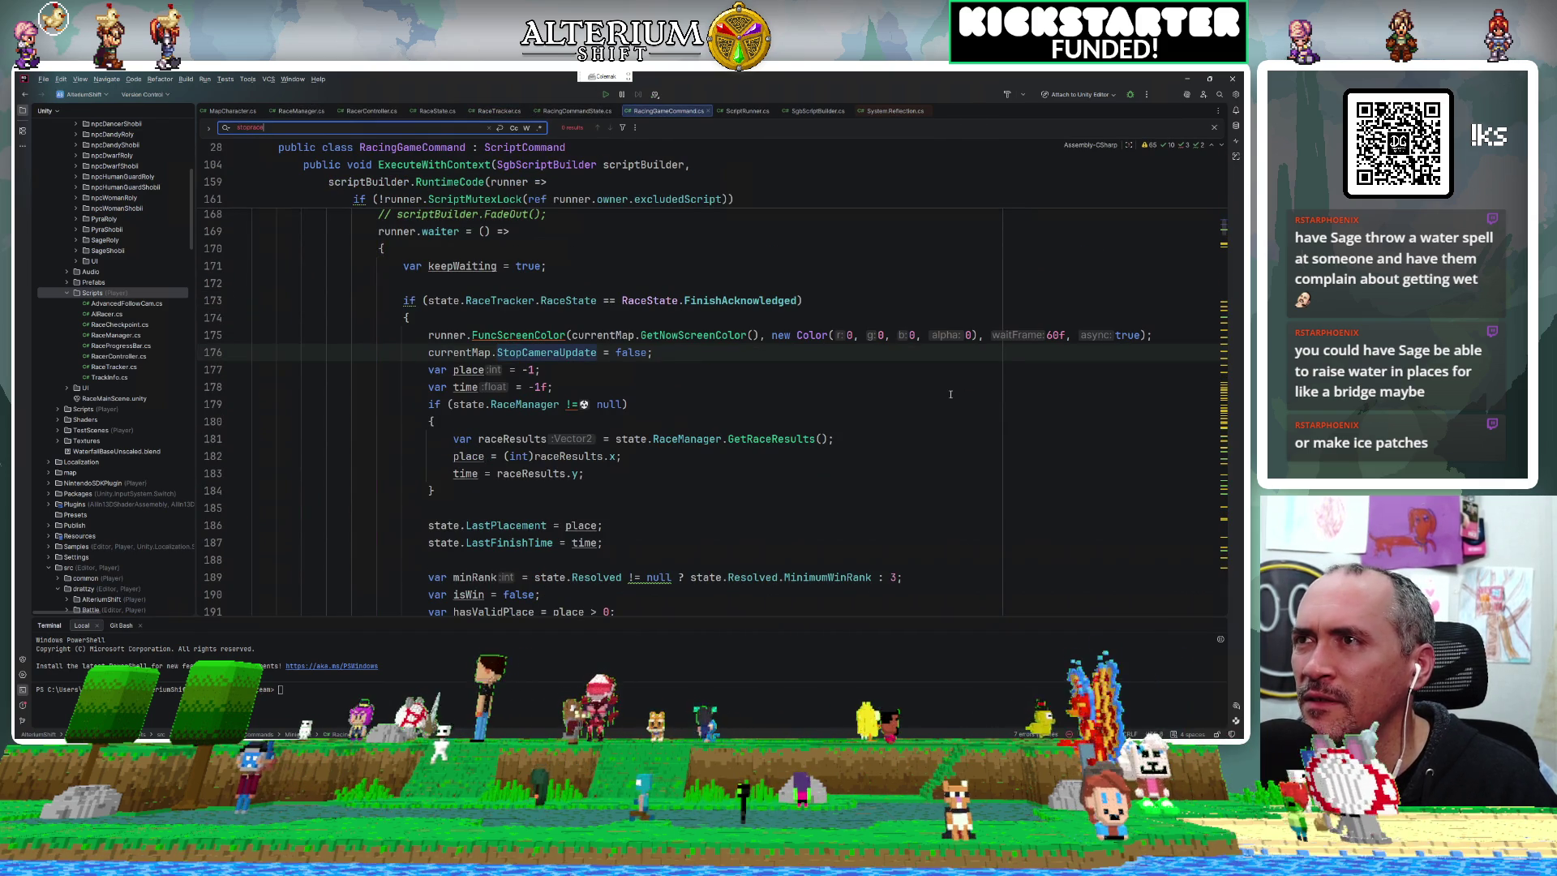
key("BackSpace")
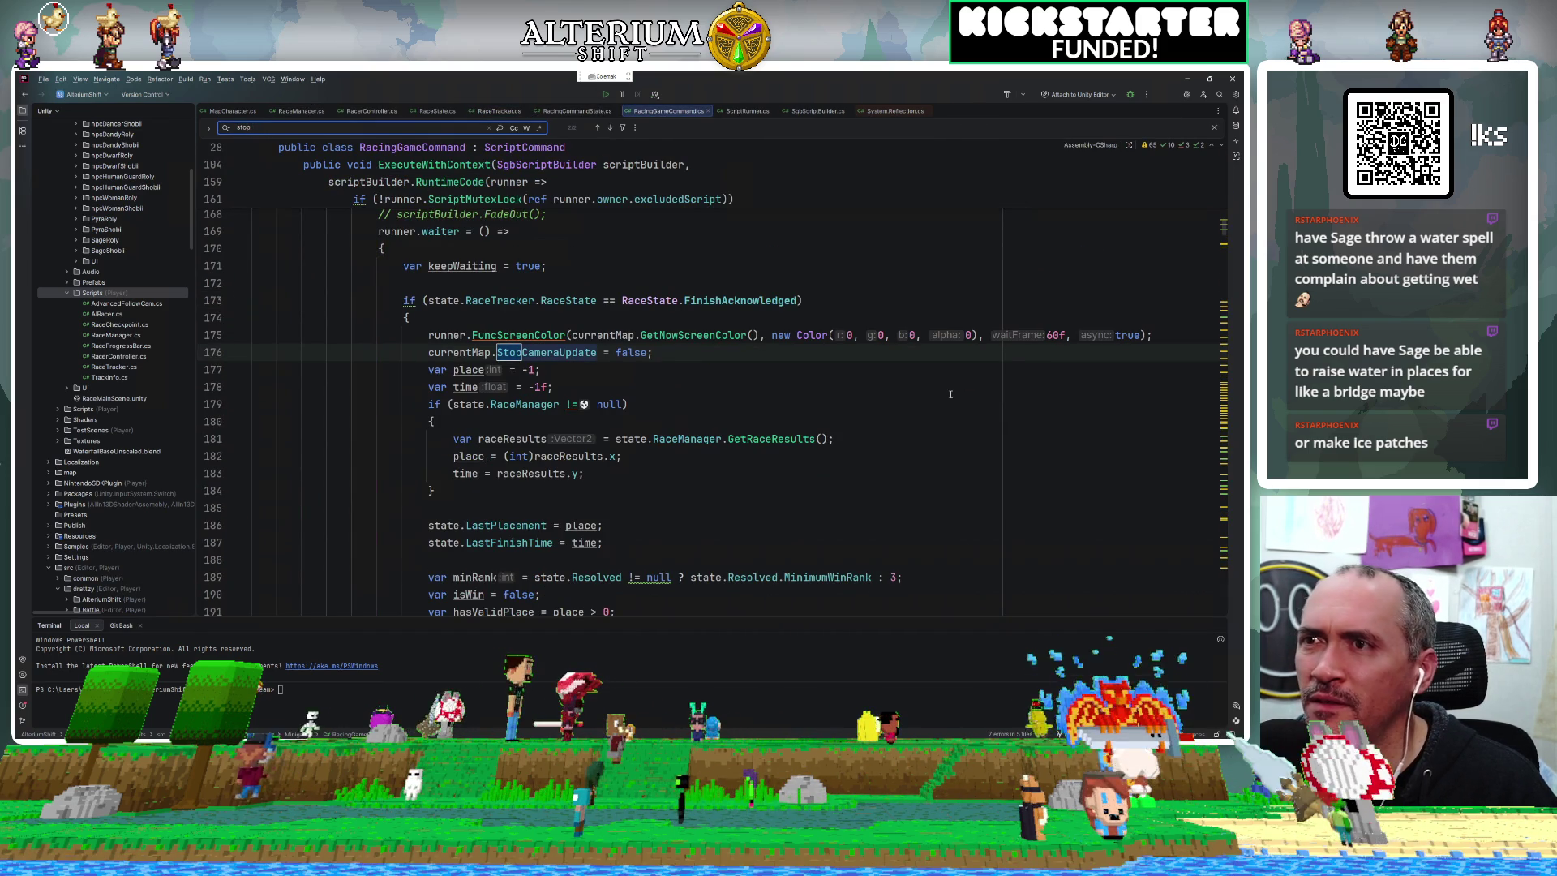
scroll(1001, 452, "down", 5)
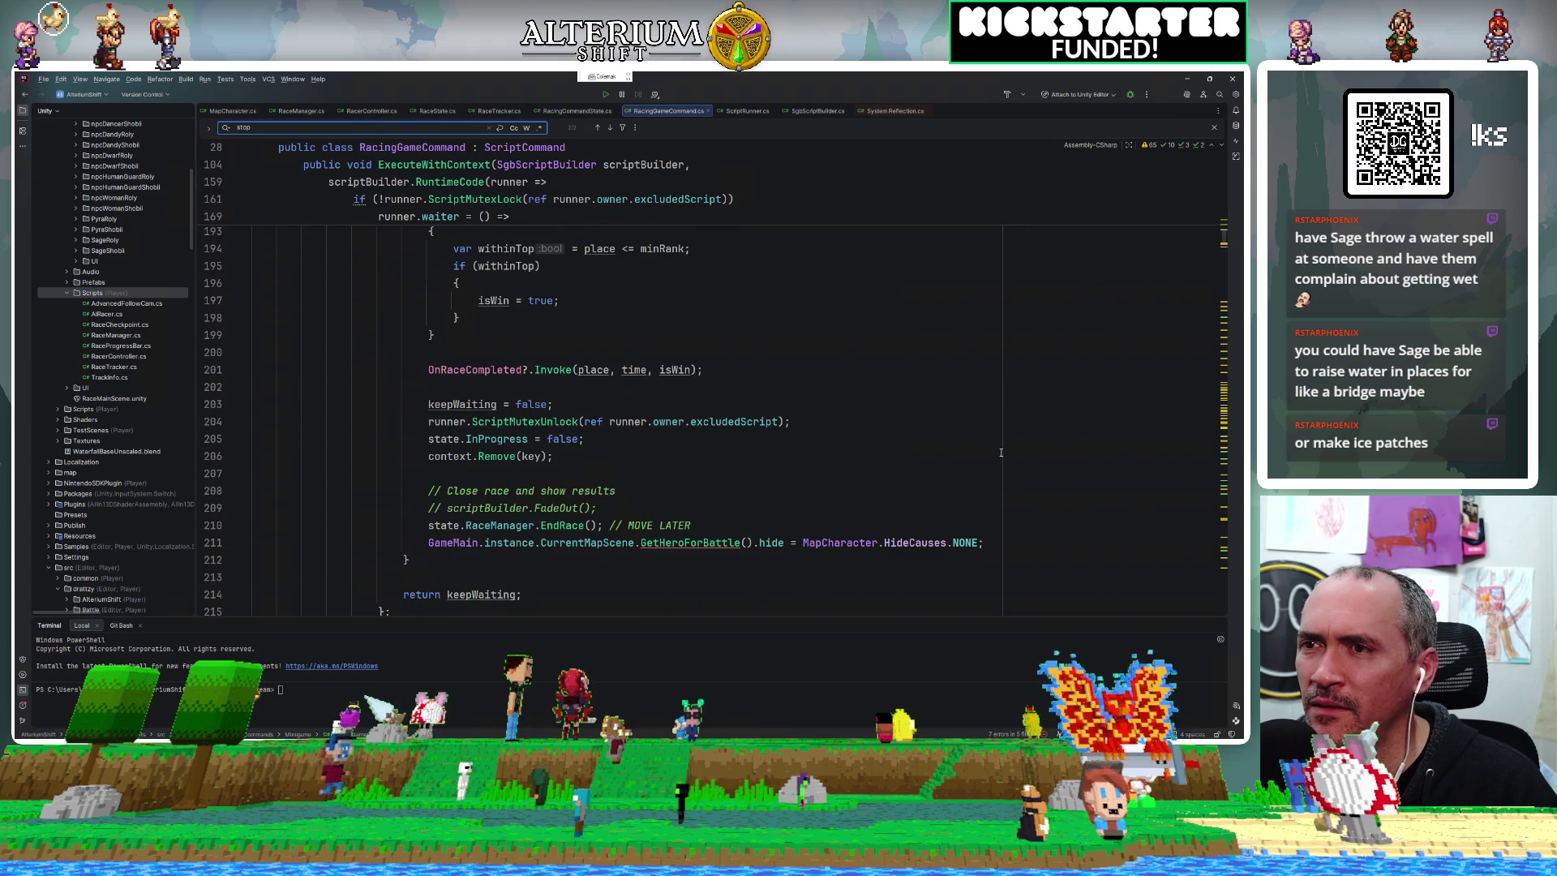
Follow EndRace to the StopRace definition and place the caret at its start.
left_click(558, 525, "ctrl")
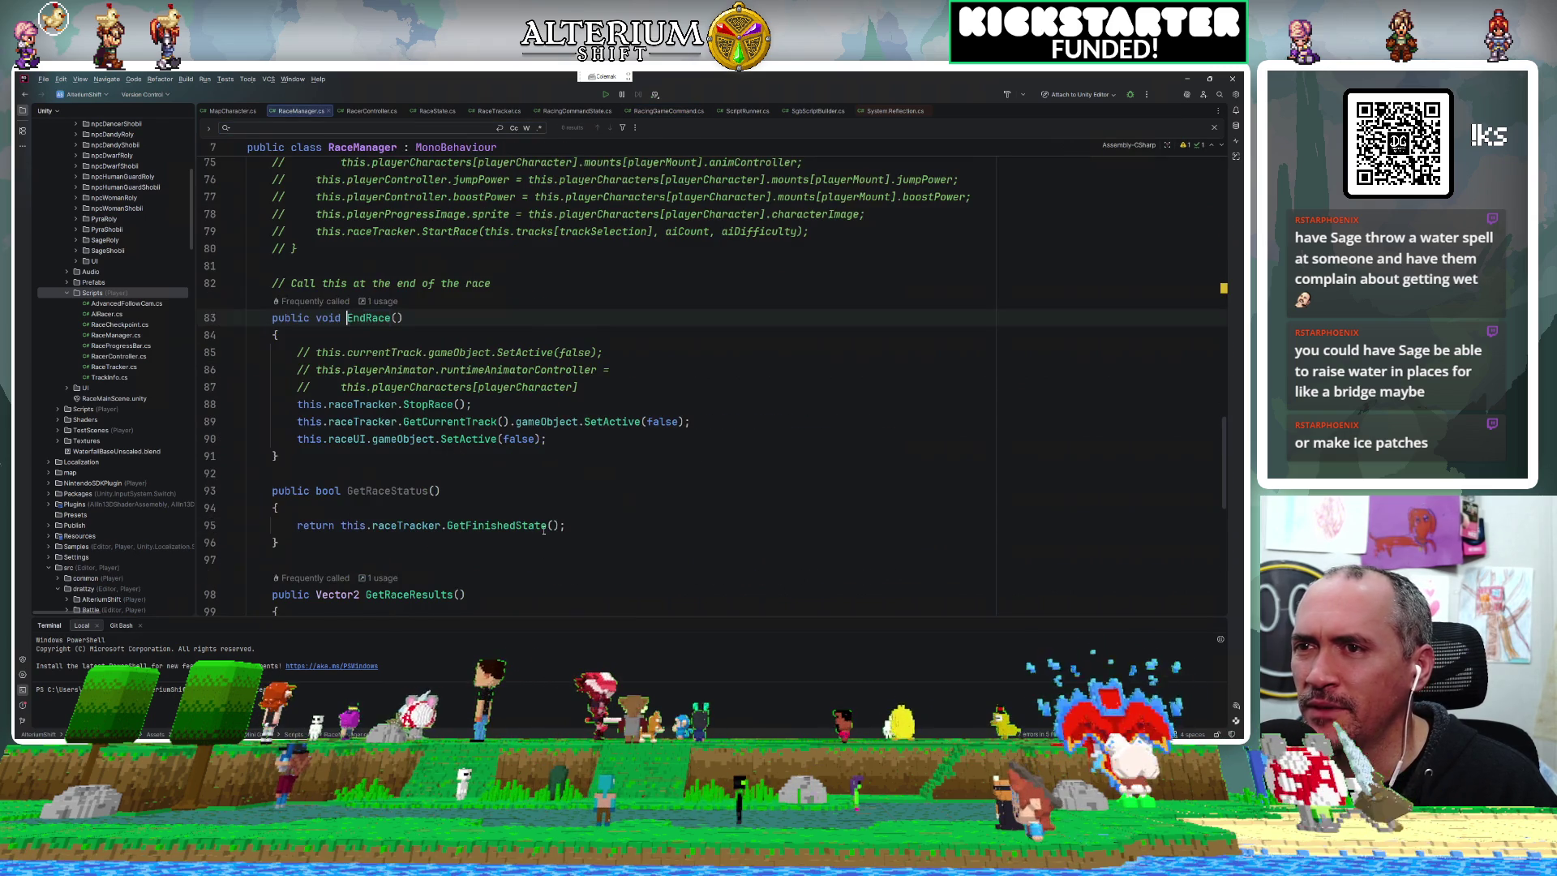
left_click(438, 405, "ctrl")
left_click(507, 343)
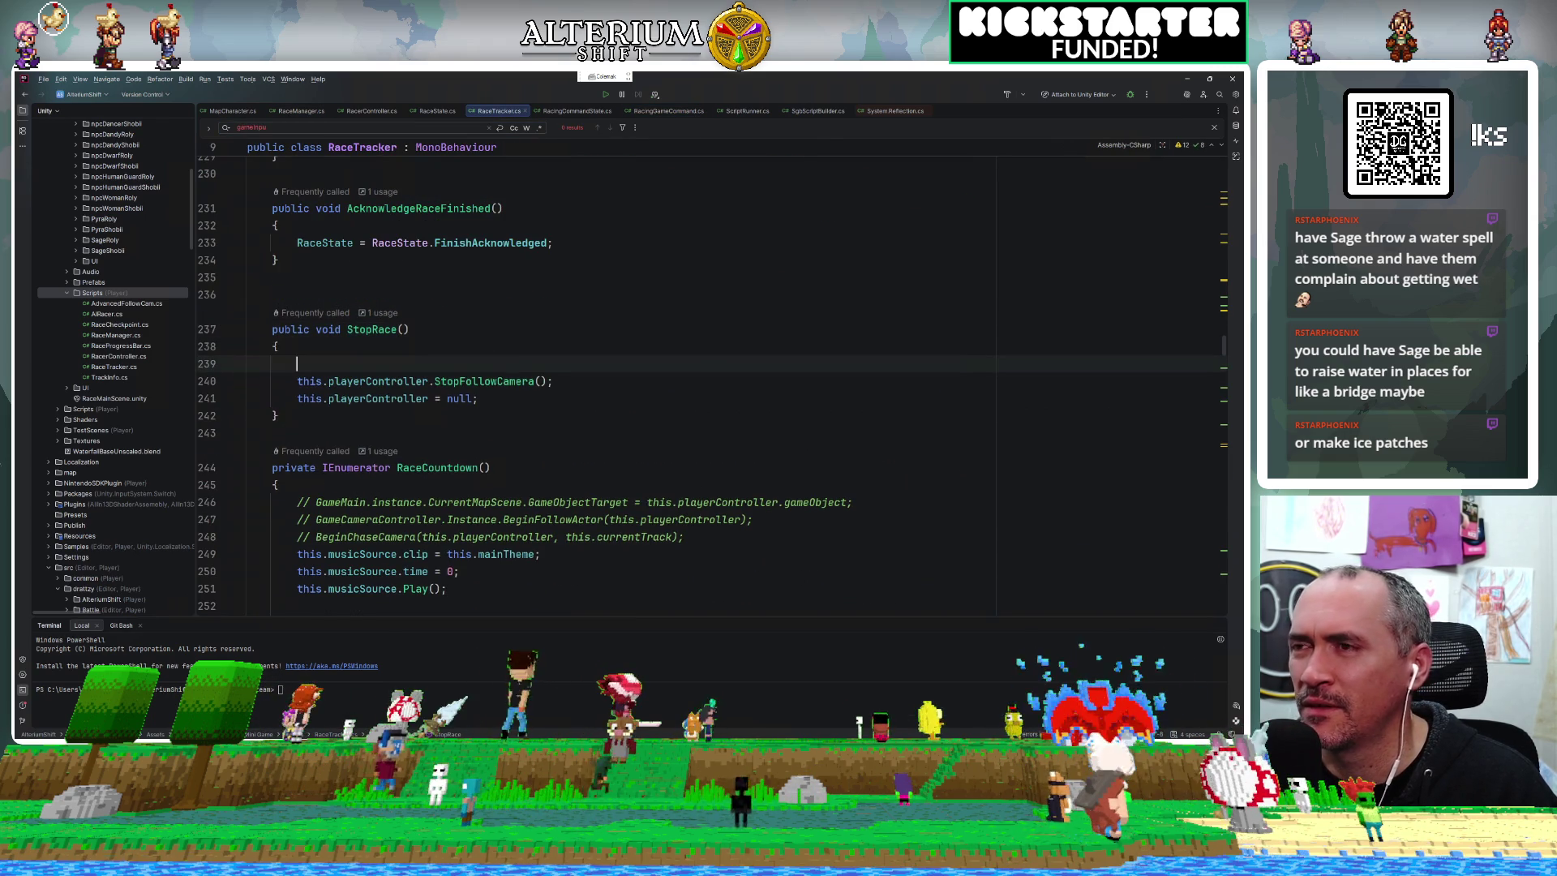
Insert 'RaceState = RaceState.Inactive;' as the first line of StopRace using code completion.
key("Return")
type("this.")
key("Return")
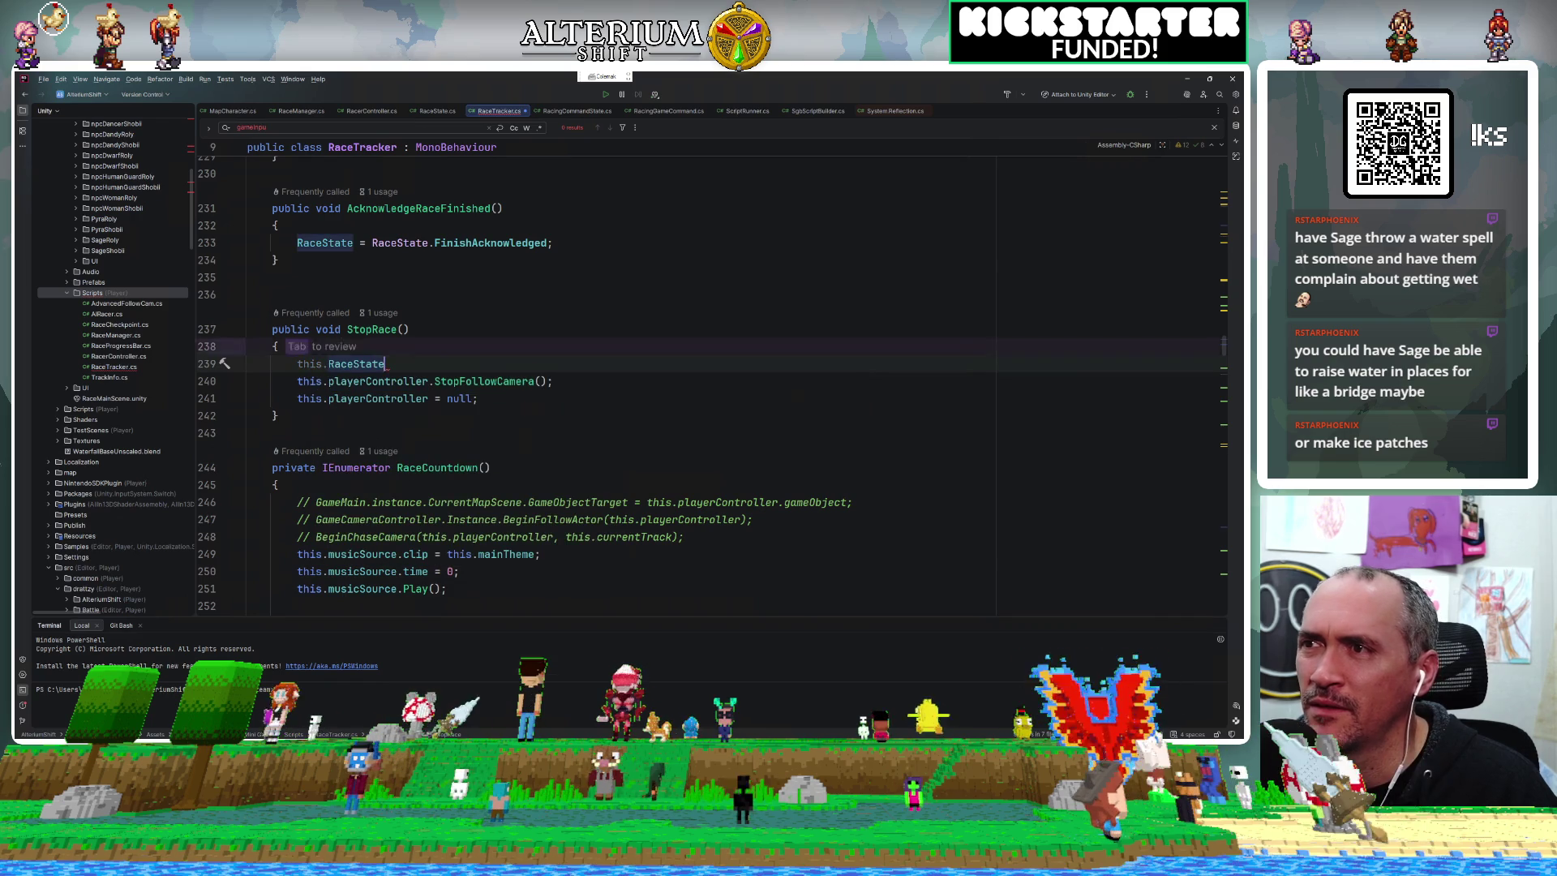
key("BackSpace")
key("BackSpace")
key("BackSpace")
key("BackSpace")
type("Ra")
key("Return")
type(".")
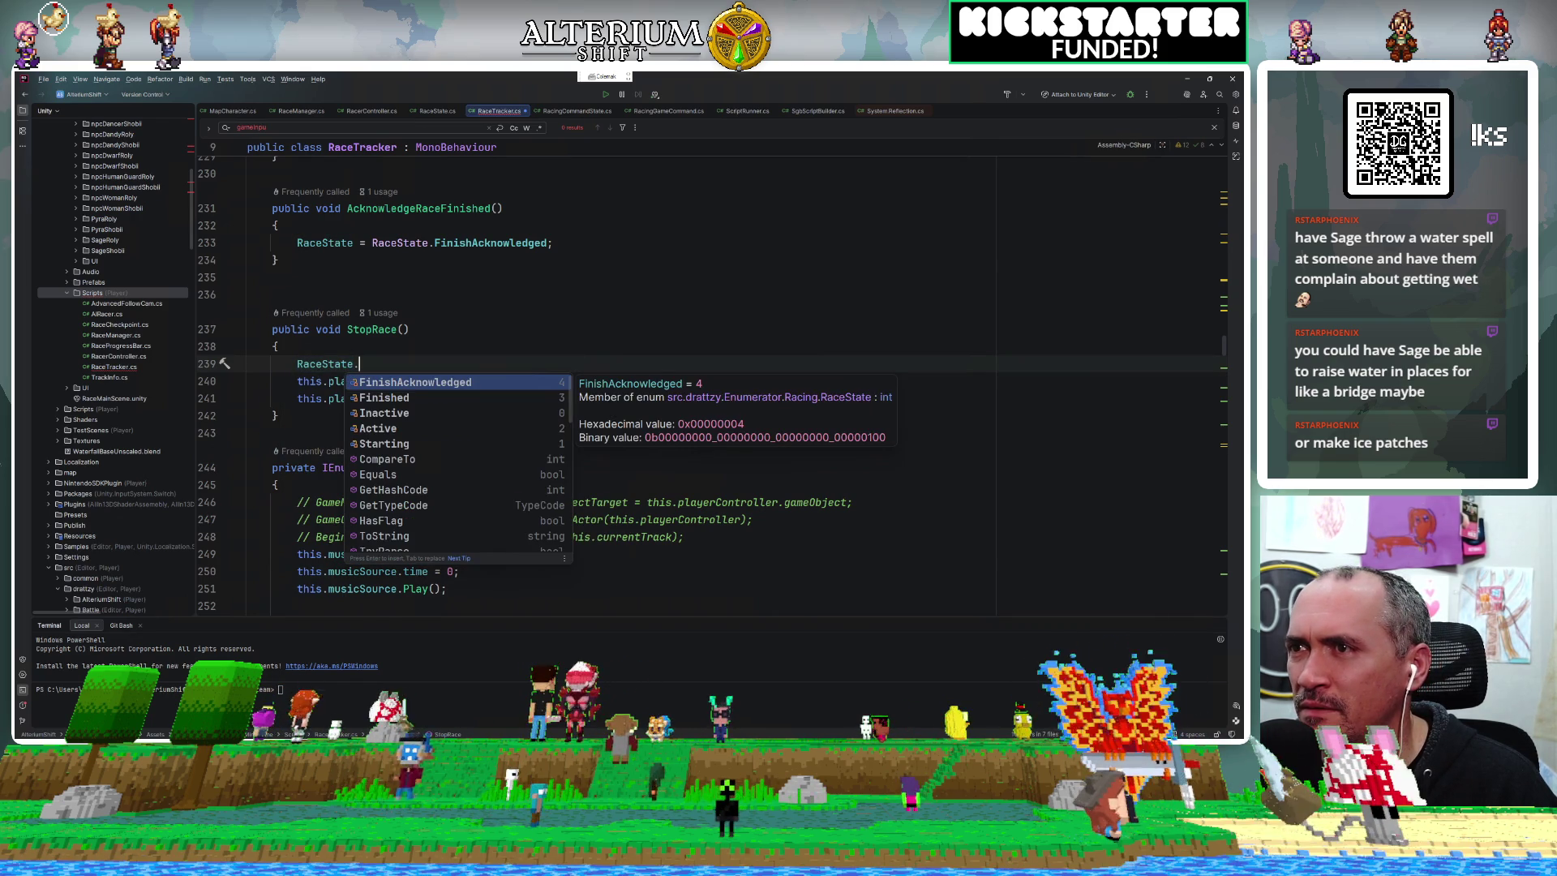
key("BackSpace")
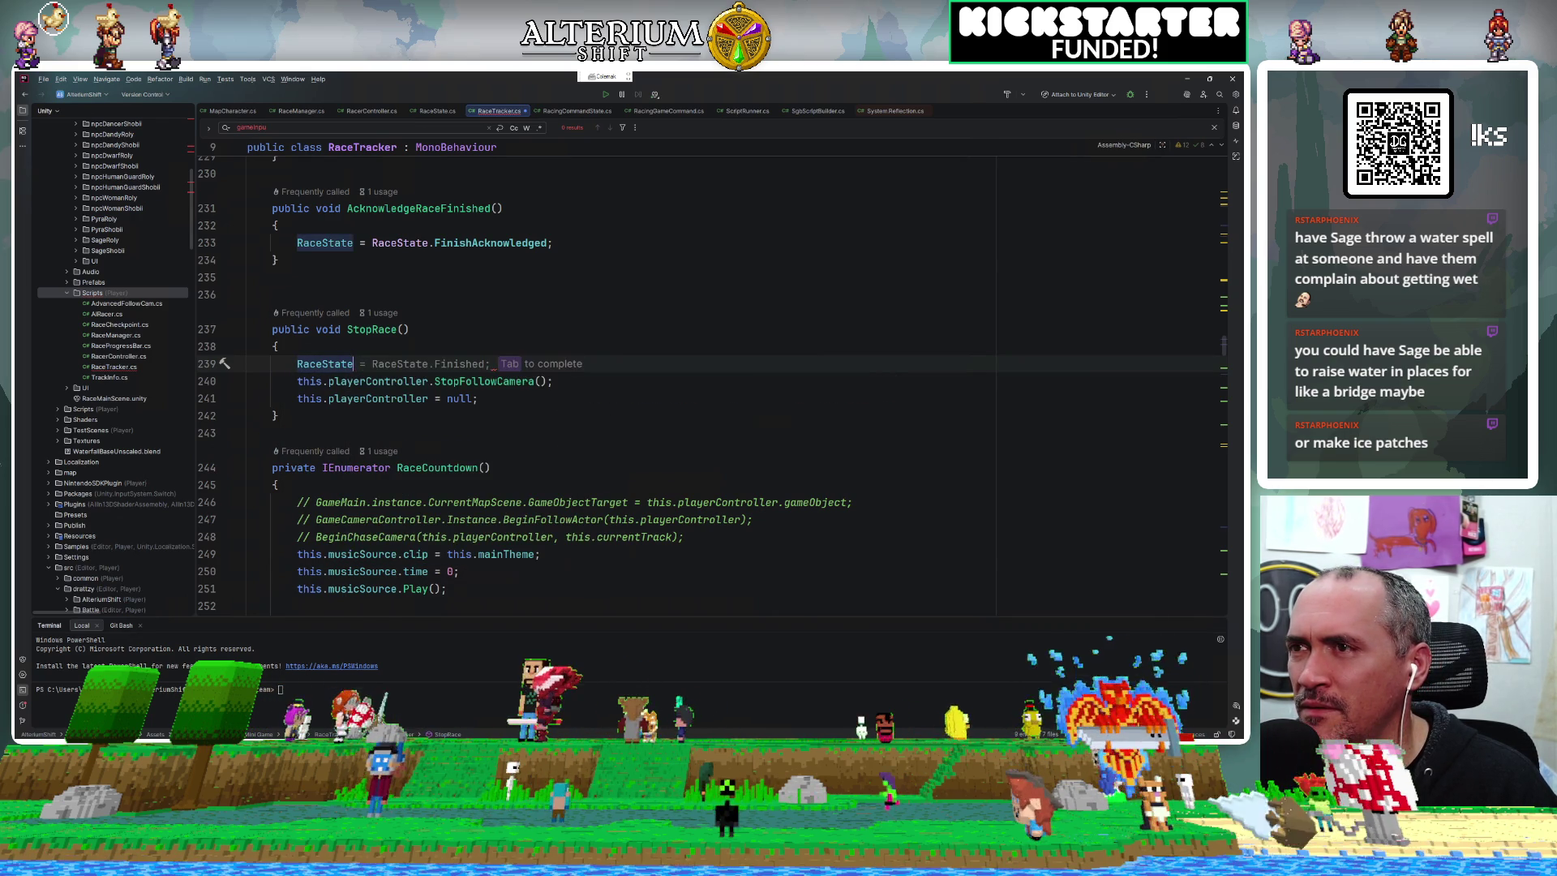
key("Tab")
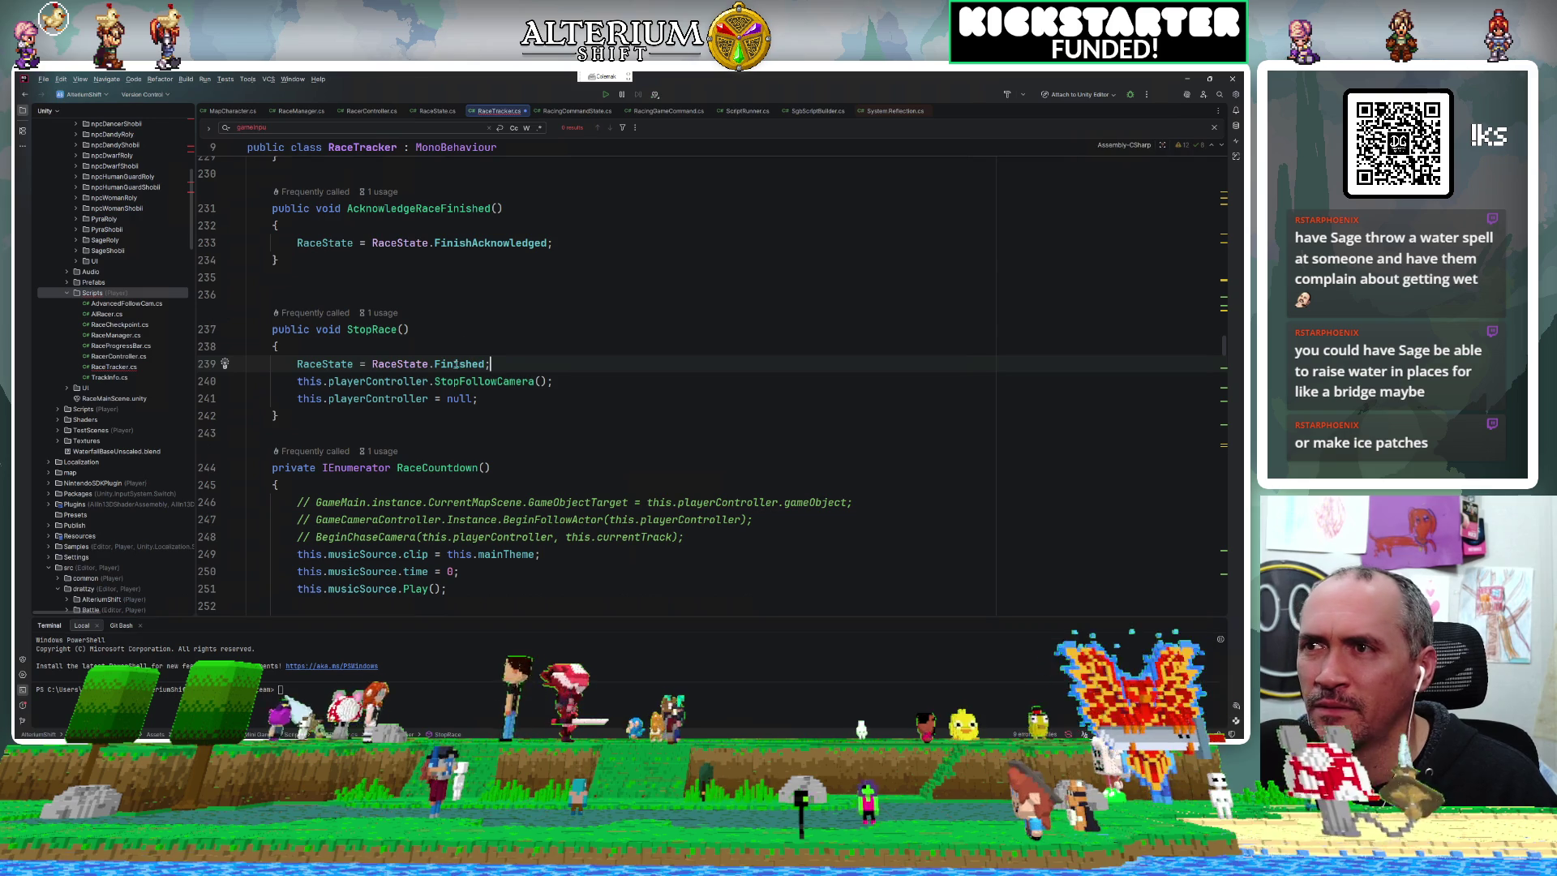
key("ctrl+shift+Left")
type("In")
key("Return")
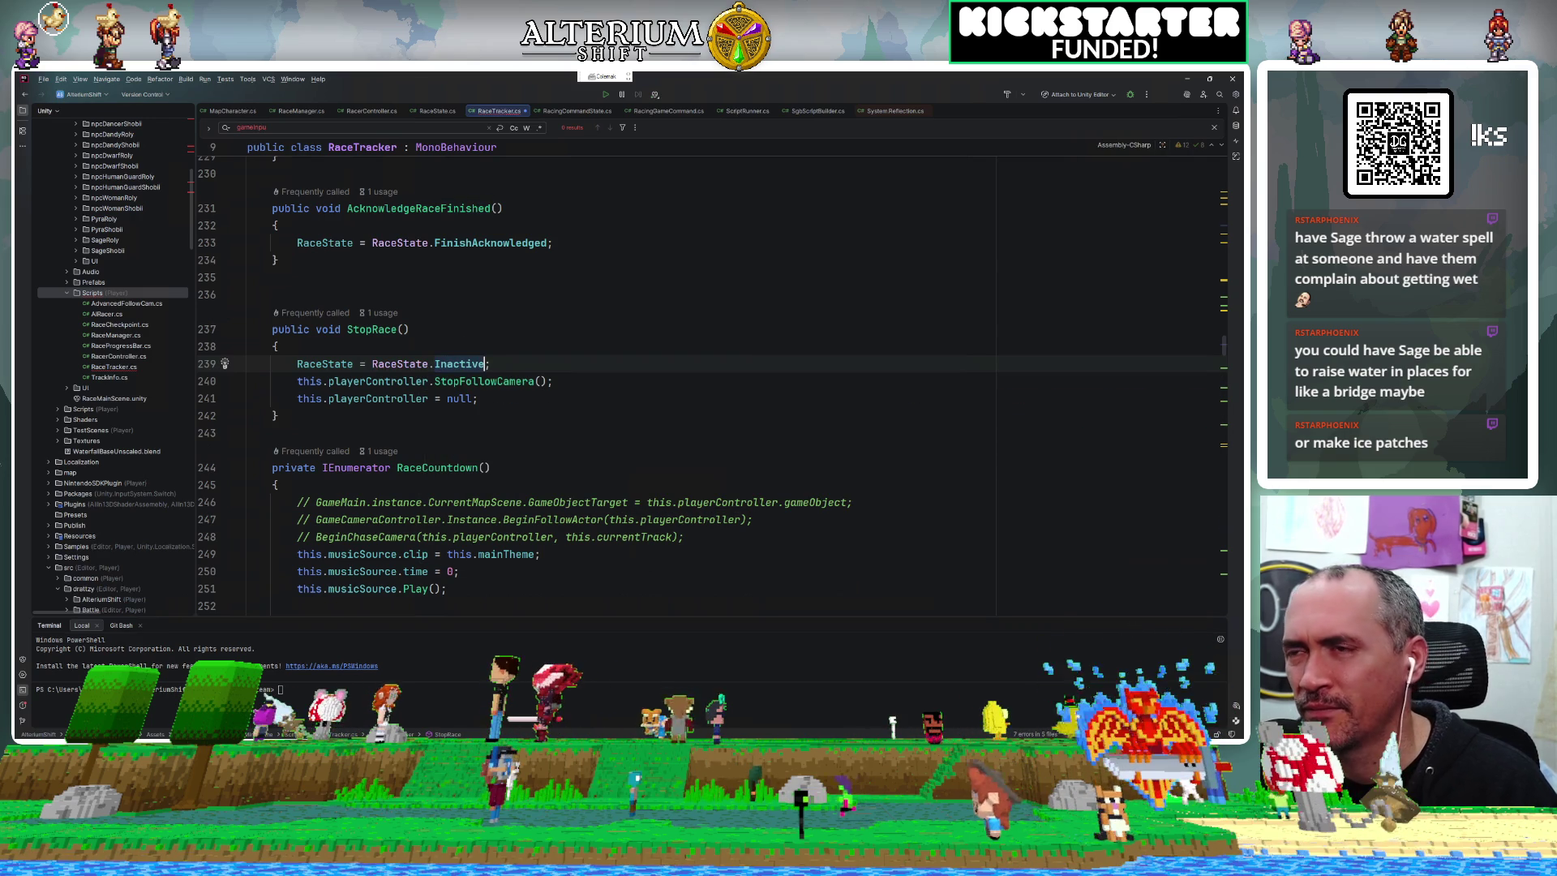
left_click(603, 313)
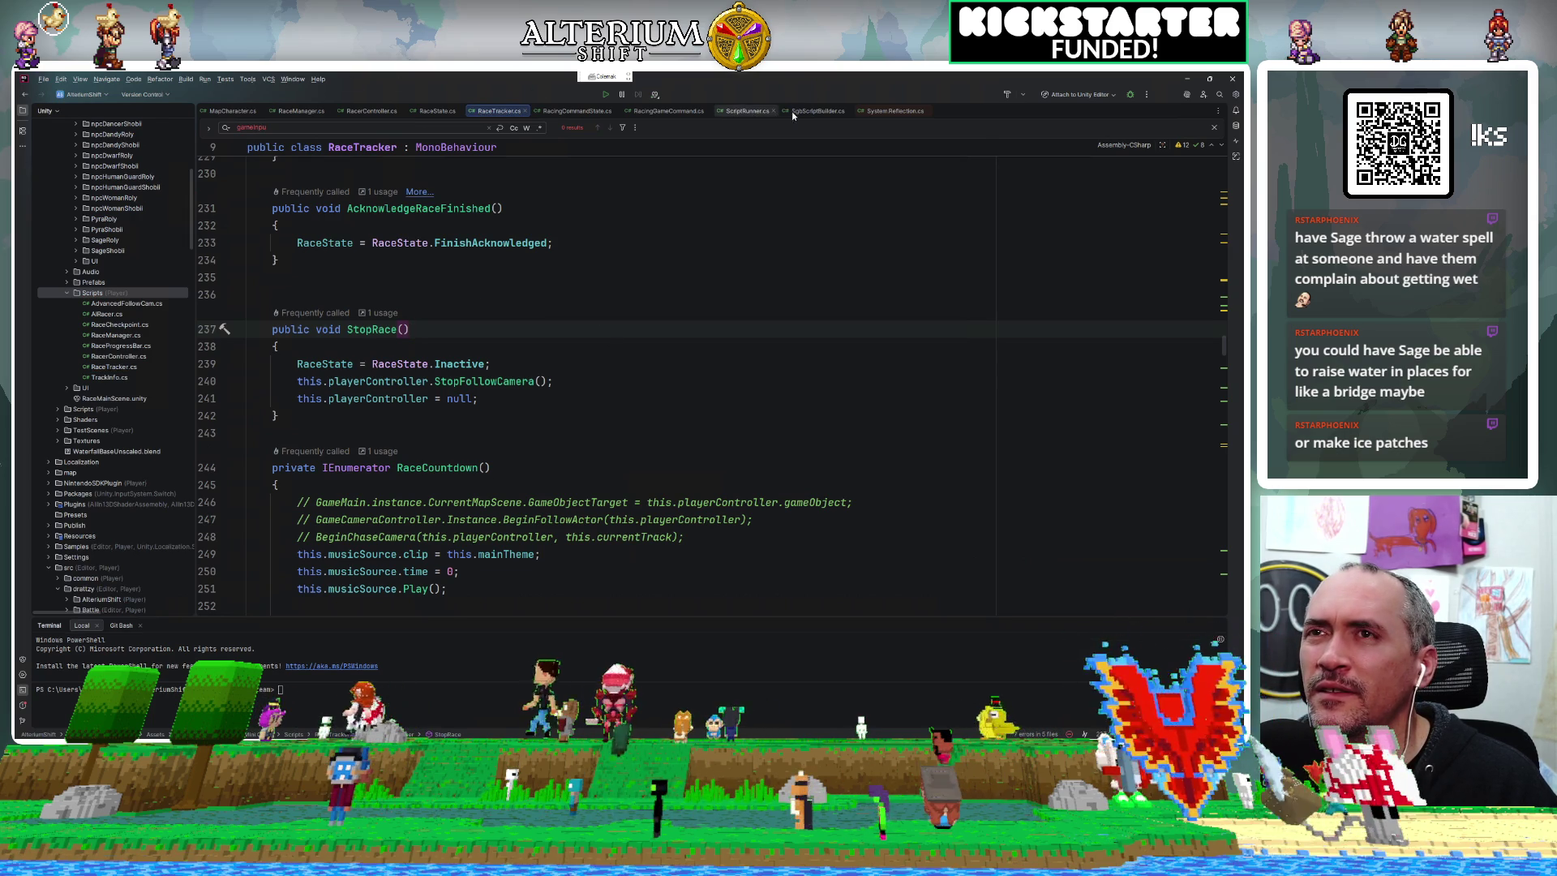
left_click(669, 112)
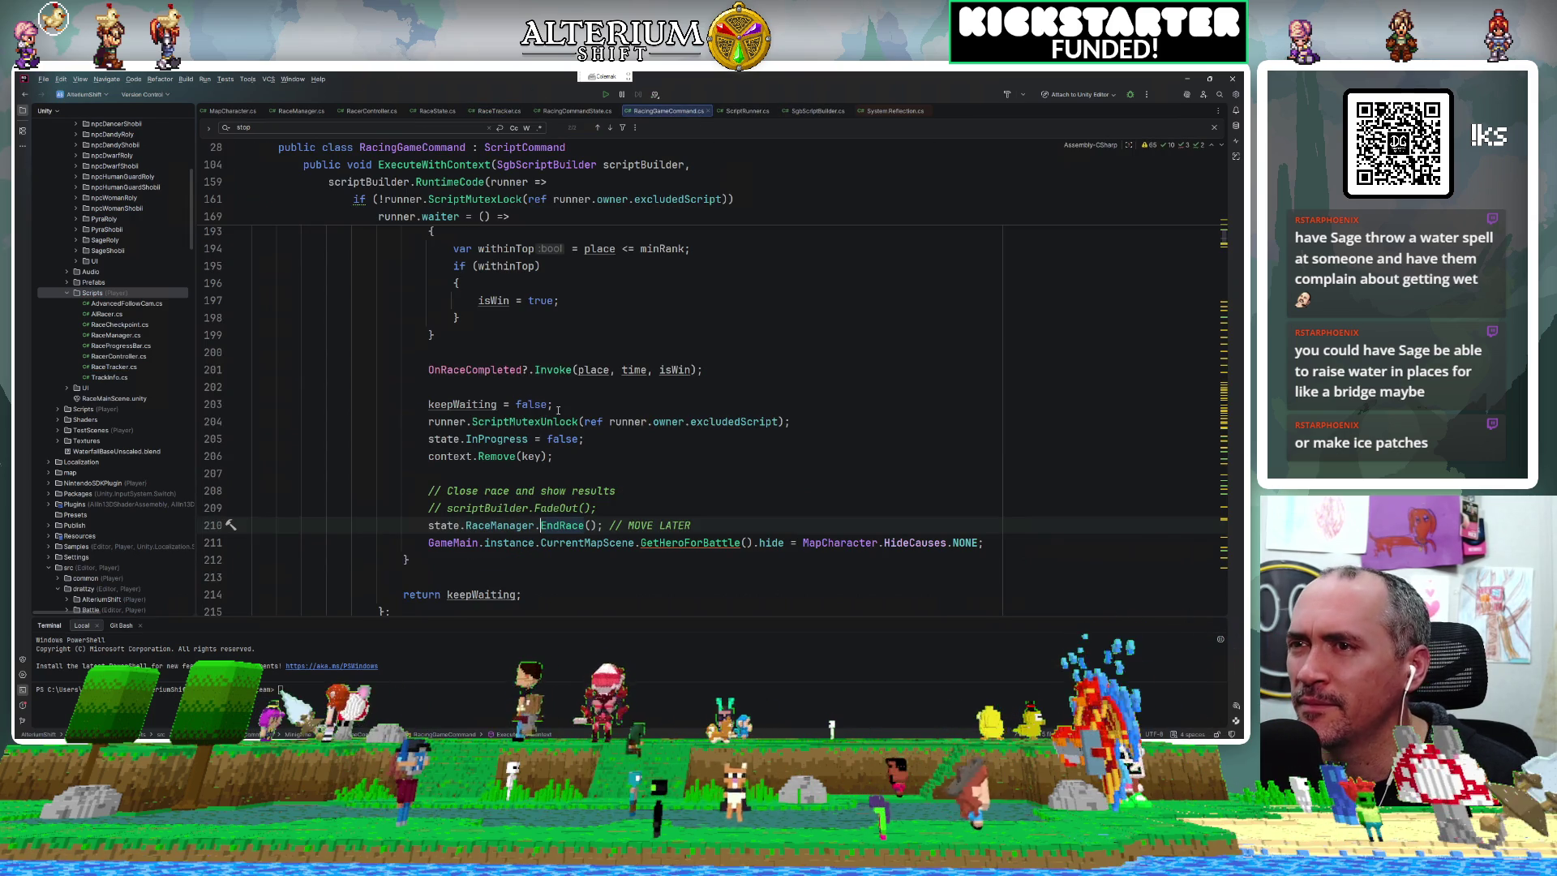
Search RacingGameCommand.cs for the waiter code ('Wiaiter') and inspect the finish if block.
scroll(551, 442, "down", 1)
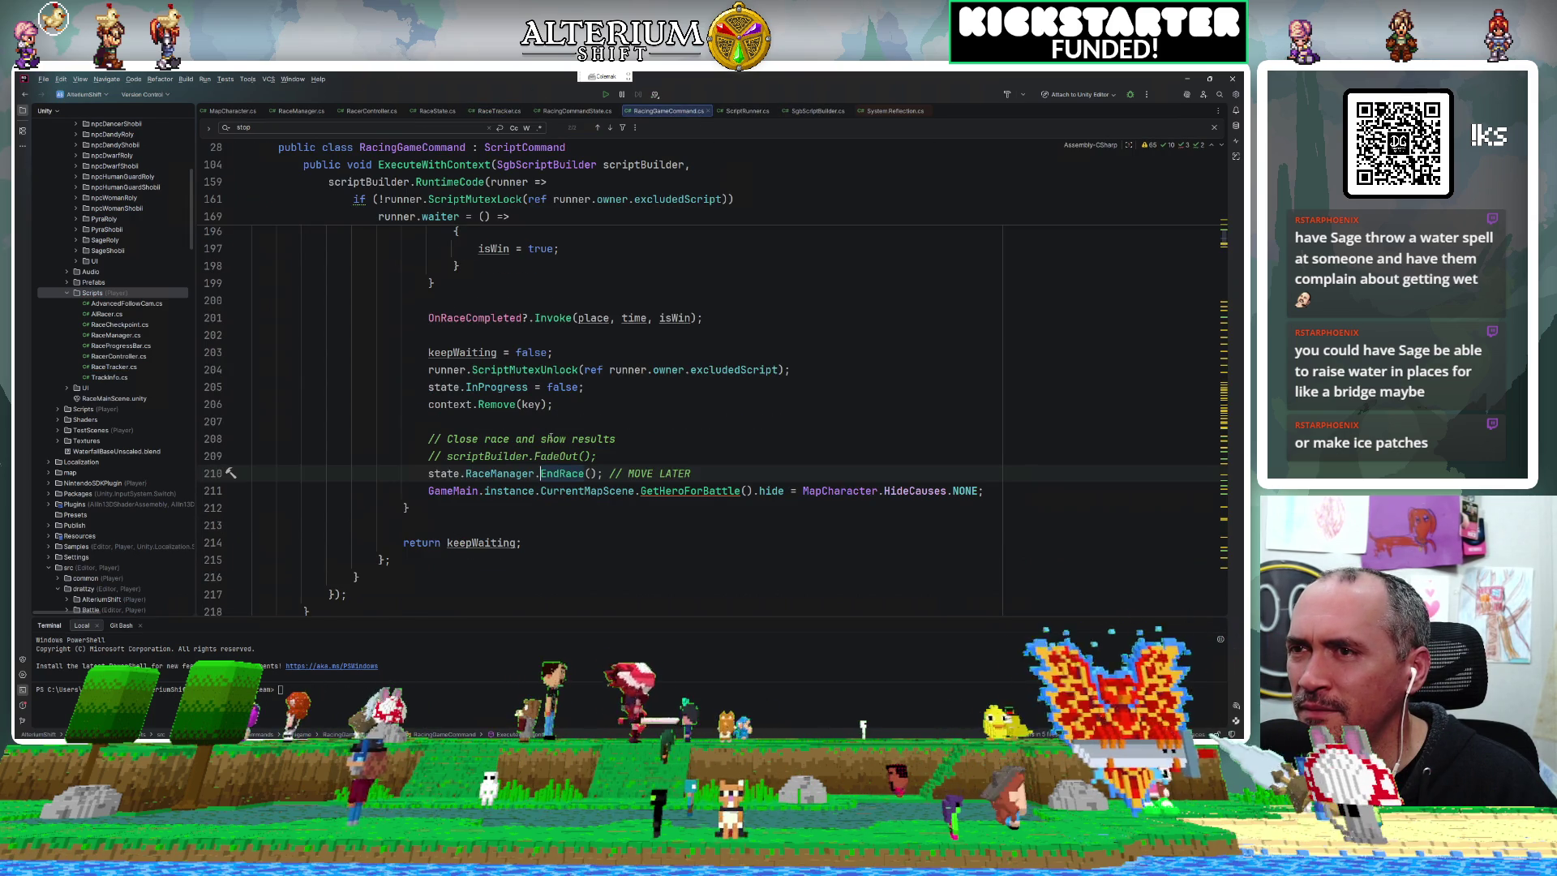
scroll(551, 438, "up", 5)
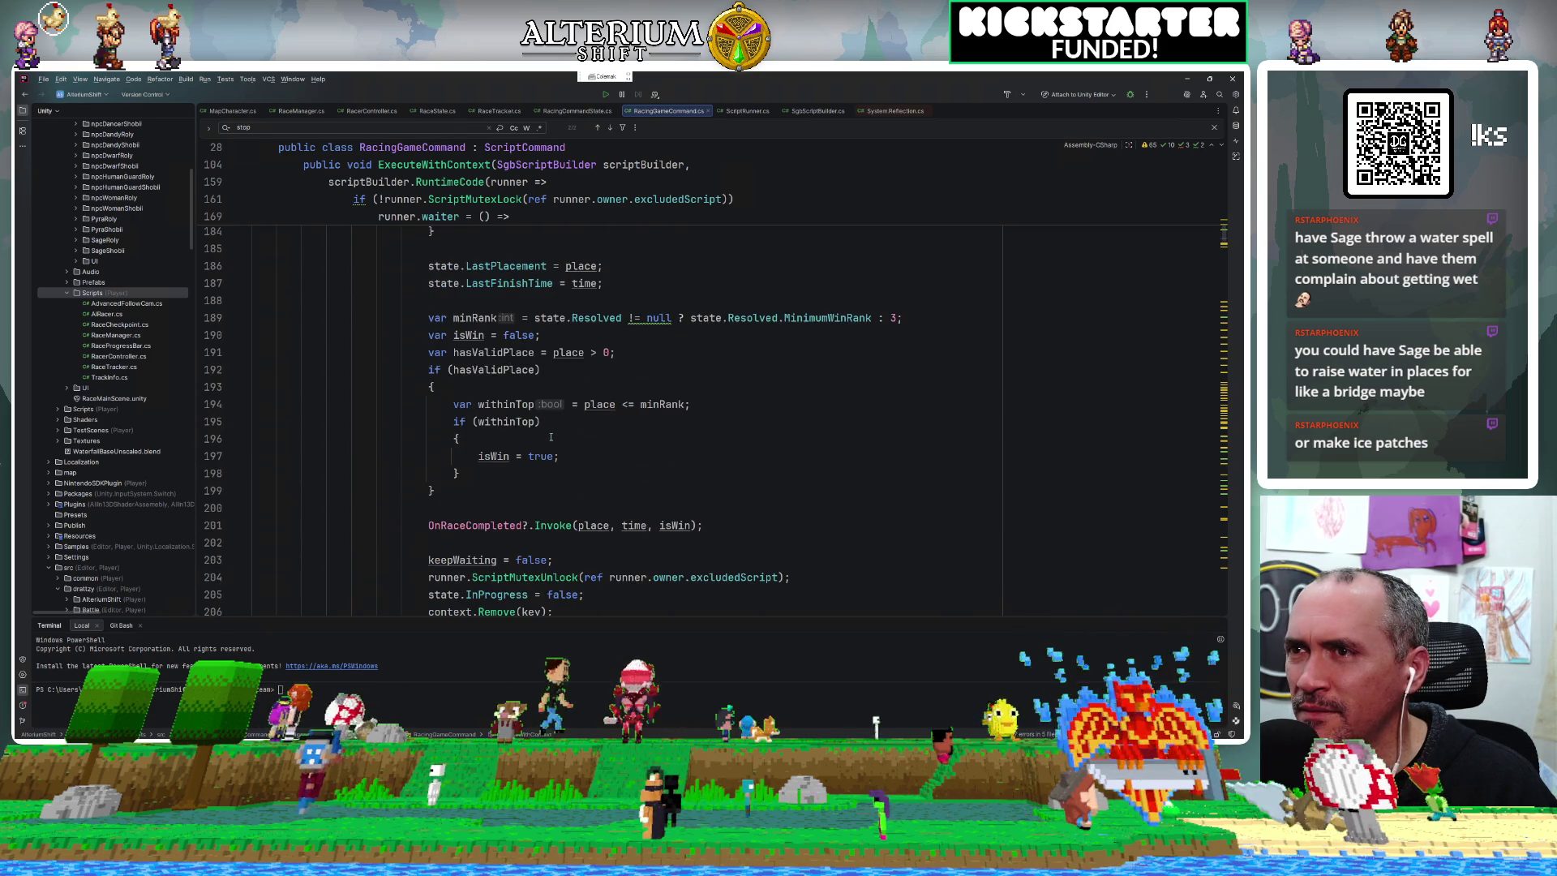
scroll(550, 438, "up", 4)
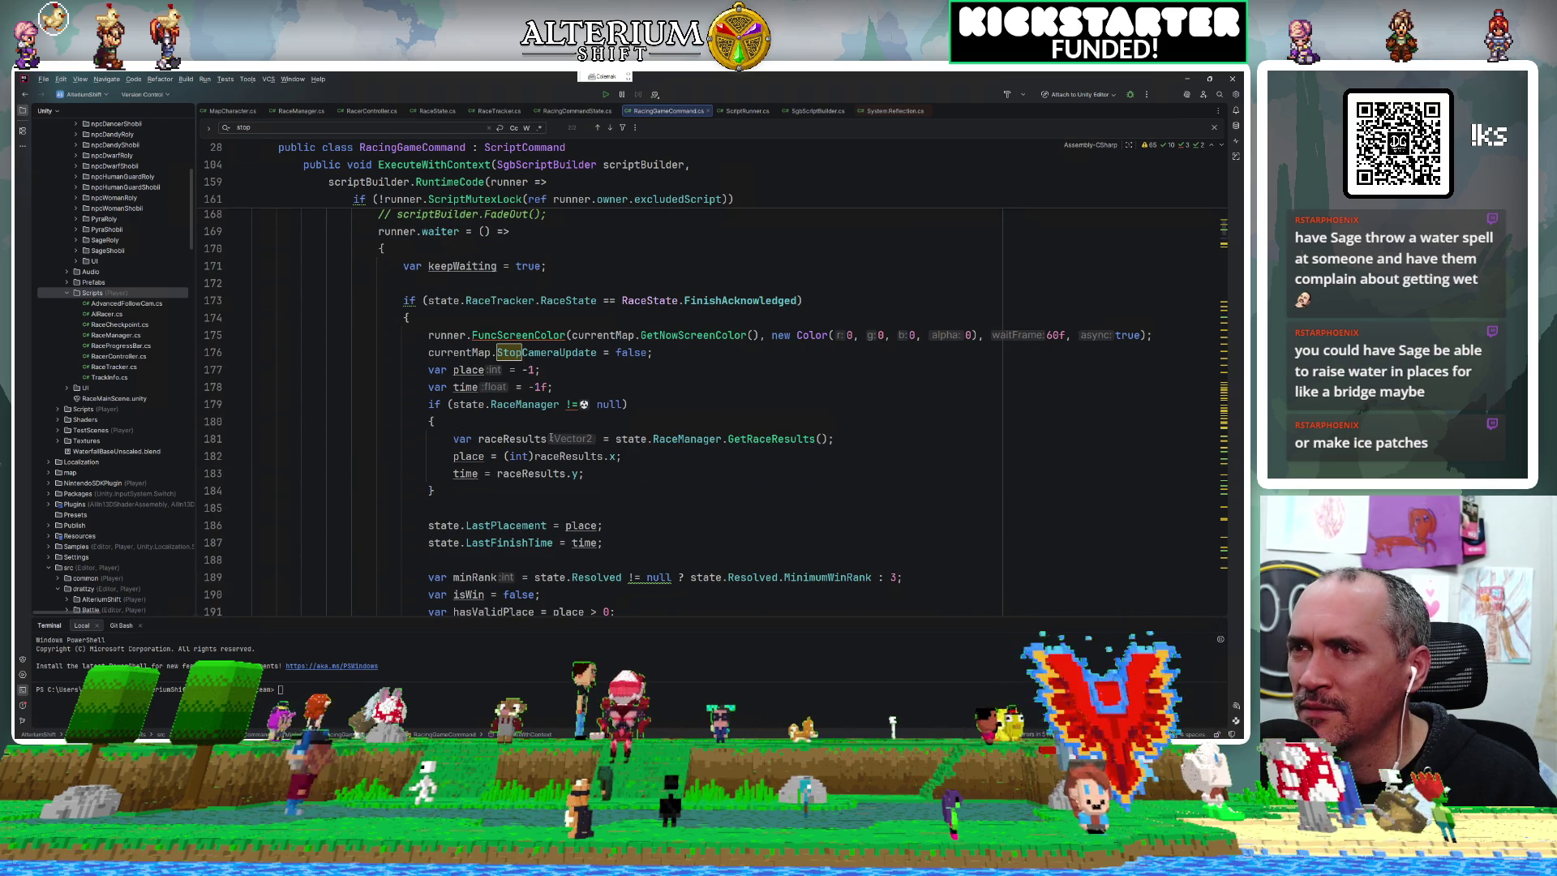
scroll(551, 438, "down", 2)
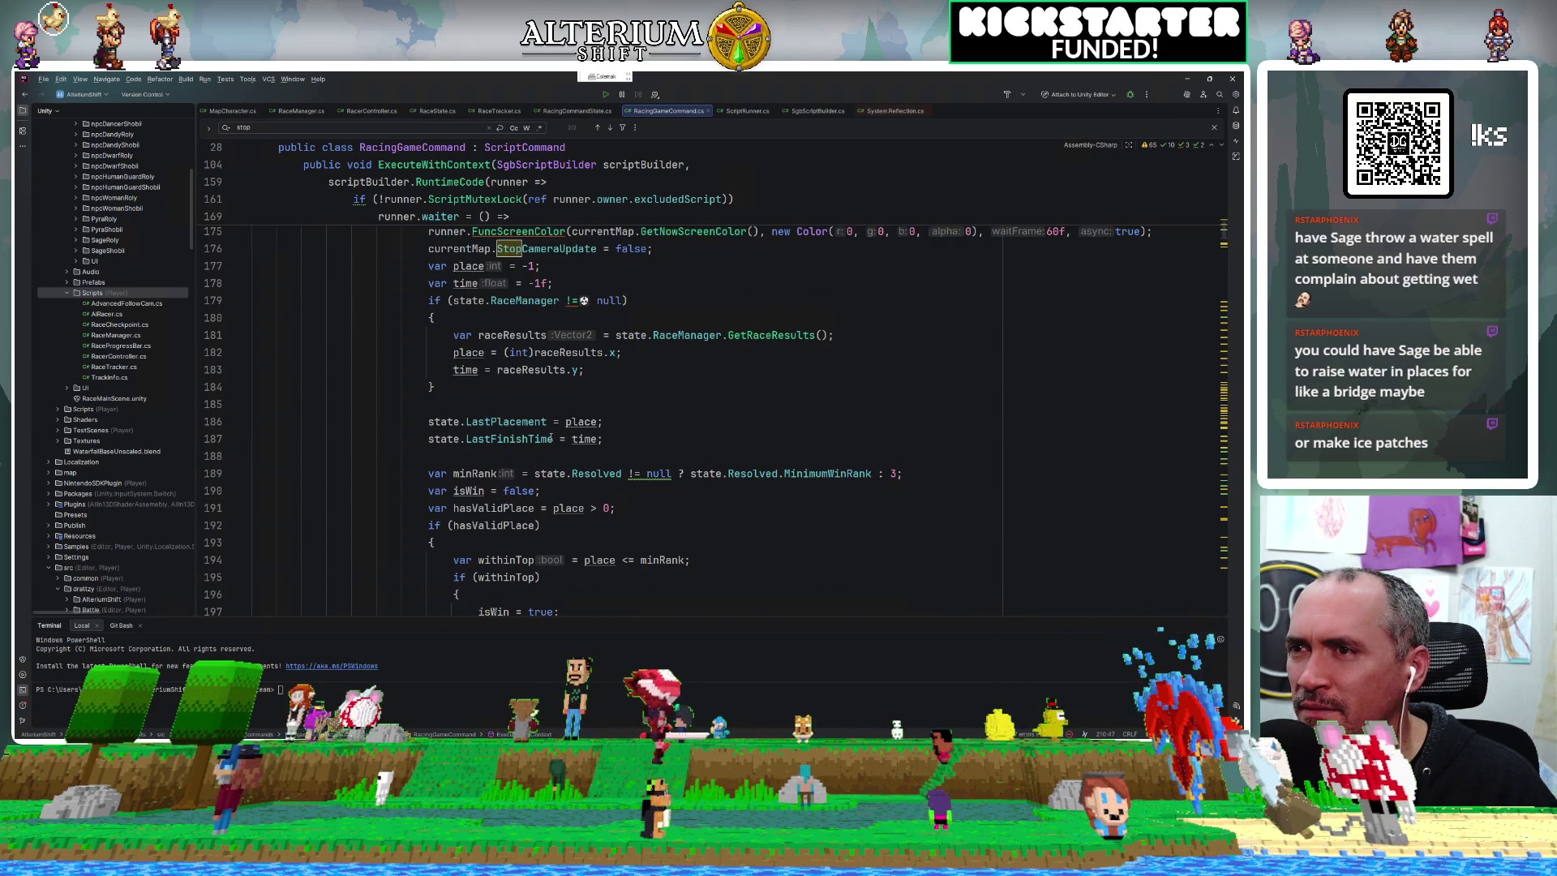
scroll(551, 438, "down", 2)
scroll(550, 438, "down", 7)
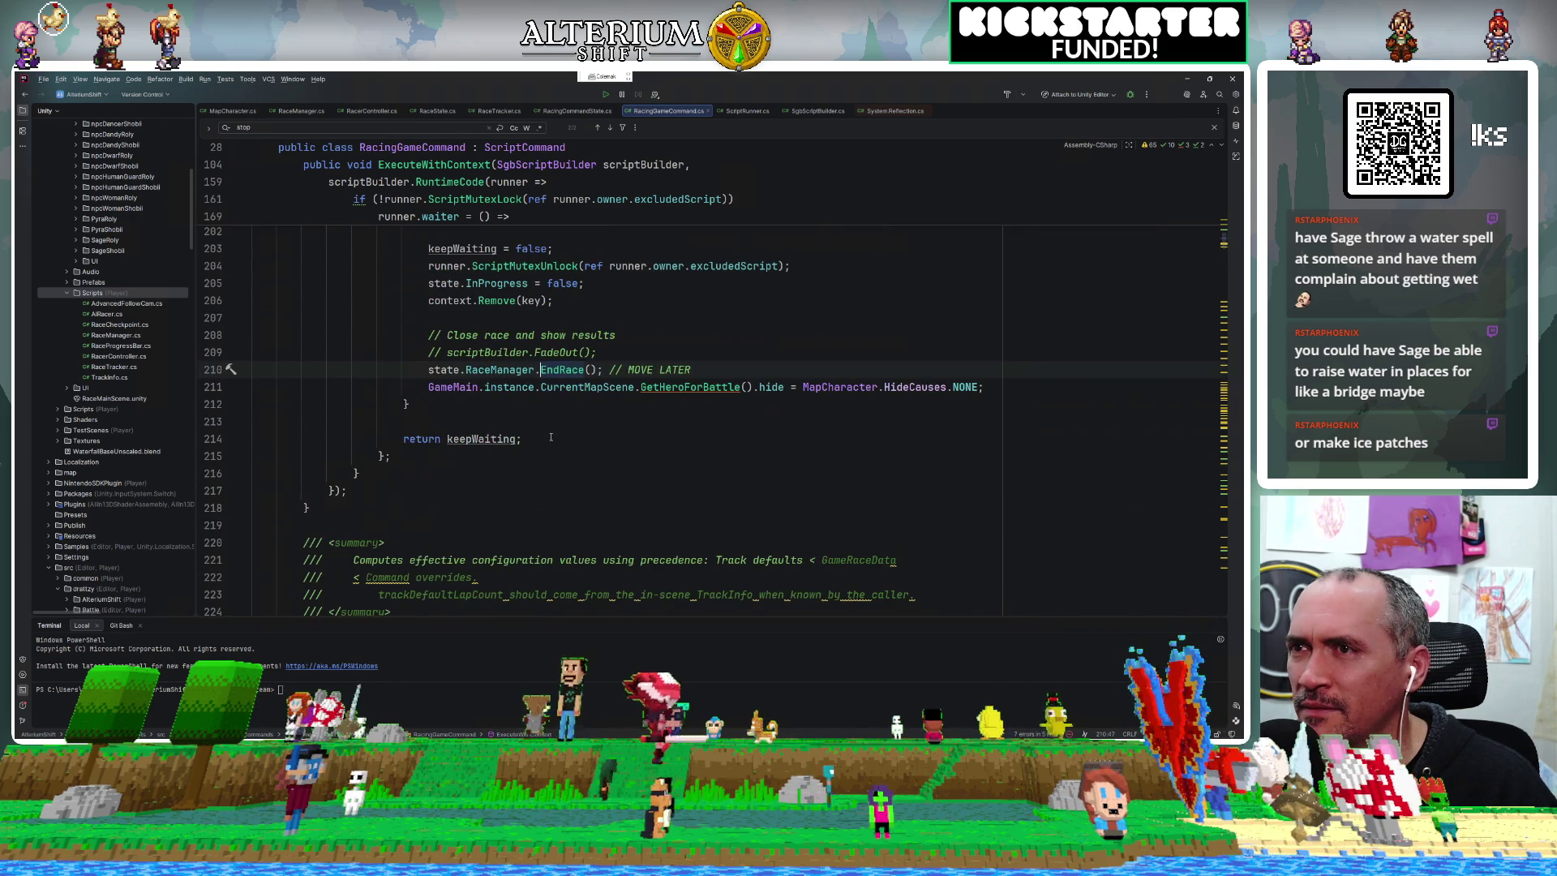
key("ctrl+f")
type("Wi")
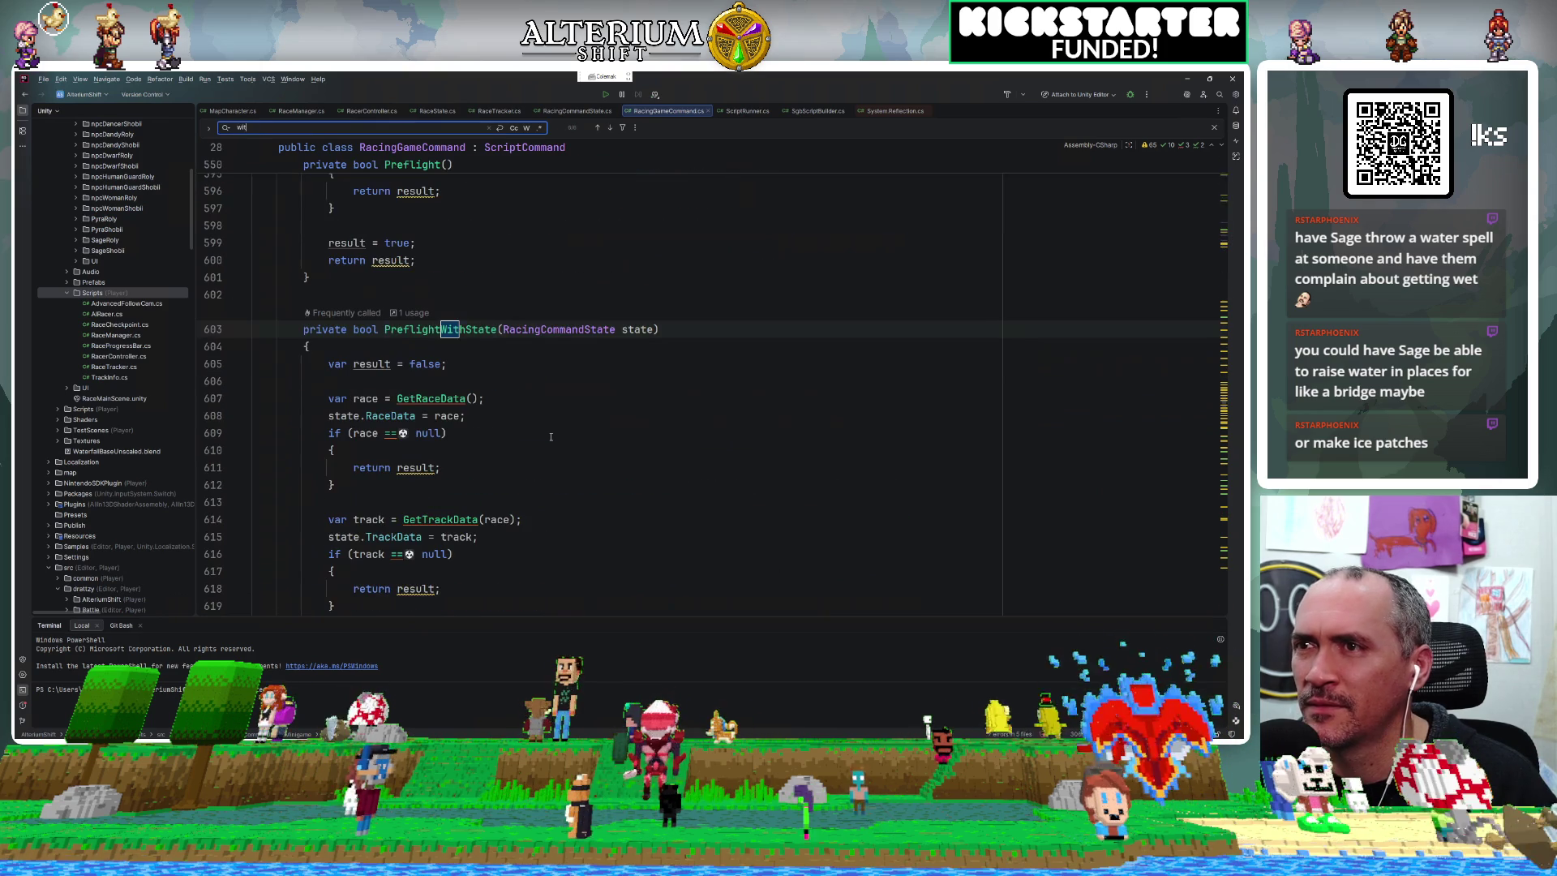
type("aiter")
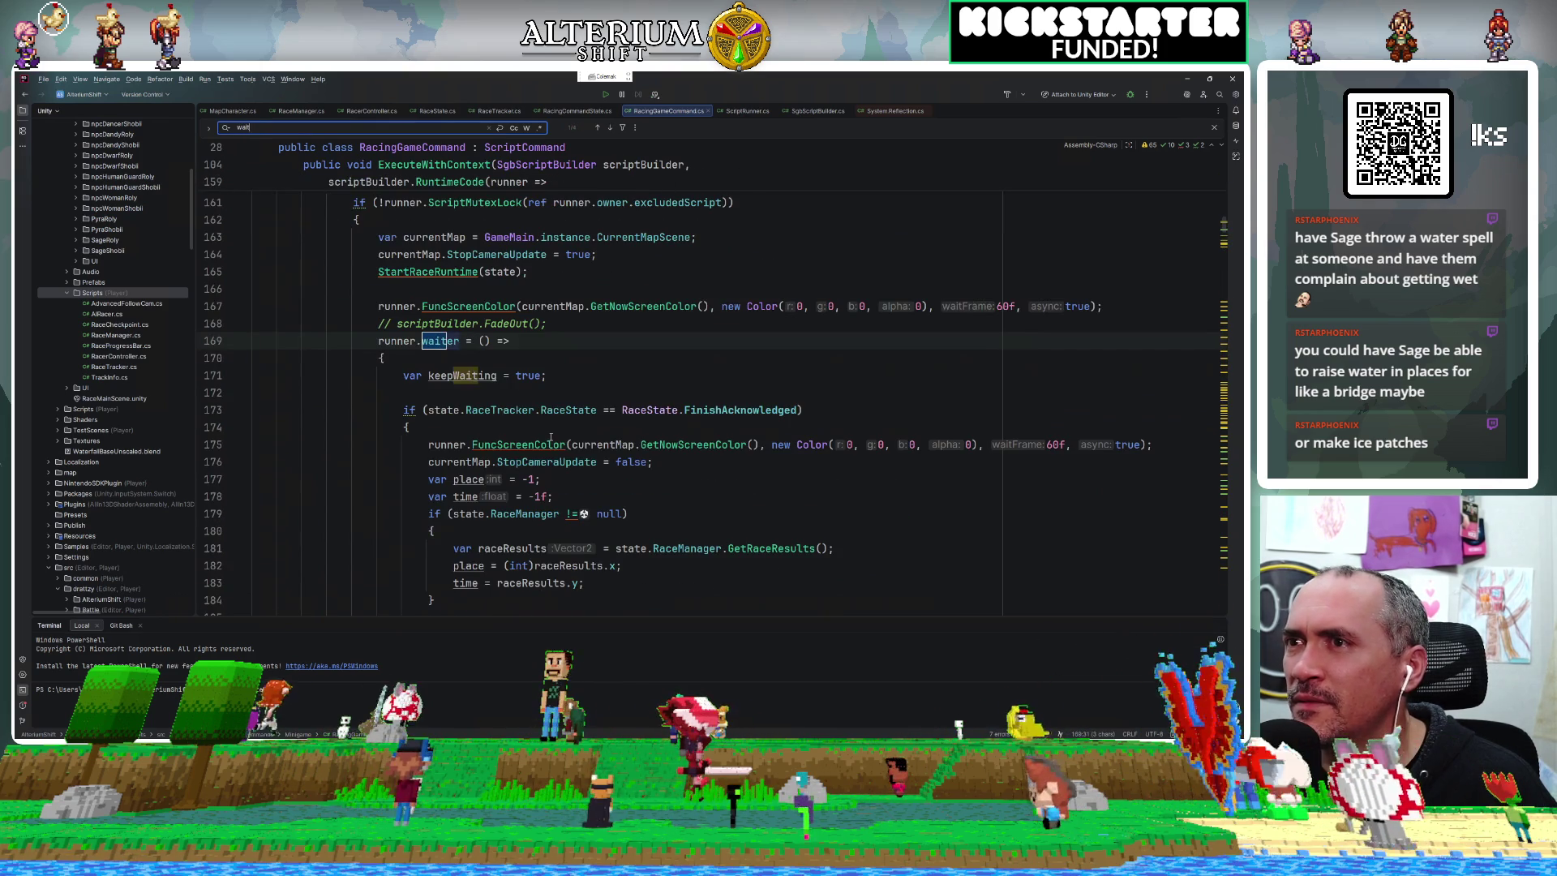
scroll(618, 461, "down", 2)
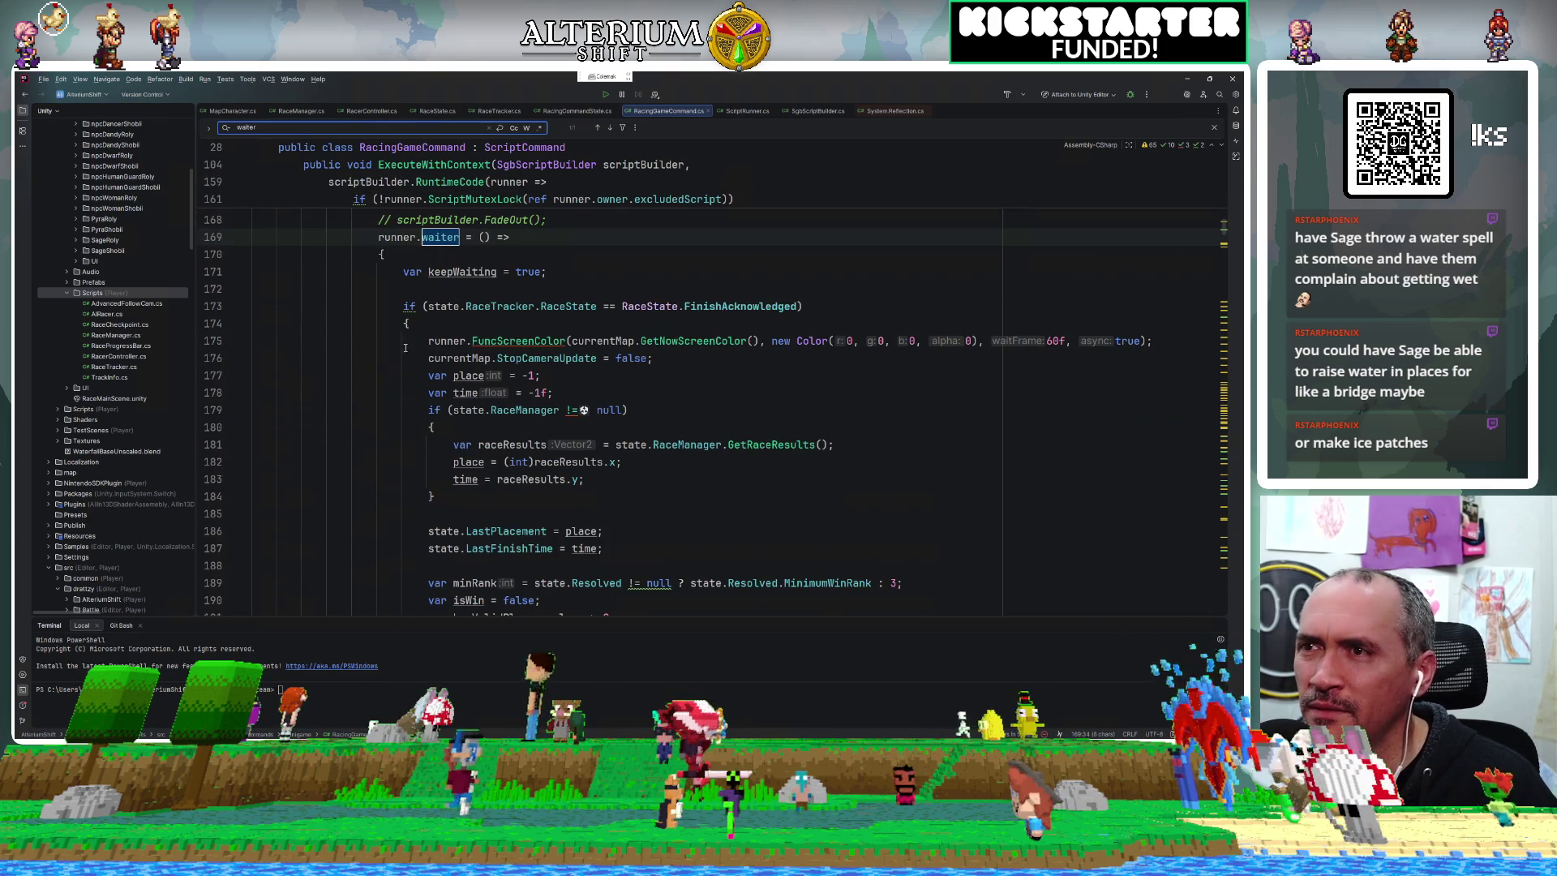
left_click(664, 318)
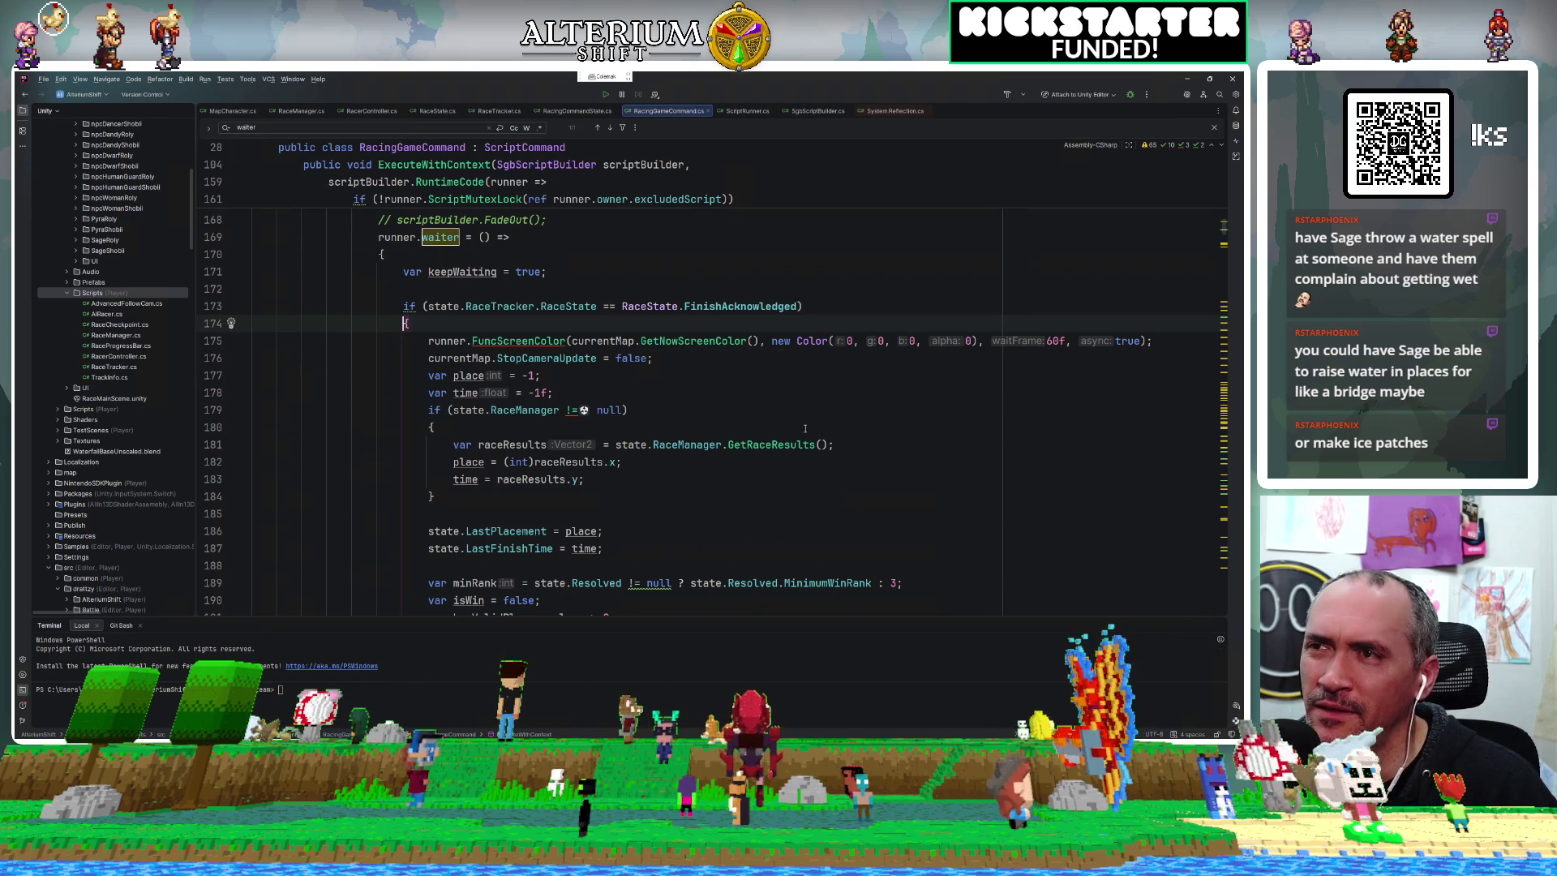
Comment out the runner.FuncScreenColor call in the FinishAcknowledged branch.
scroll(805, 428, "down", 2)
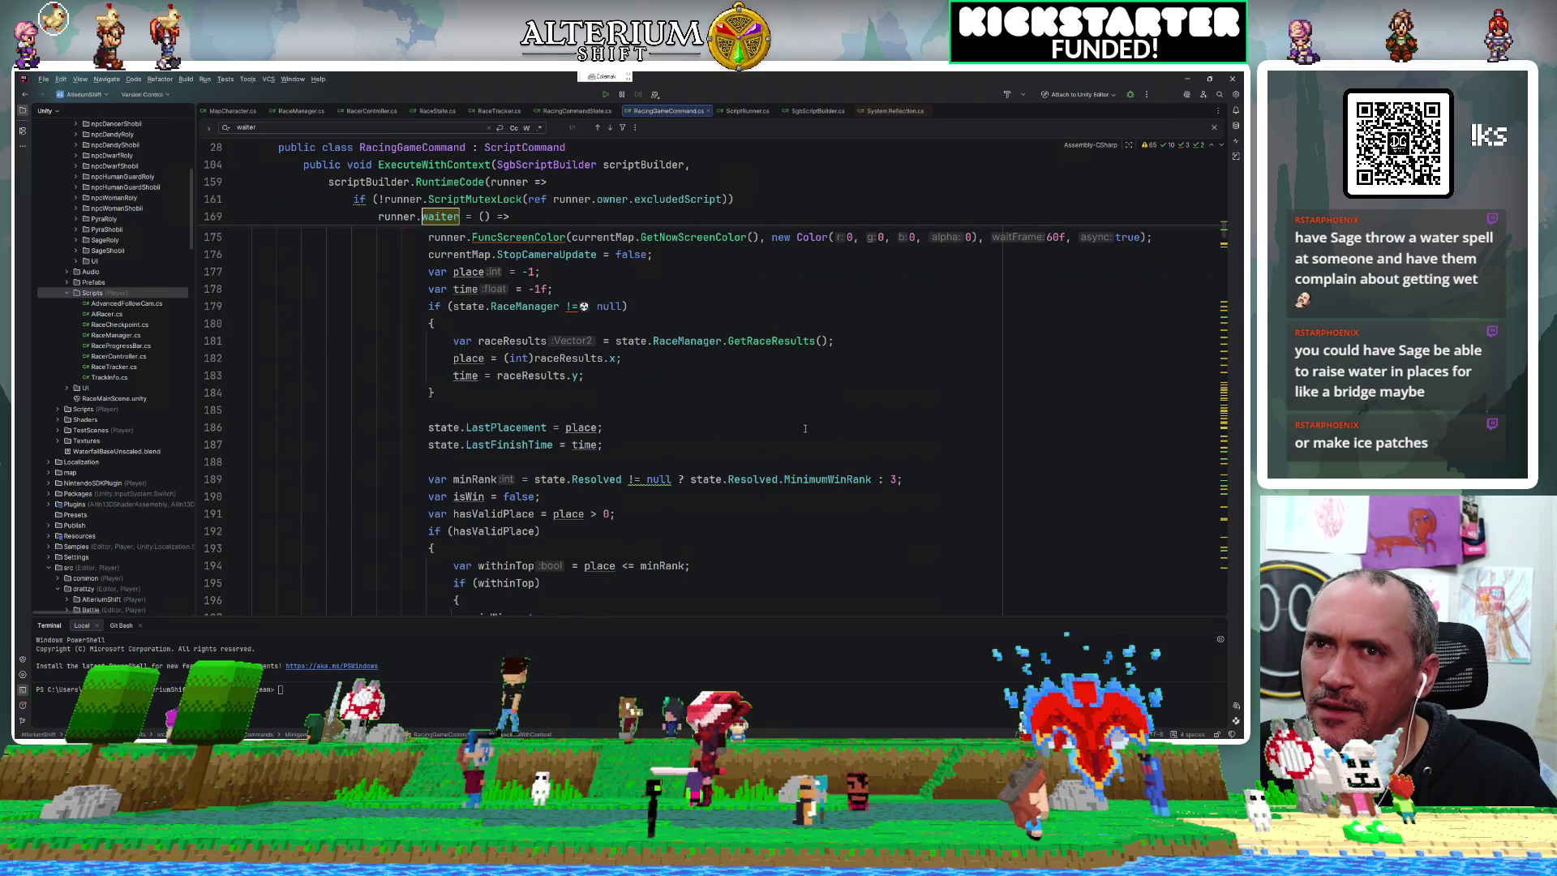
scroll(805, 428, "down", 6)
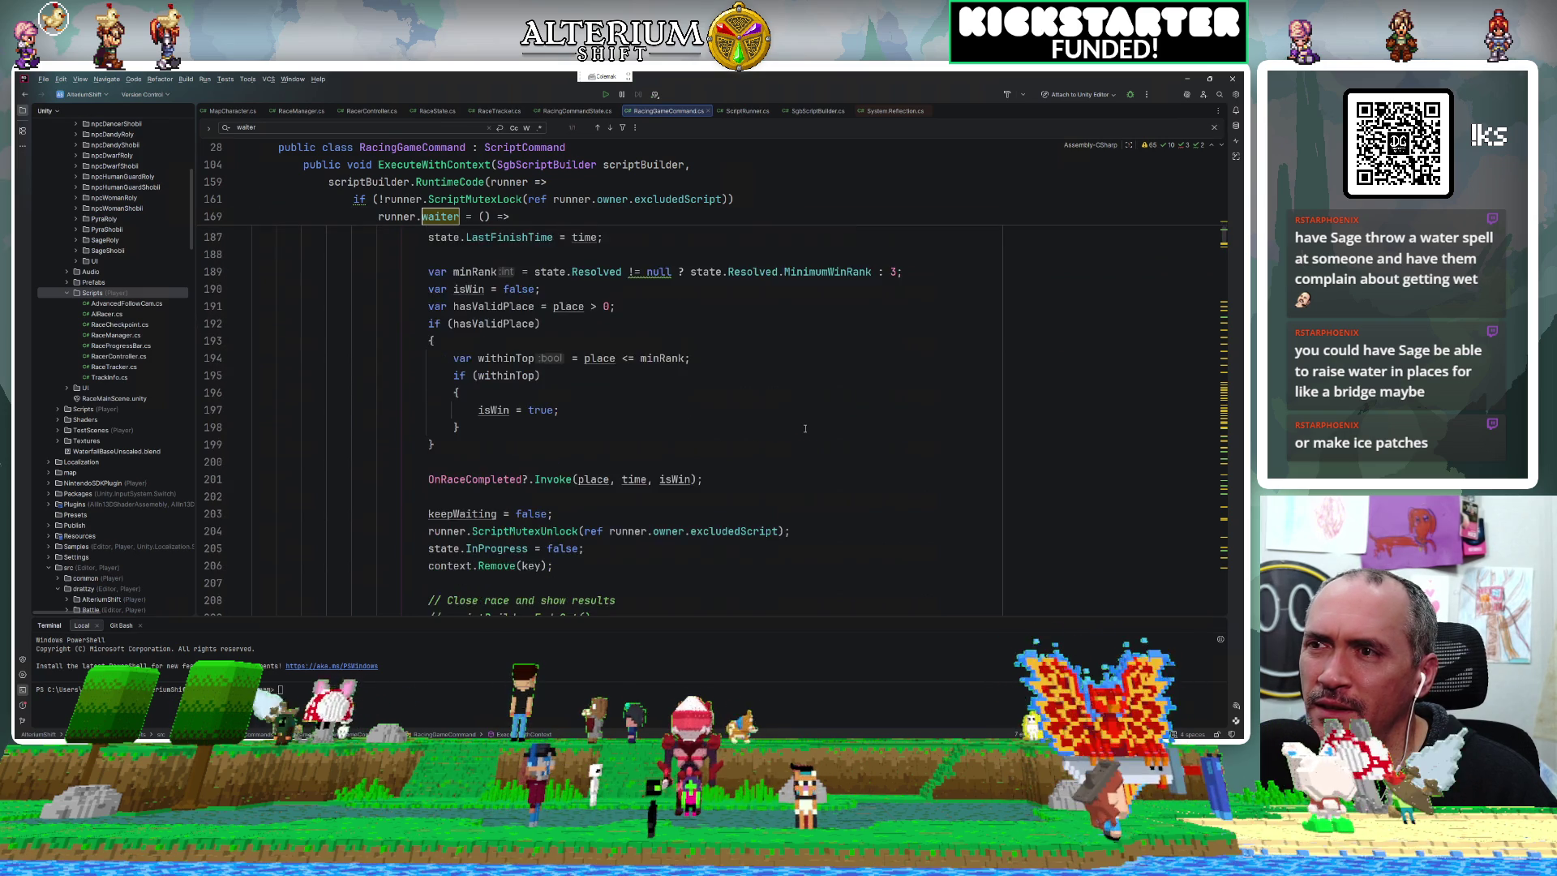
scroll(805, 428, "down", 2)
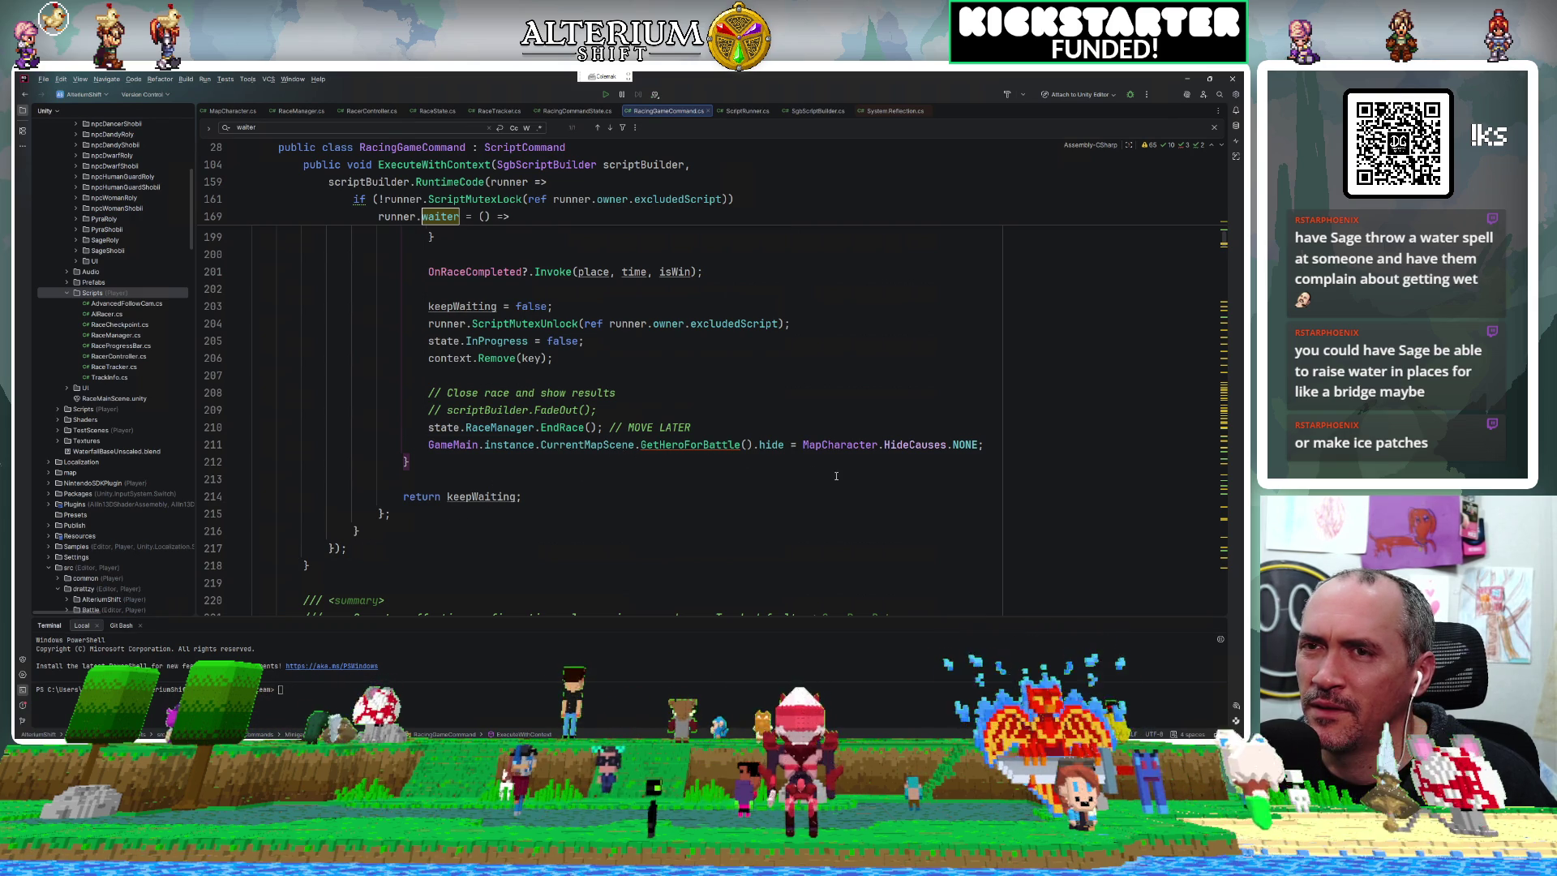
scroll(762, 461, "up", 8)
scroll(849, 479, "up", 4)
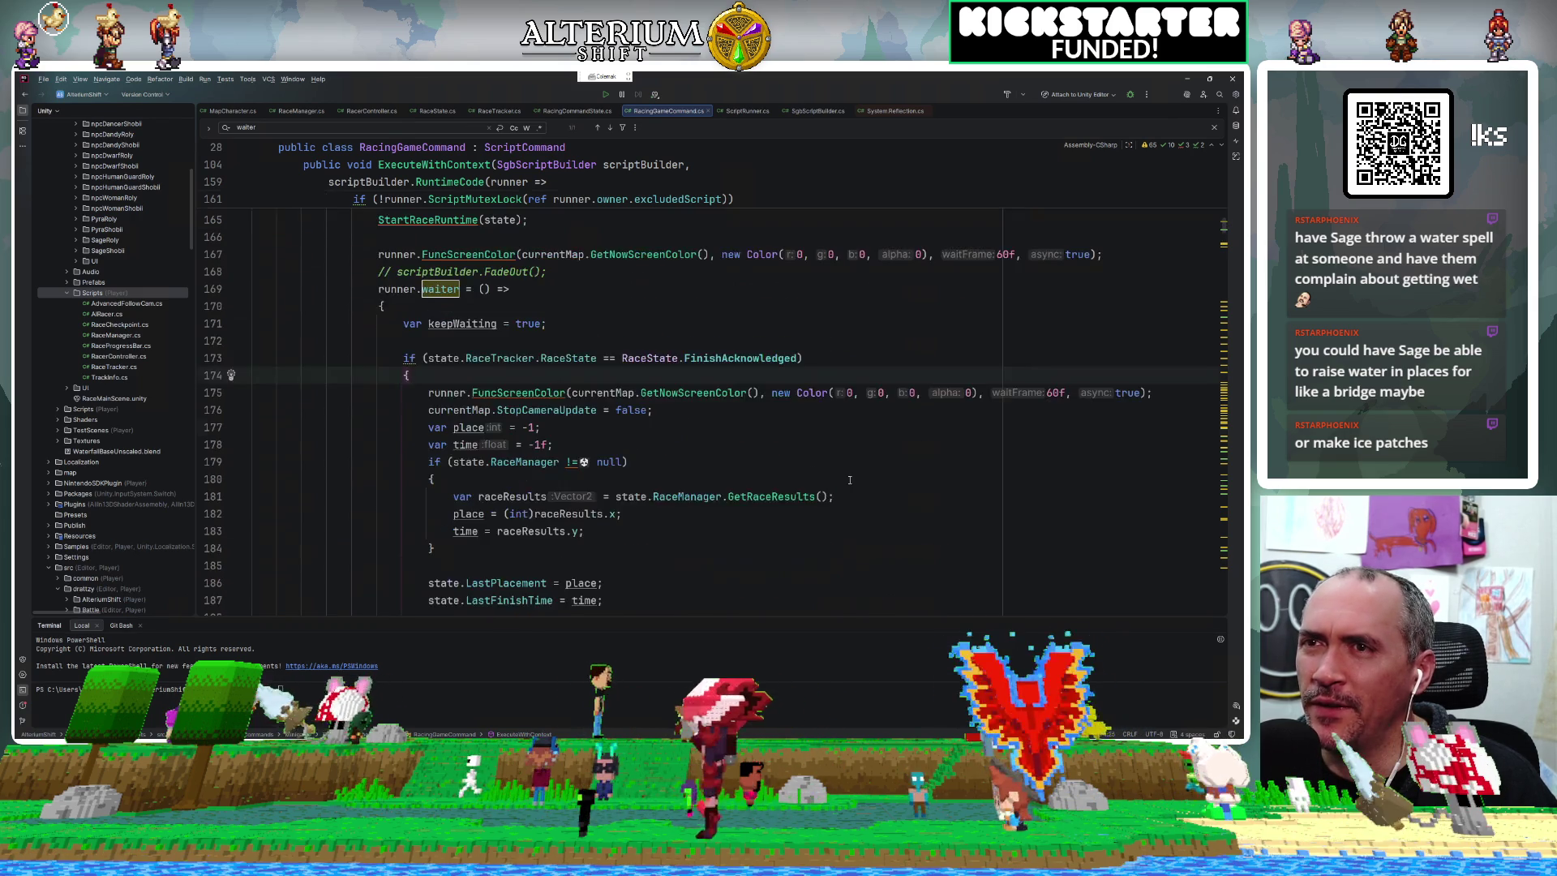
left_click(717, 444)
key("ctrl+slash")
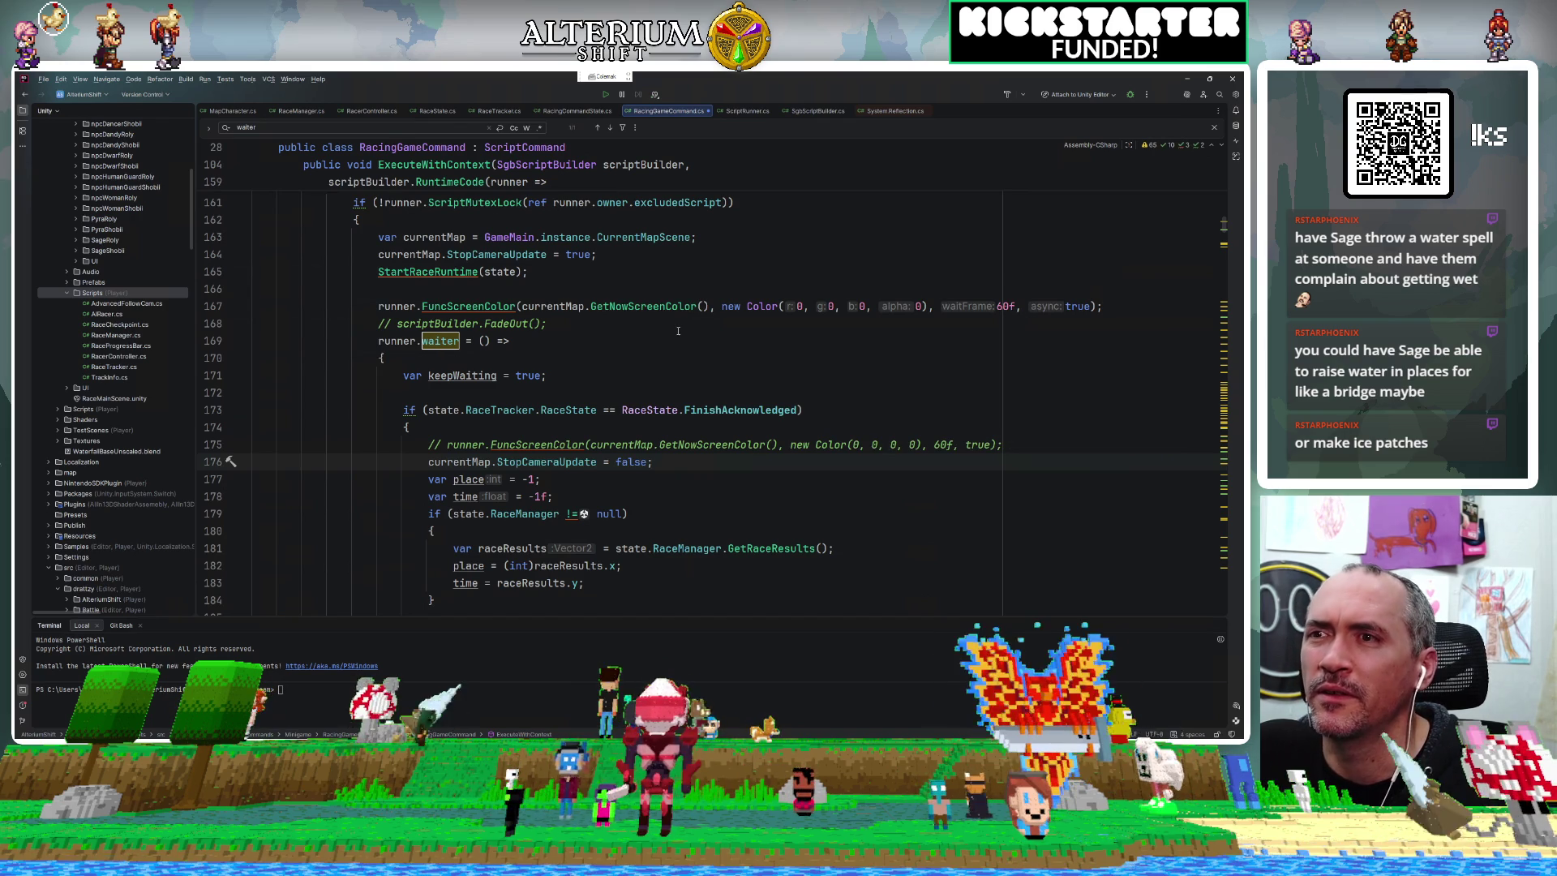
key("ctrl+shift+n")
Open RacingGameNode.cs via Go to File and run Code Cleanup on it.
type("racinggamenode")
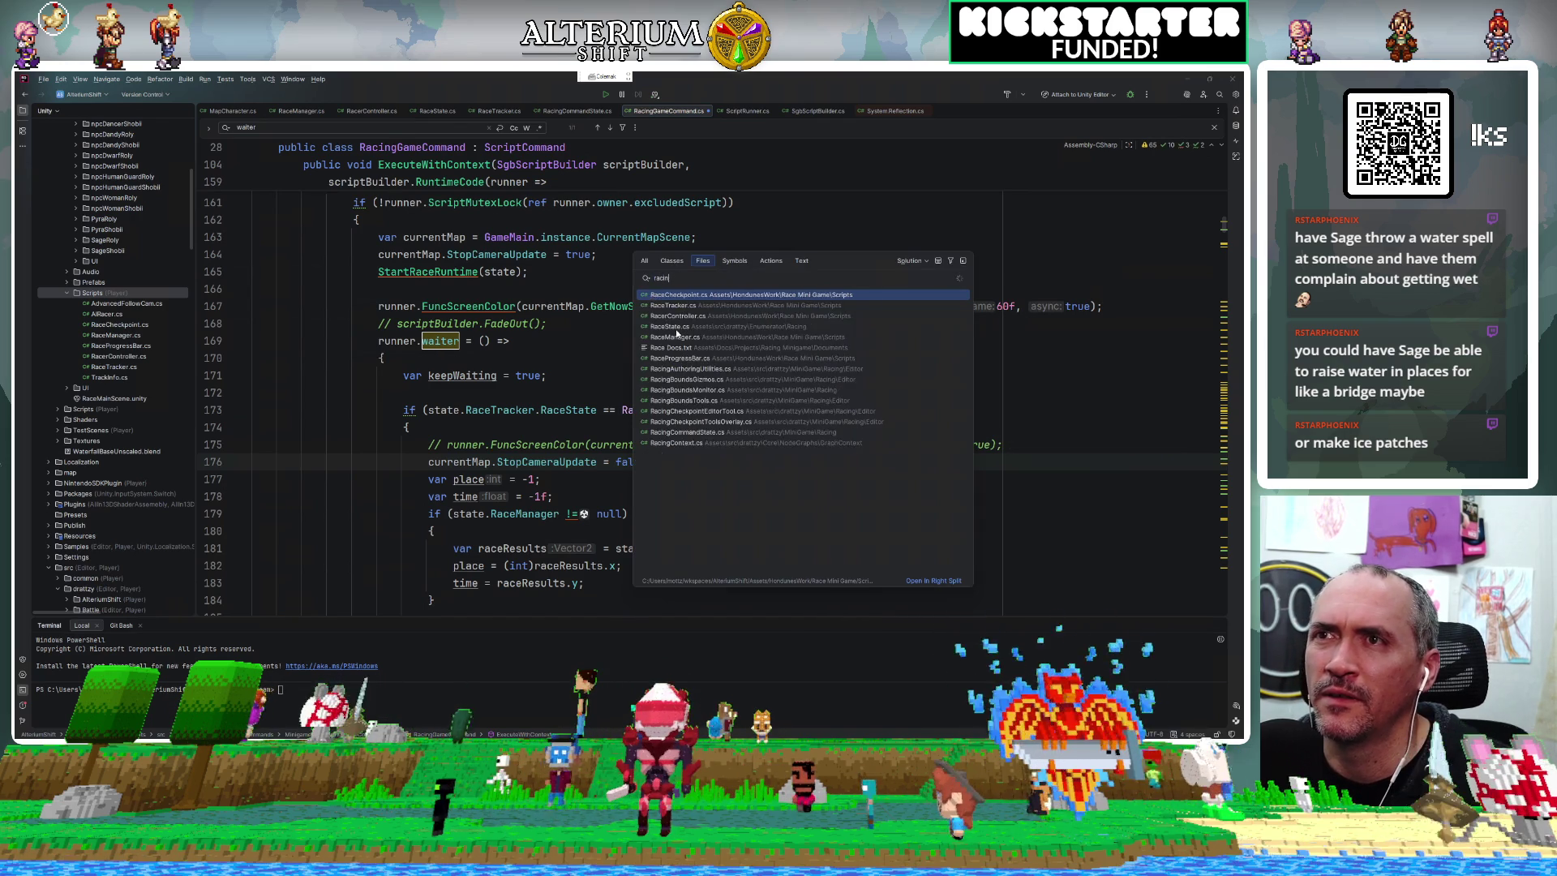
key("Return")
scroll(660, 308, "down", 10)
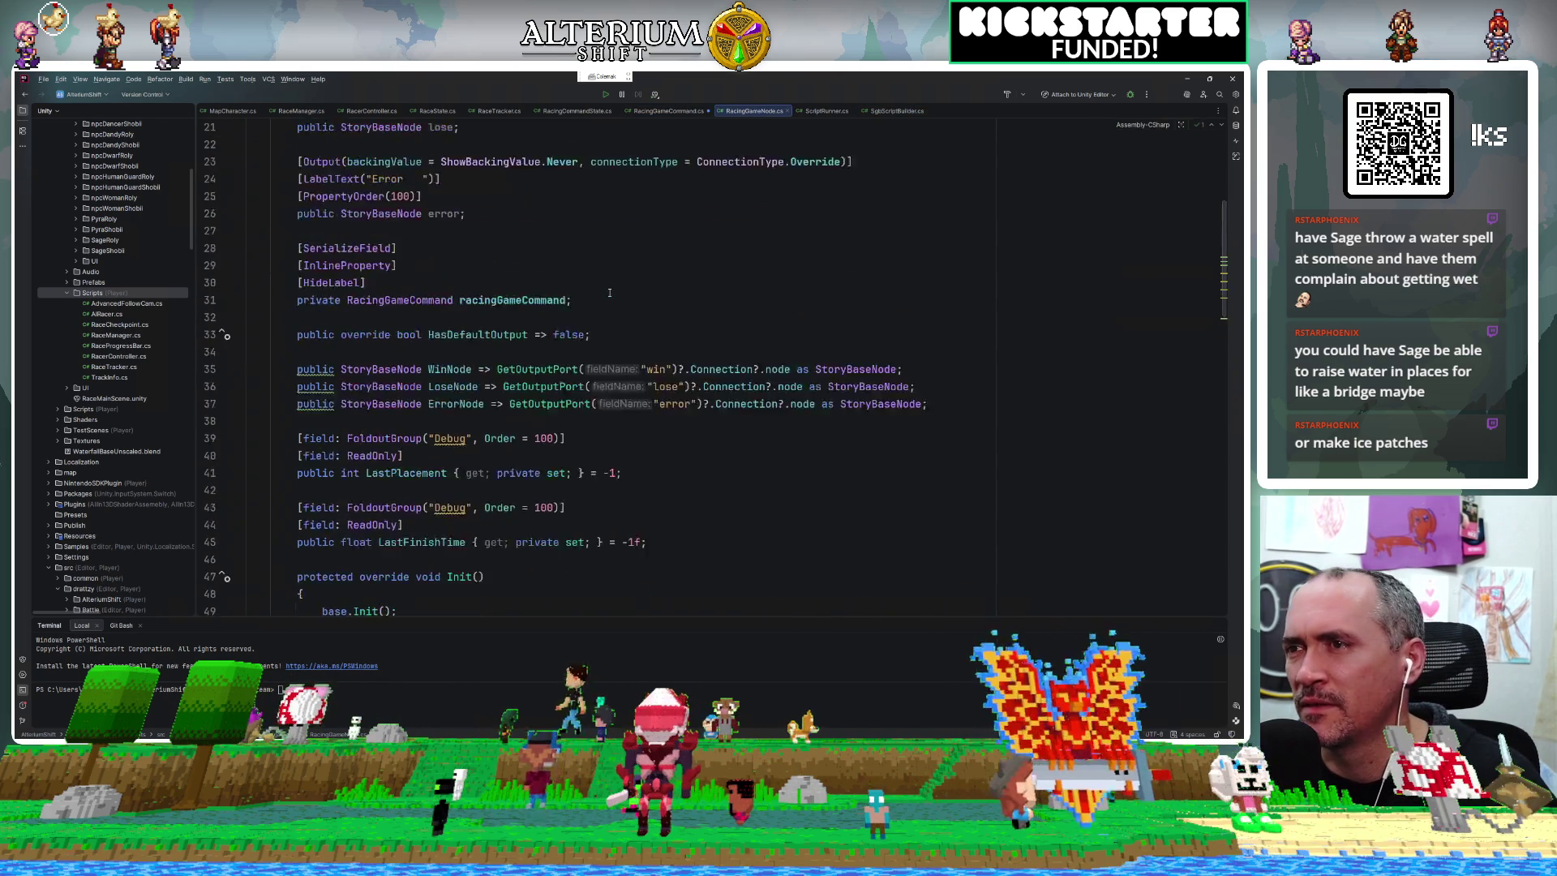
scroll(701, 448, "down", 9)
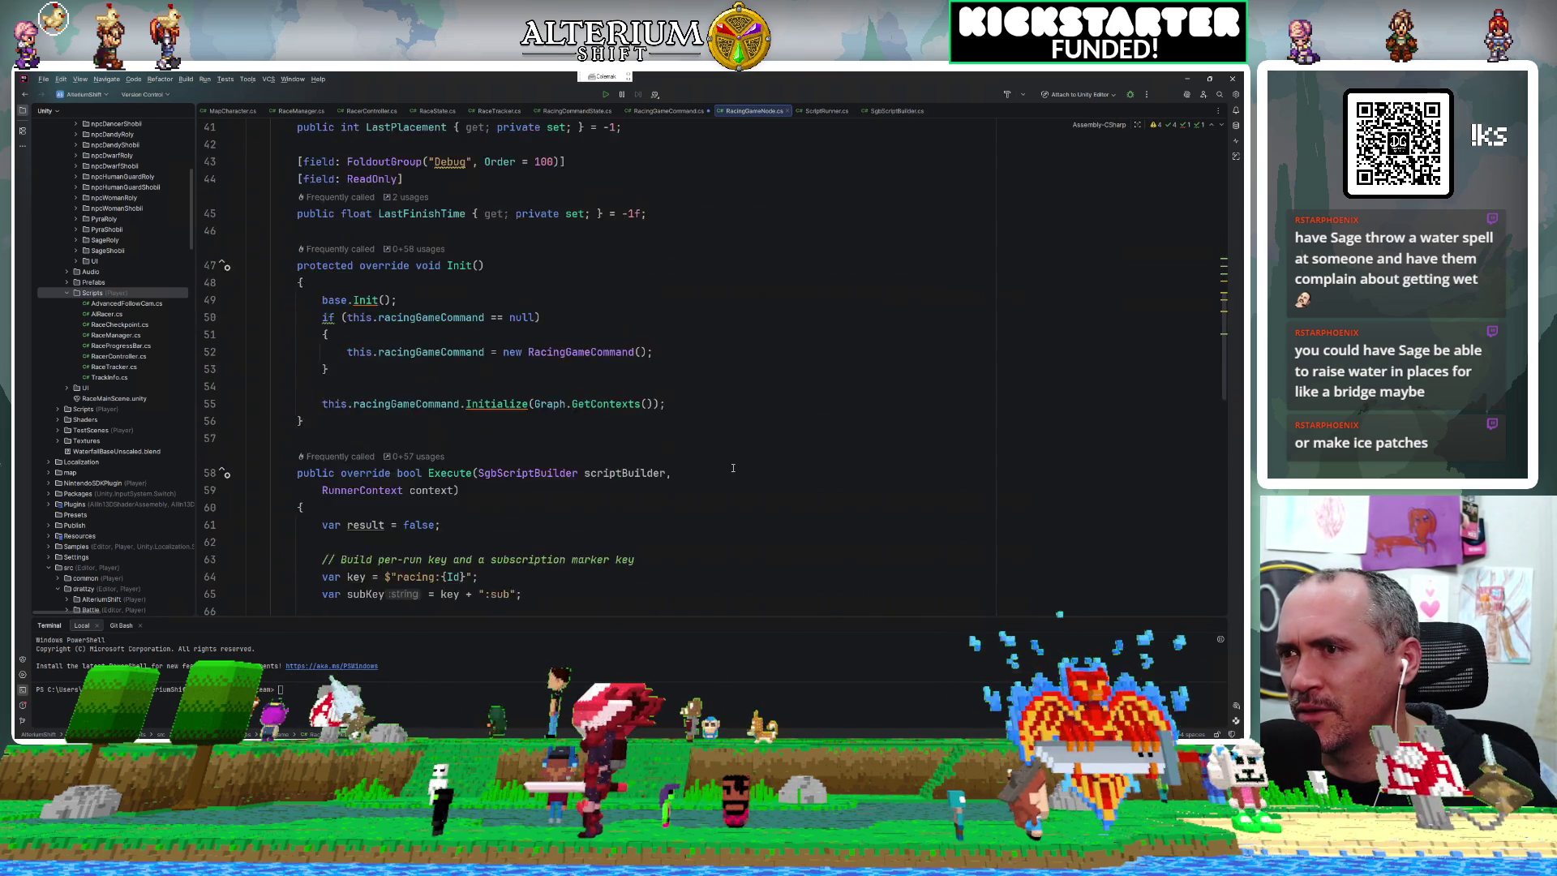
scroll(732, 468, "down", 7)
scroll(405, 334, "up", 4)
left_click(435, 334)
key("ctrl+alt+l")
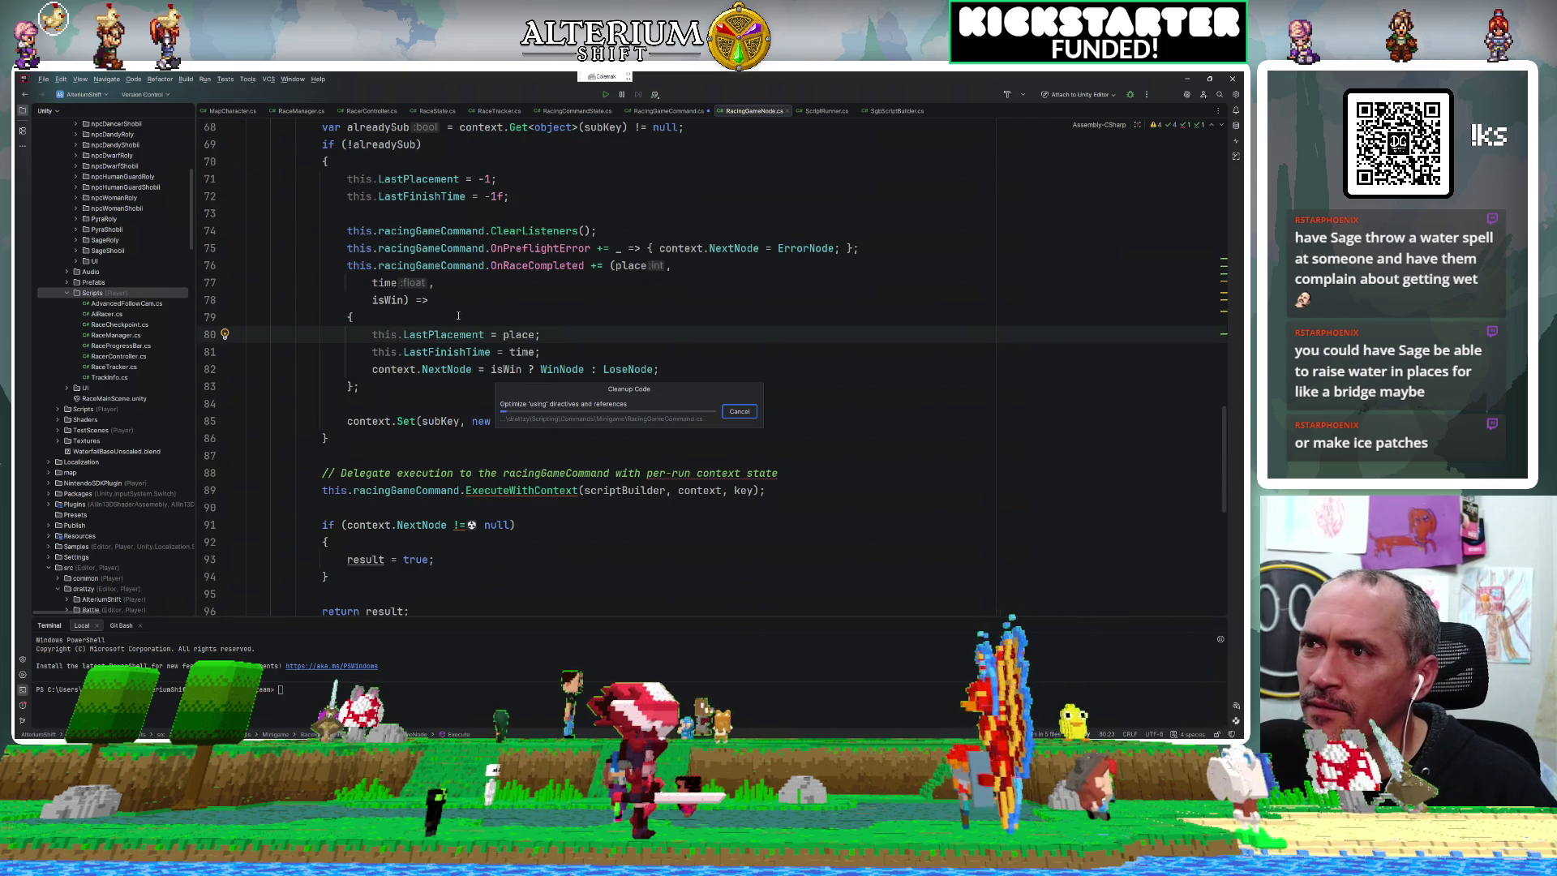
Inspect the LastPlacement property and its usage on line 80 of the race-completed handler.
left_click(408, 317)
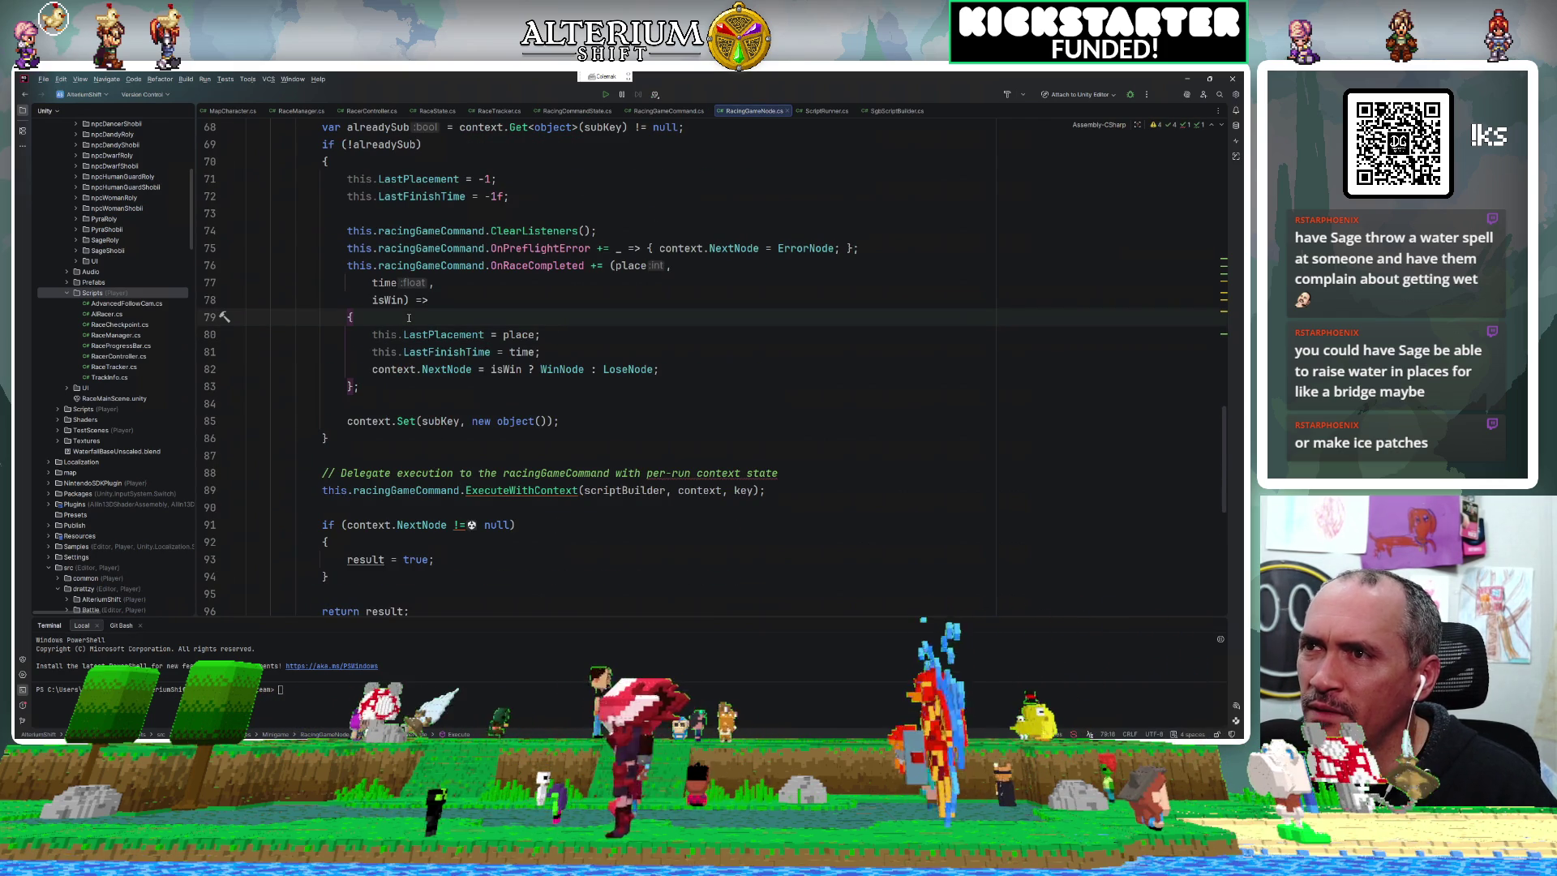
left_click(420, 327, "ctrl")
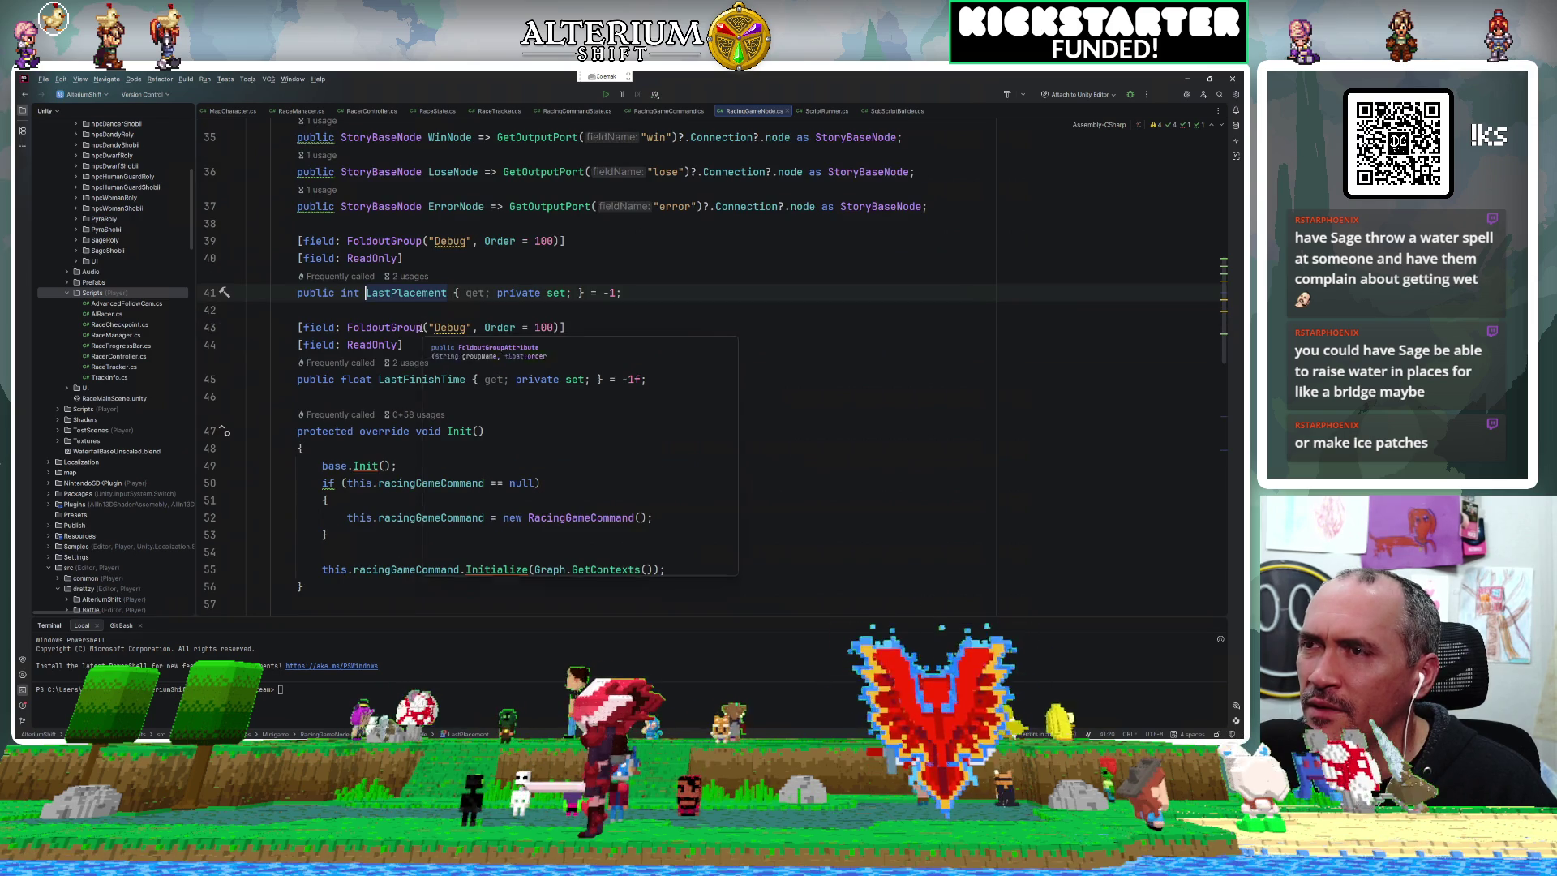
key("ctrl+b")
key("Down")
key("Return")
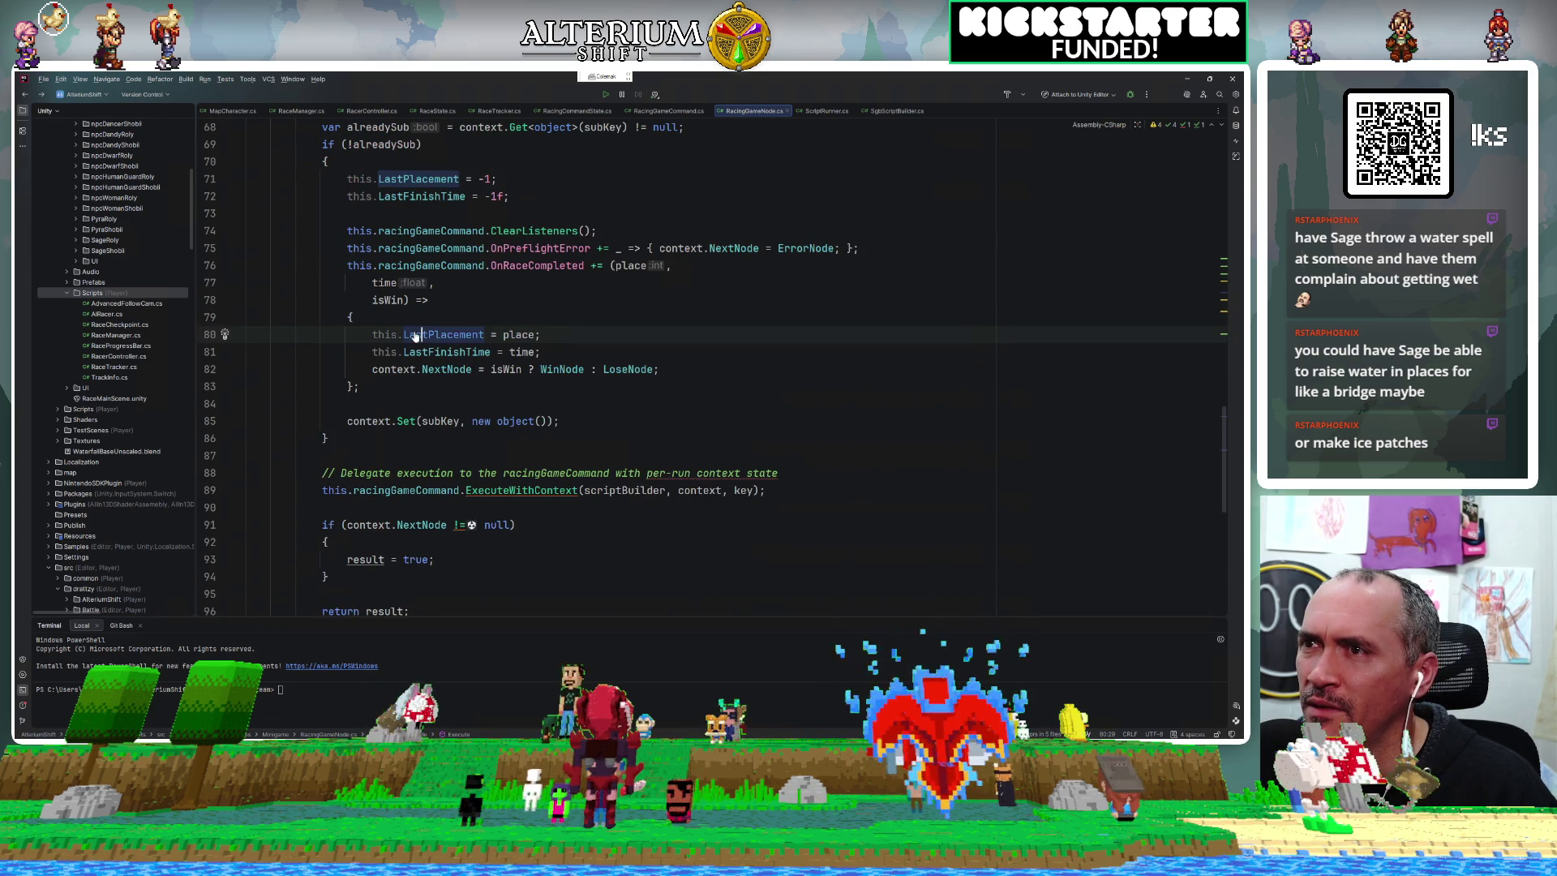
left_click(421, 327, "ctrl")
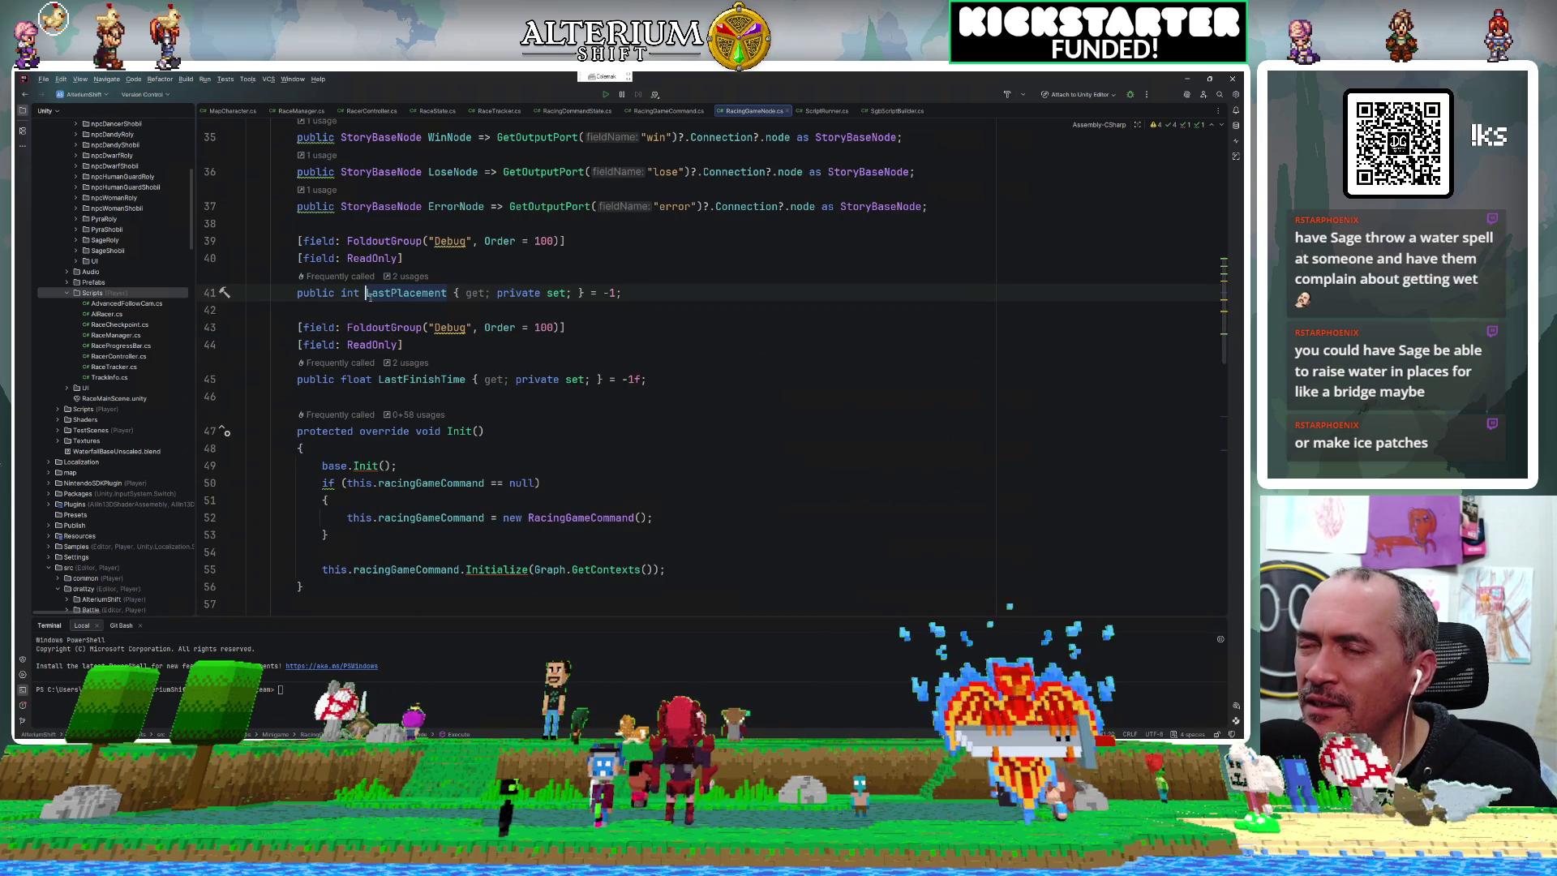
type("ðée")
key("BackSpace")
key("BackSpace")
key("BackSpace")
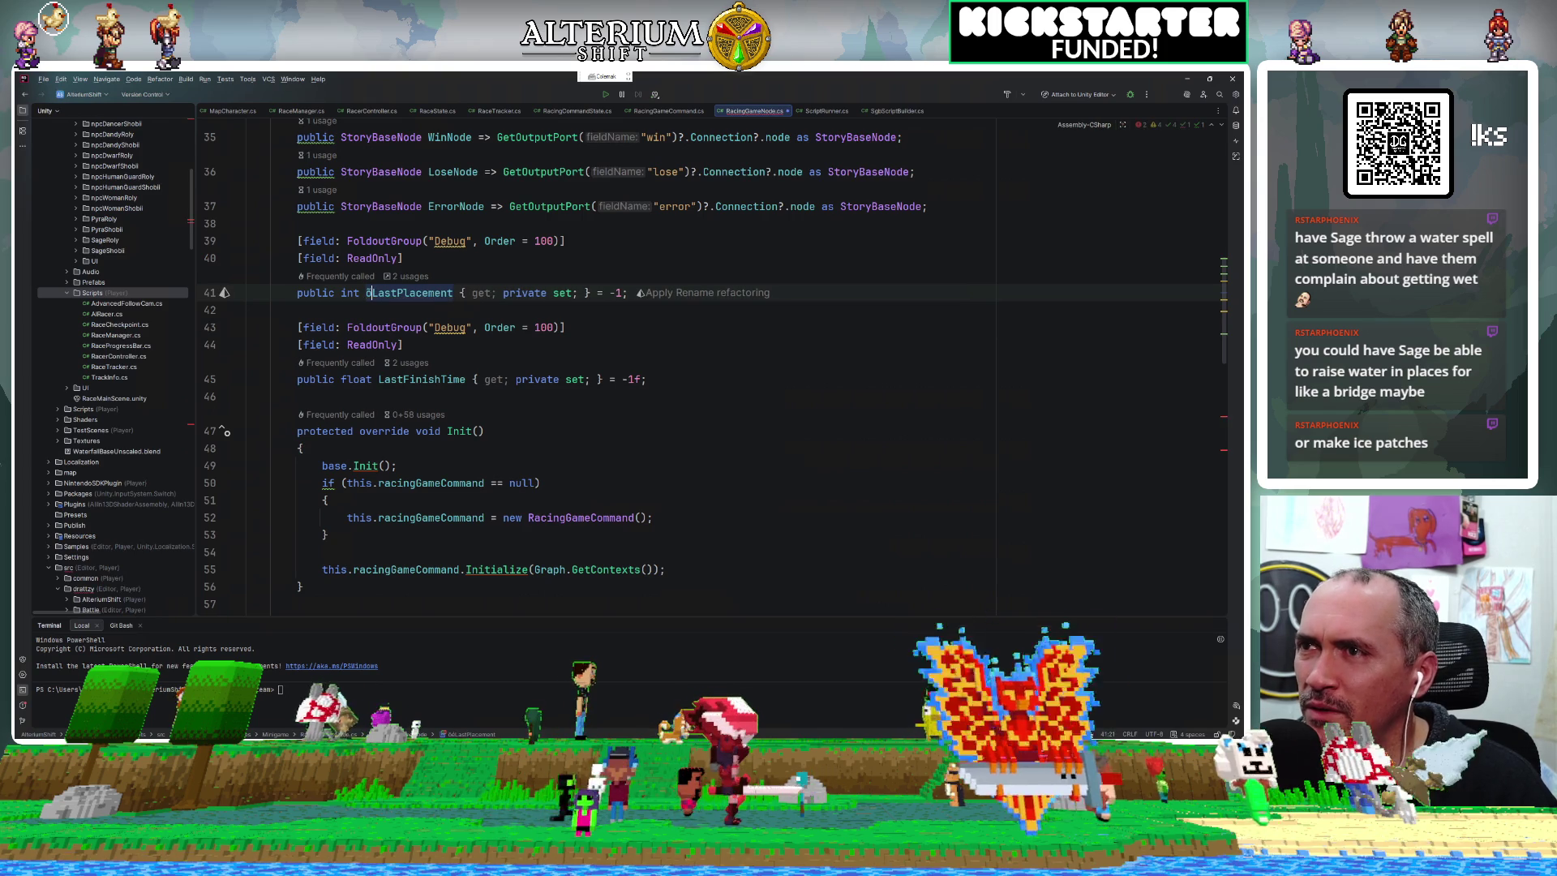
left_click(408, 334)
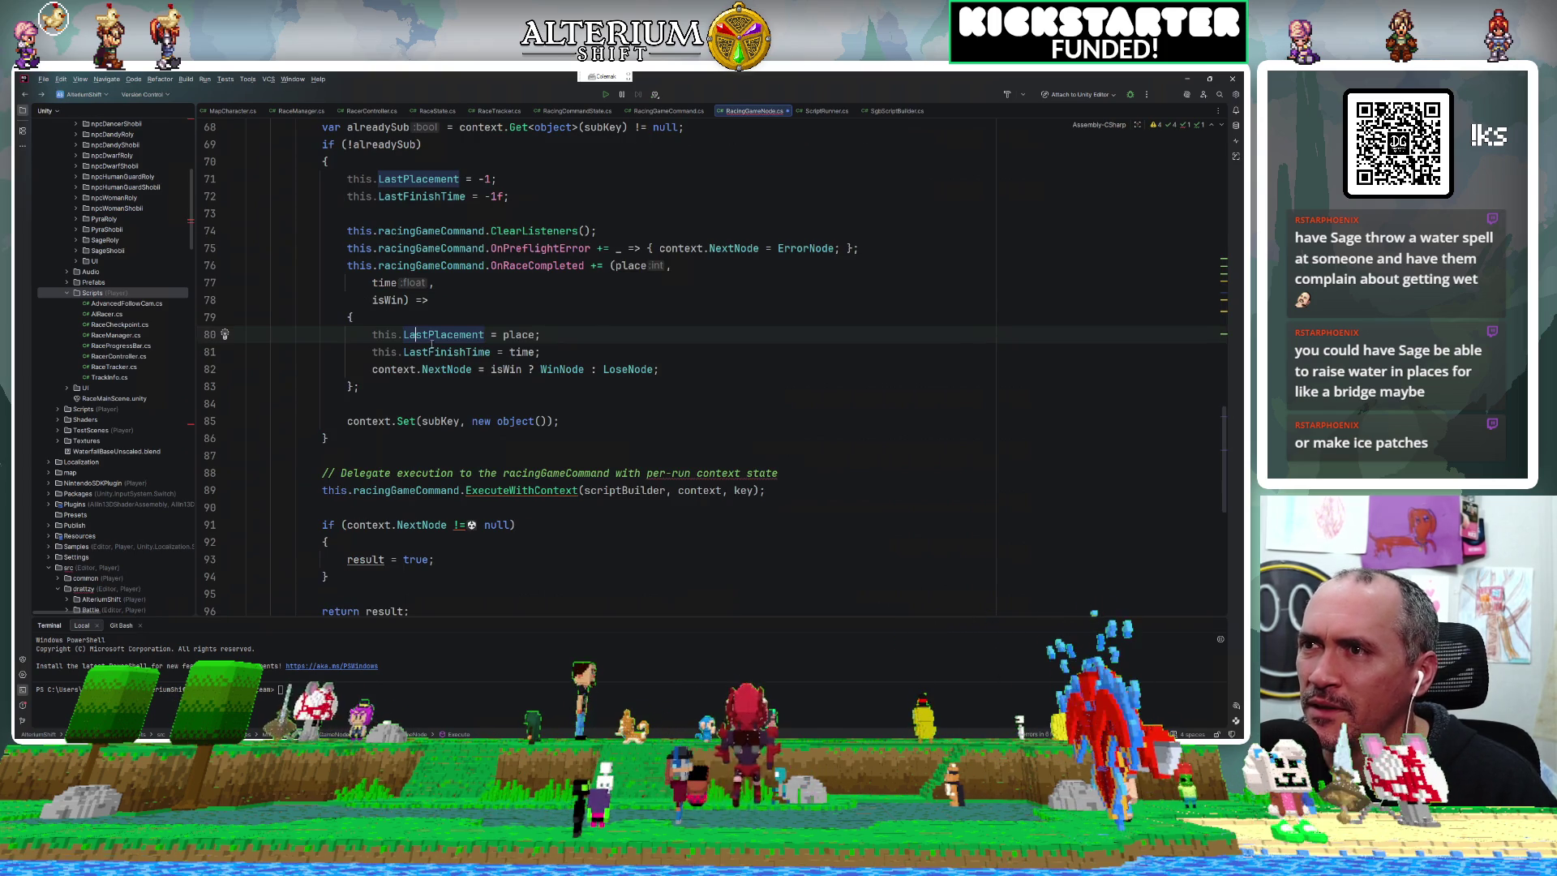
Remove the redundant this. qualifiers from the LastPlacement and LastFinishTime assignments.
left_click(373, 335)
key("Delete")
key("Delete")
key("Delete")
key("ctrl+alt+l")
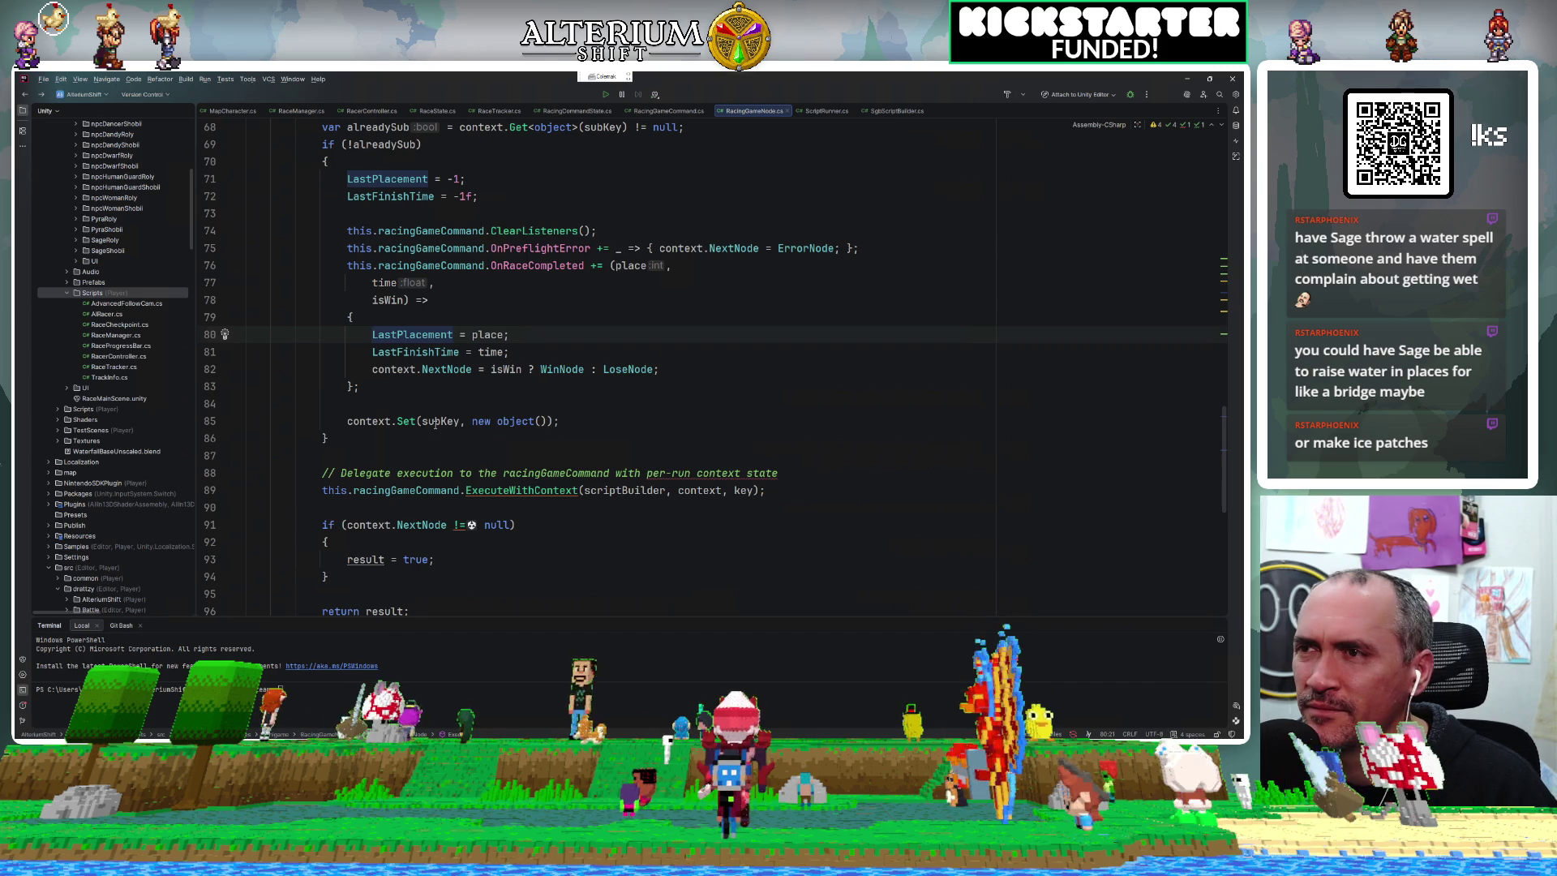
Trace the context and subKey usages, then go to the ExecuteWithContext declaration.
scroll(438, 421, "down", 1)
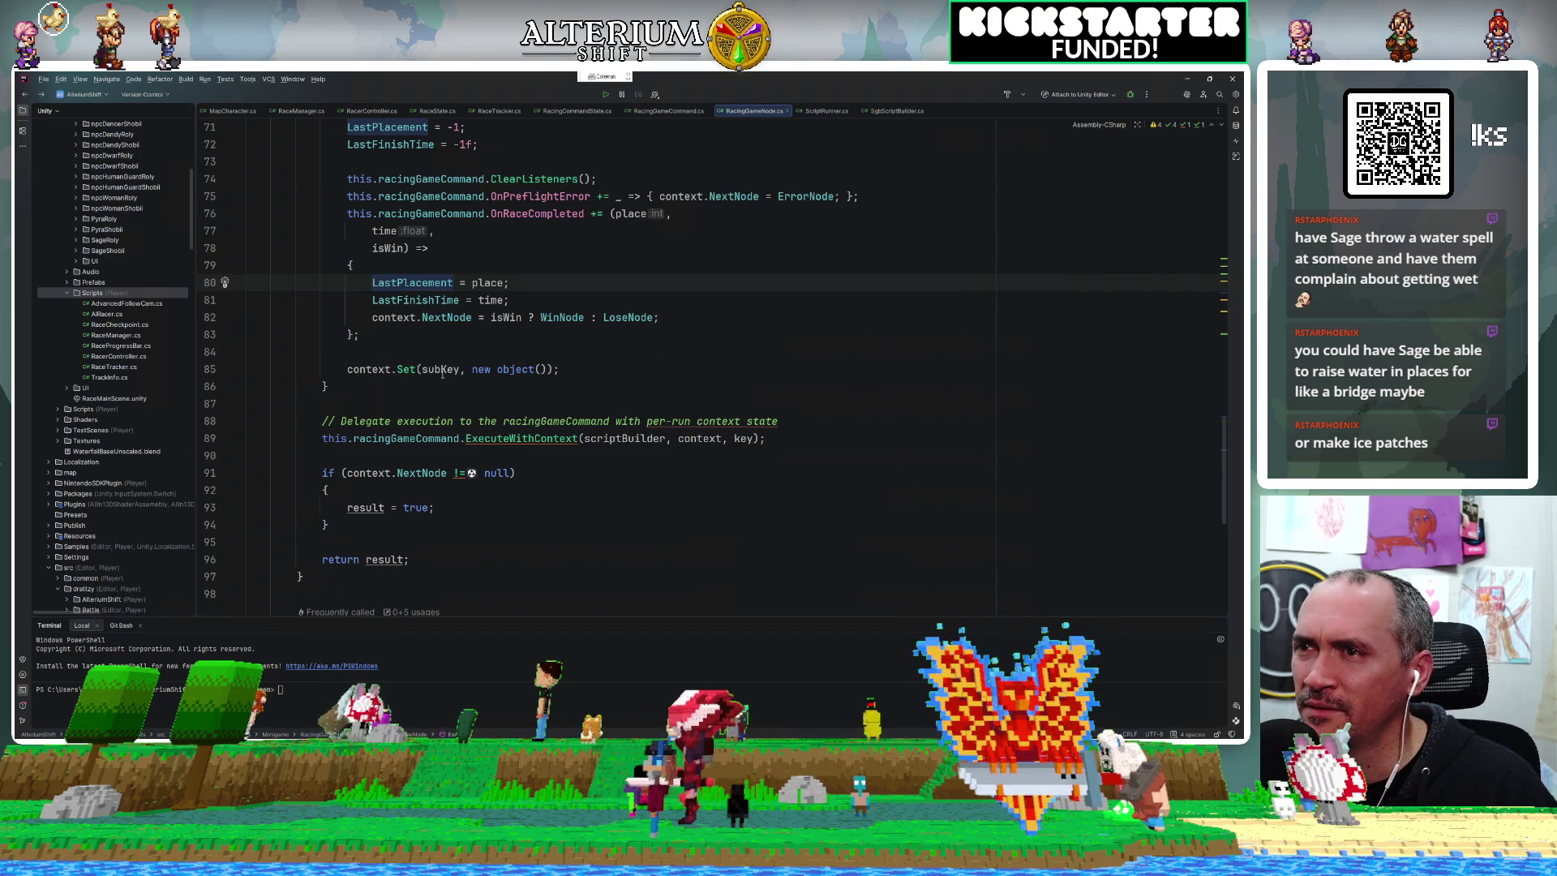
left_click(366, 369)
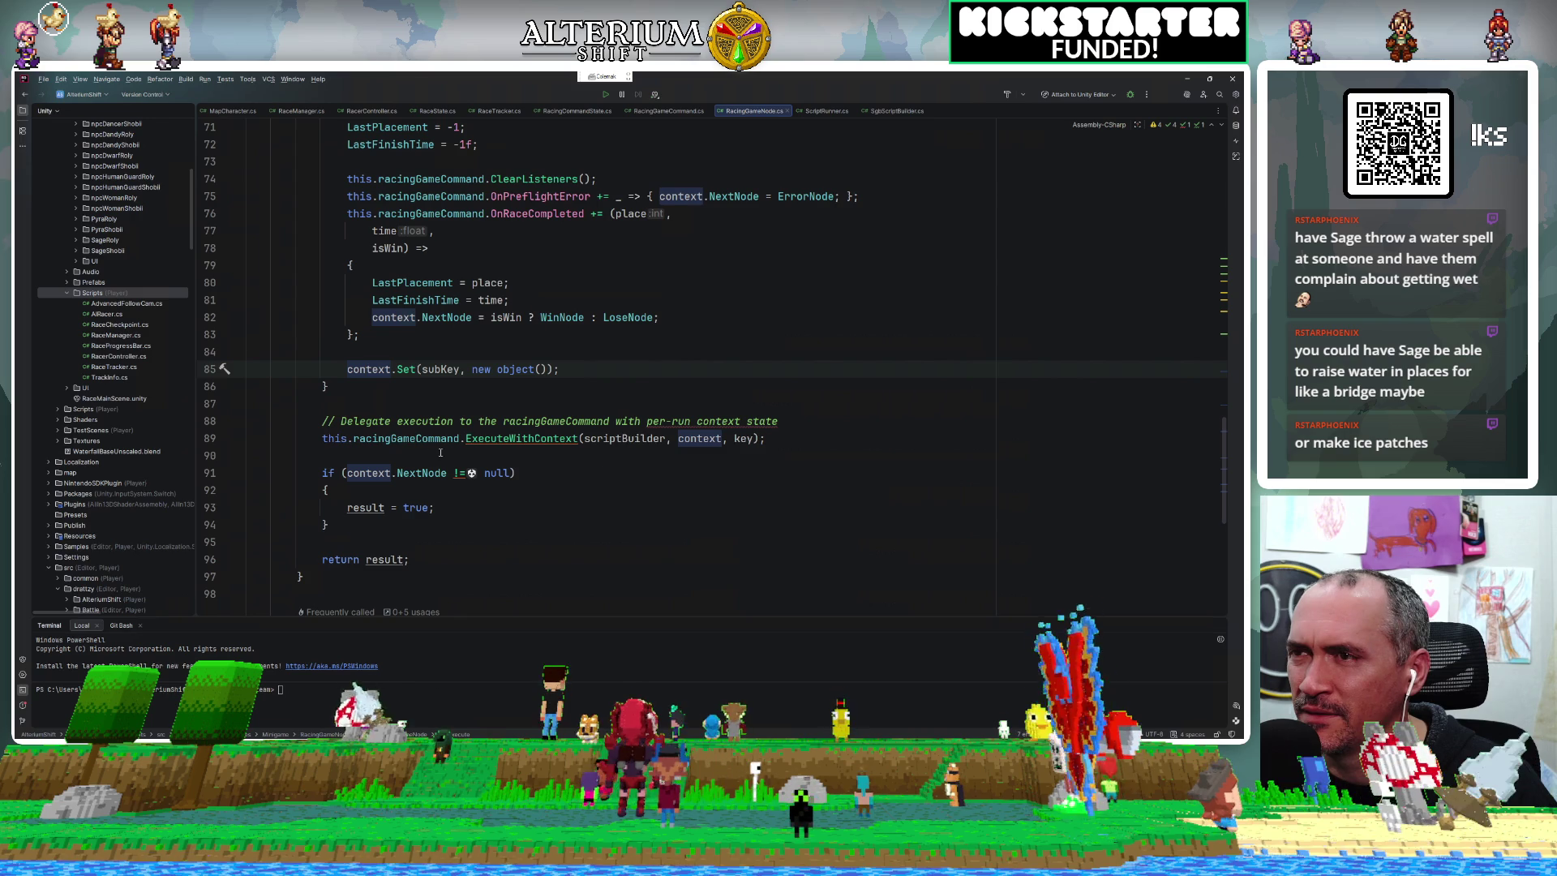
left_click(436, 370, "ctrl")
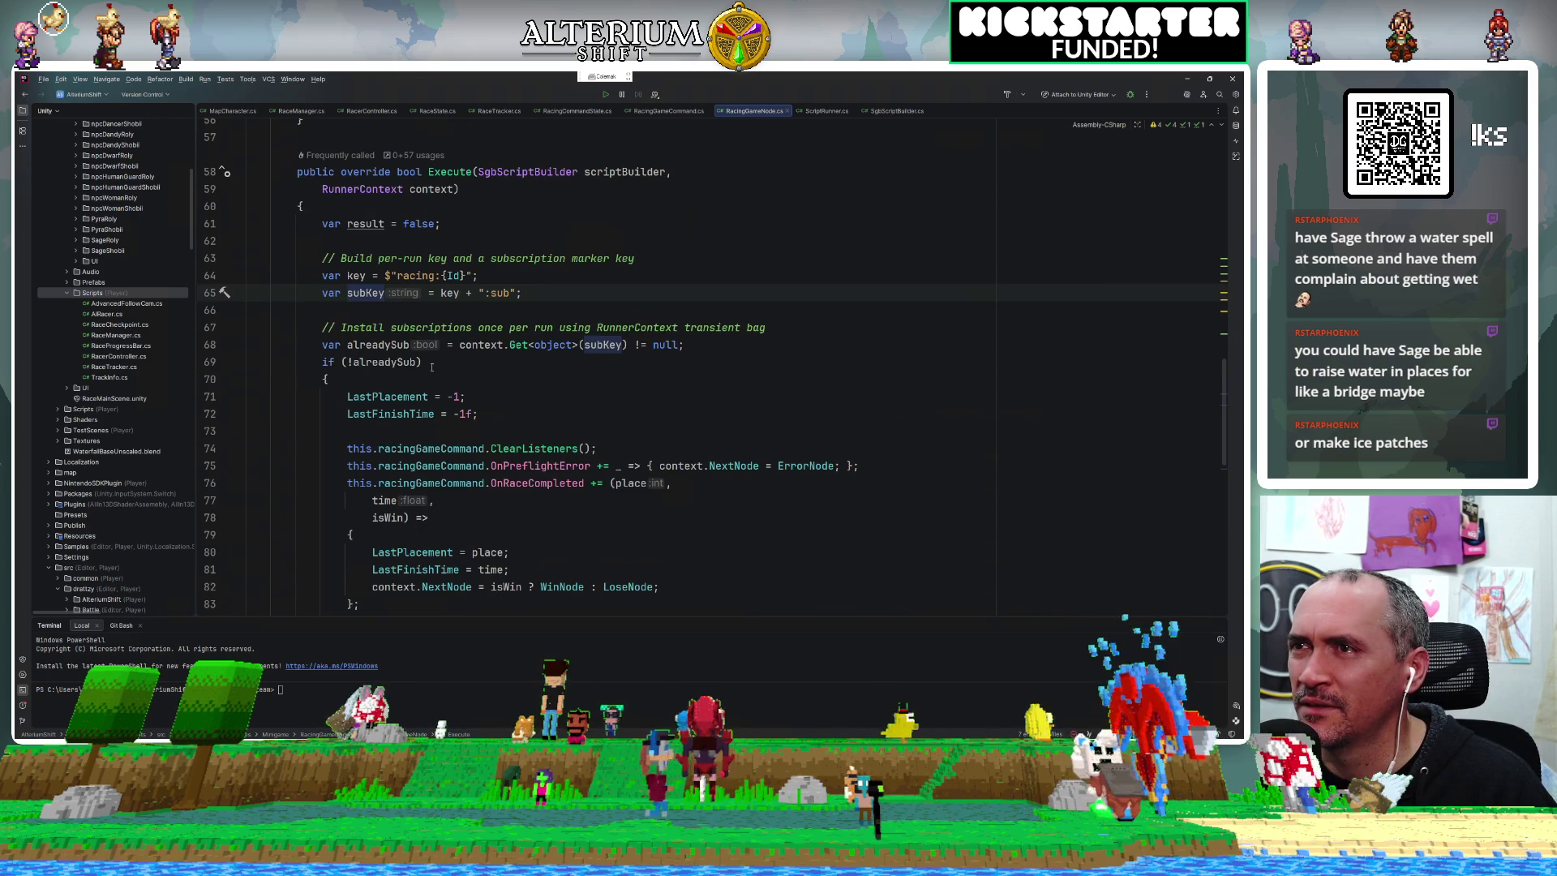
key("ctrl+alt+Left")
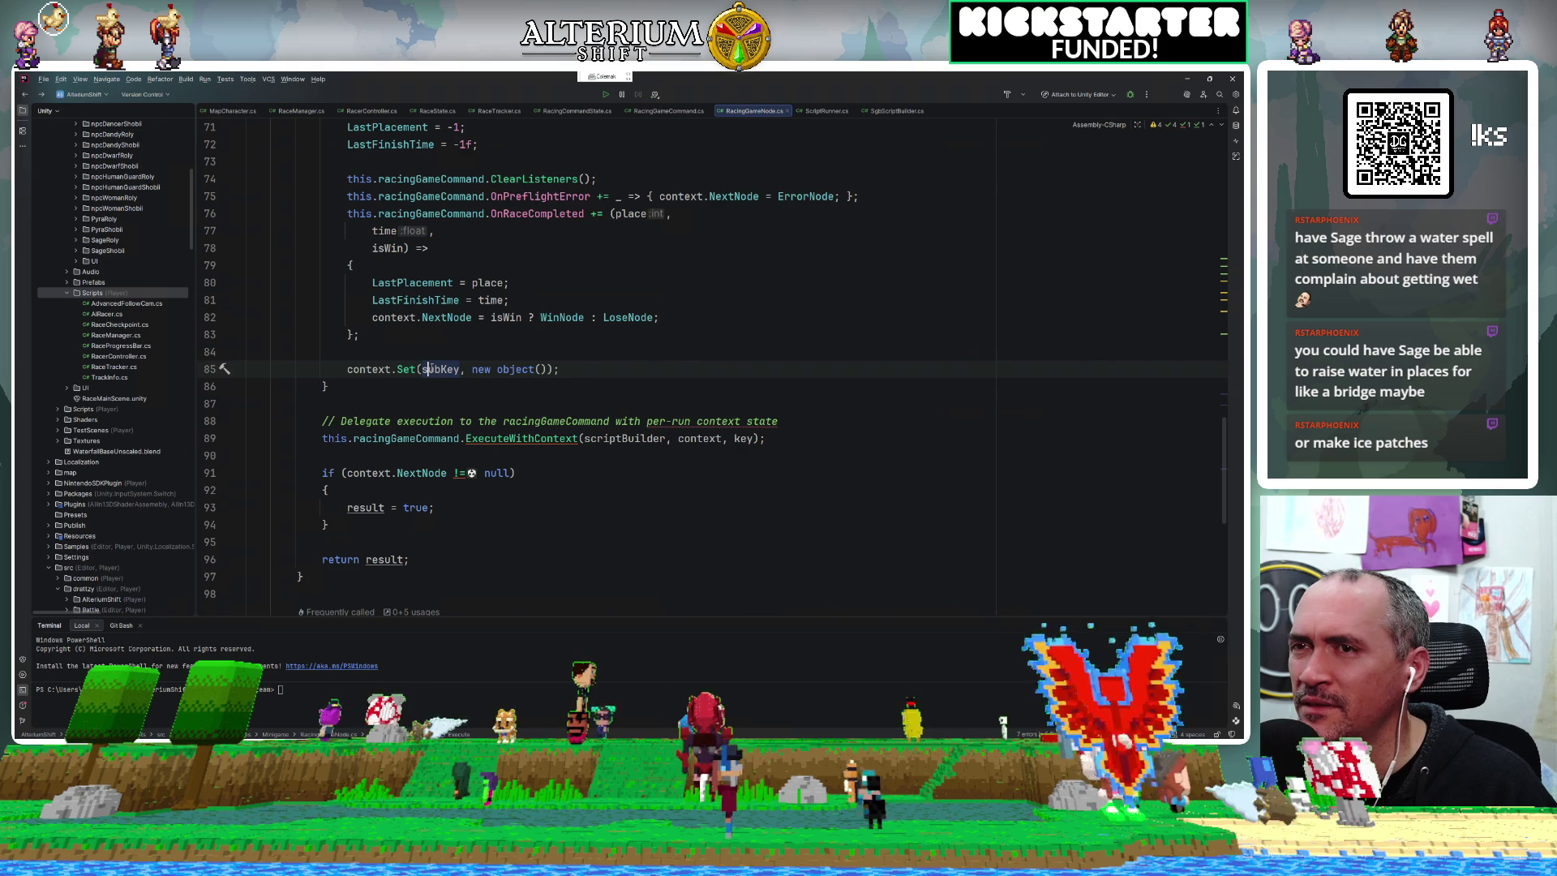
scroll(511, 448, "down", 2)
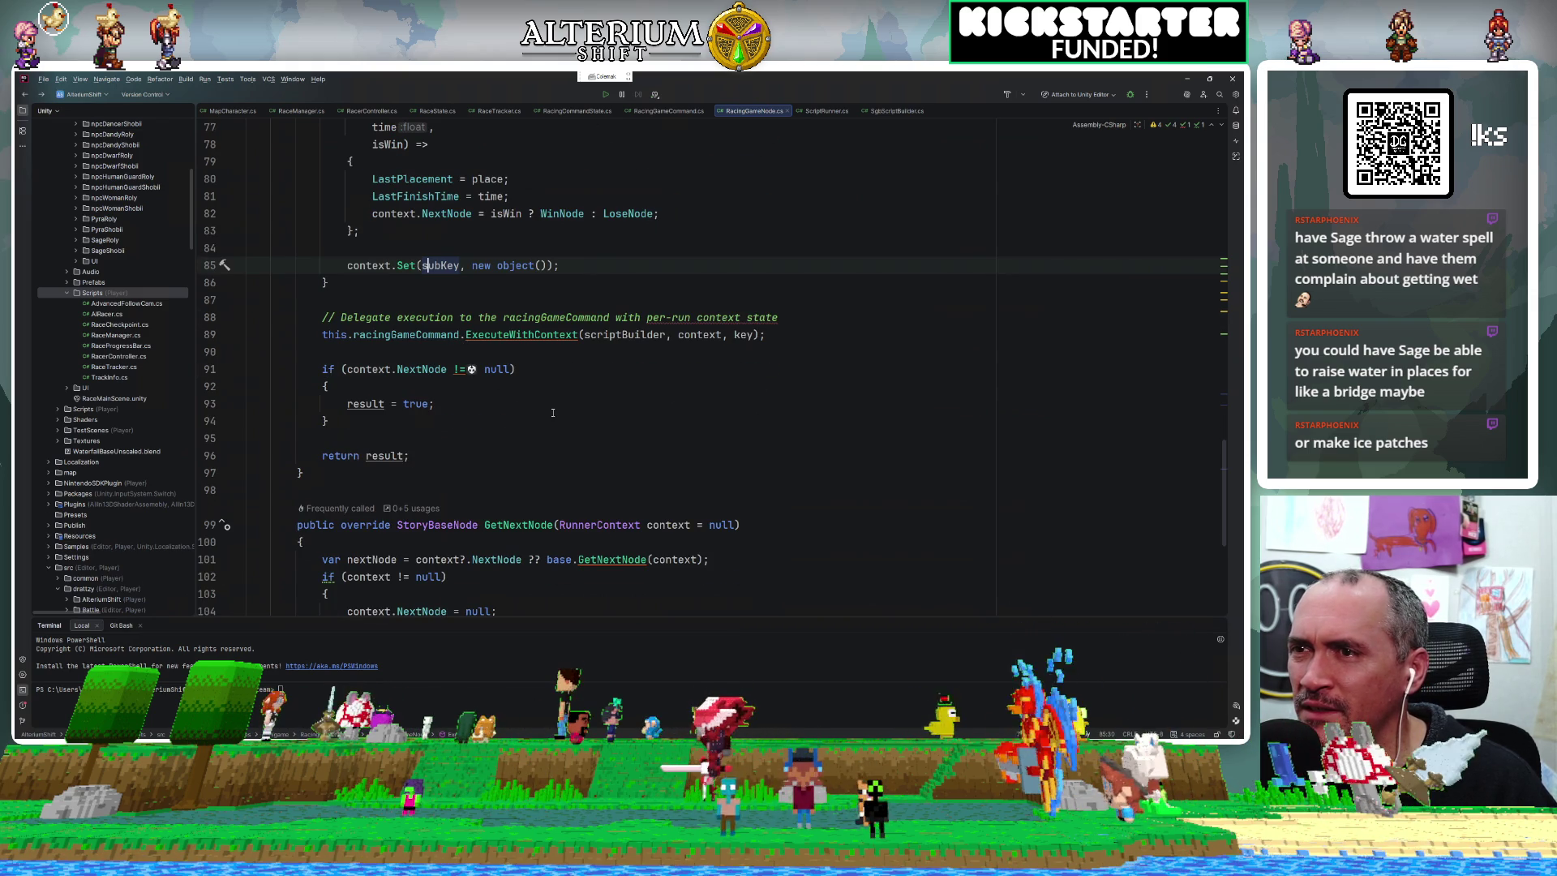
scroll(553, 412, "down", 2)
scroll(553, 413, "up", 1)
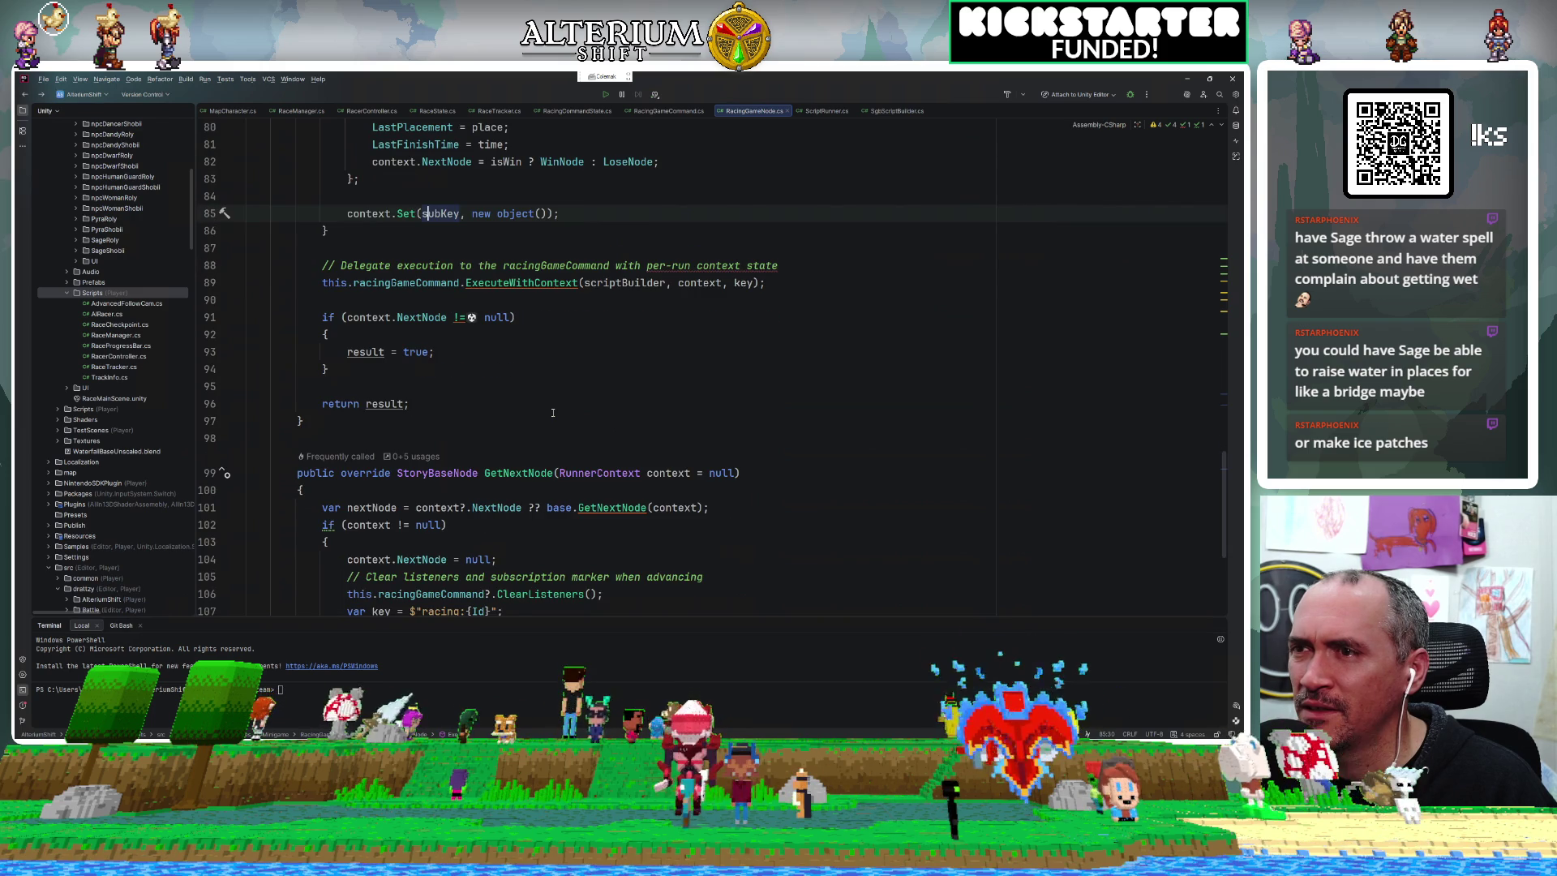
scroll(553, 412, "up", 2)
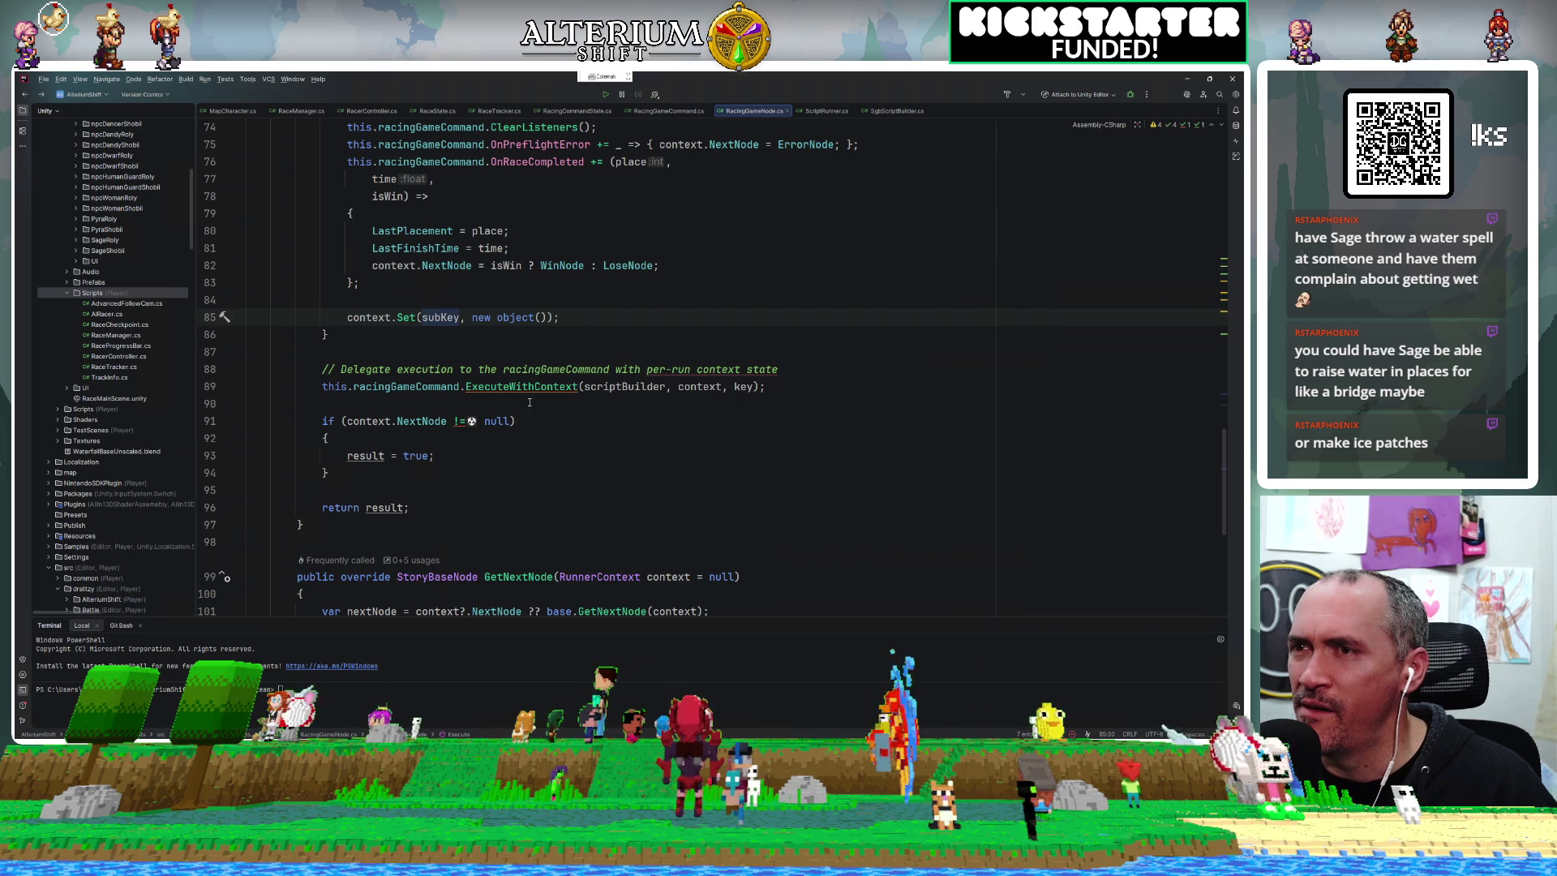
left_click(515, 392, "ctrl")
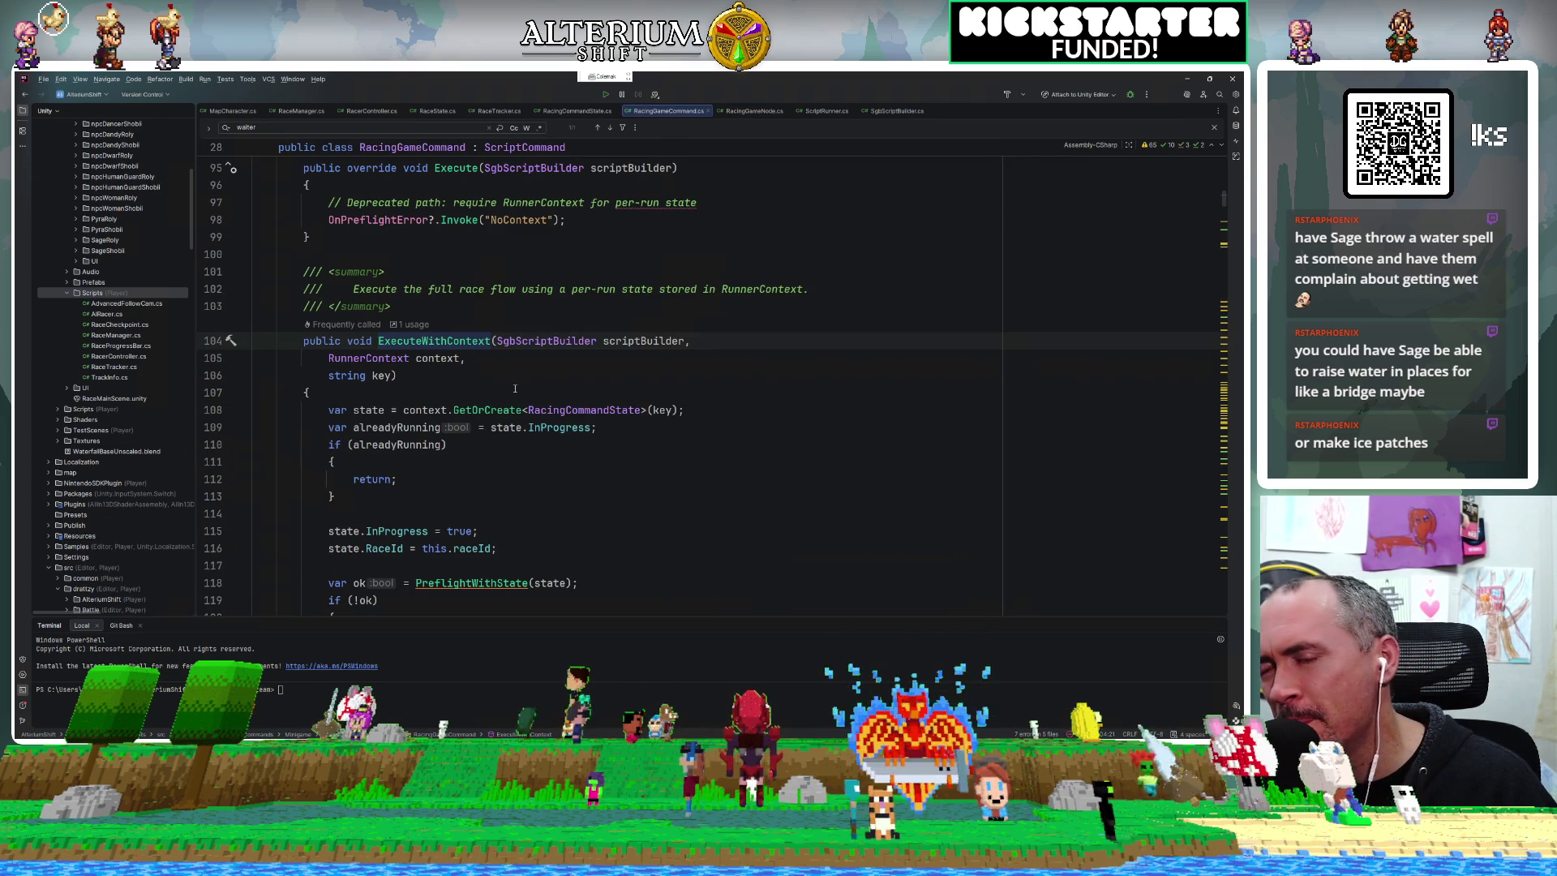
scroll(514, 389, "down", 2)
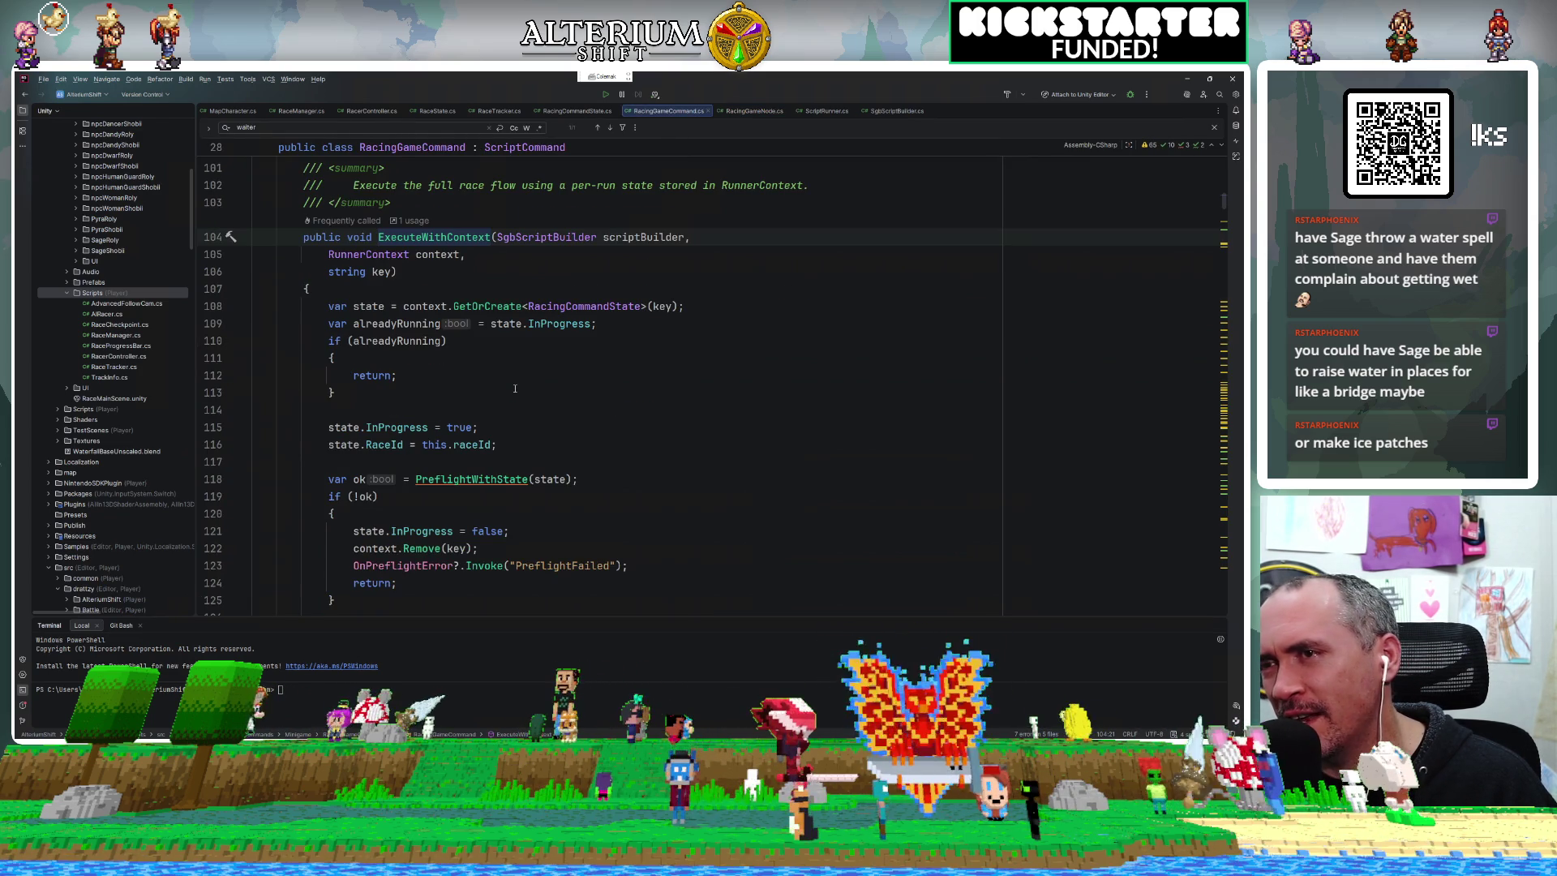
key("ctrl+alt+Left")
scroll(513, 387, "up", 4)
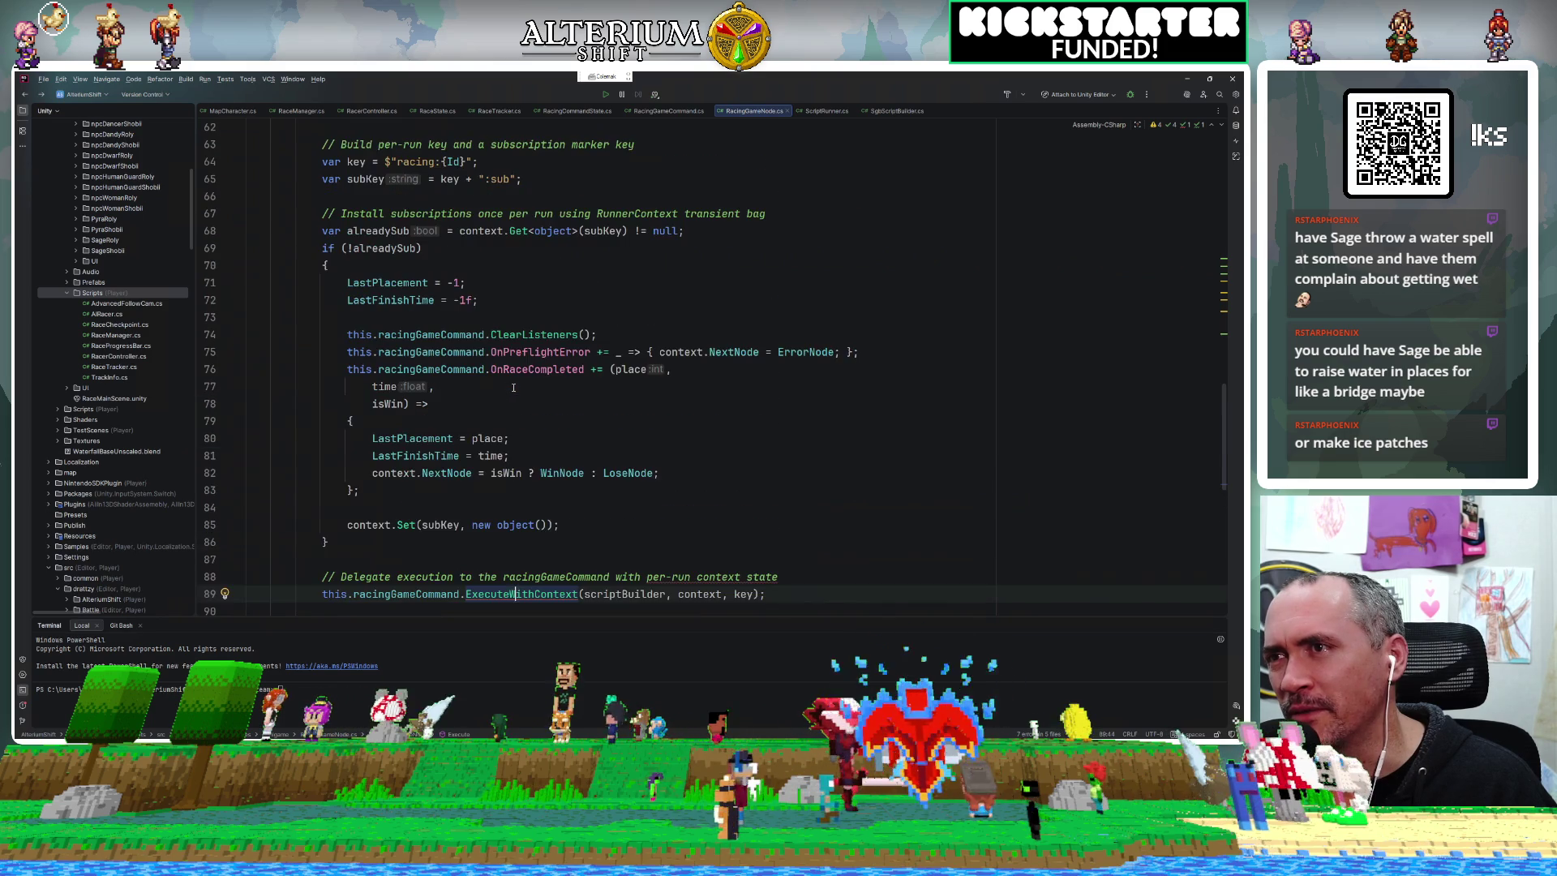
scroll(513, 388, "up", 3)
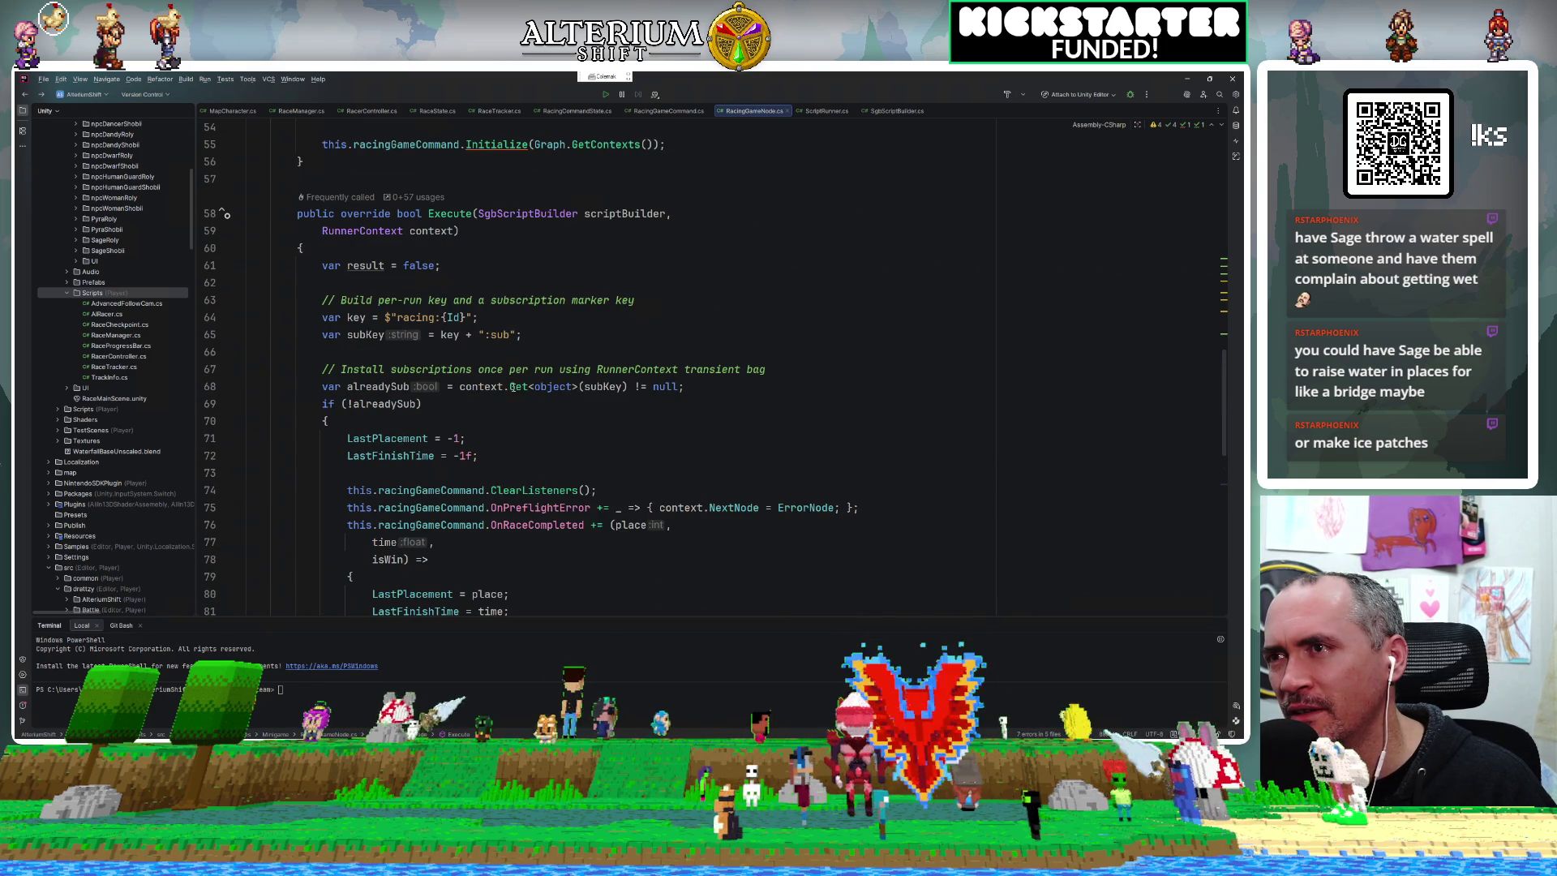
scroll(514, 387, "down", 8)
scroll(515, 386, "up", 1)
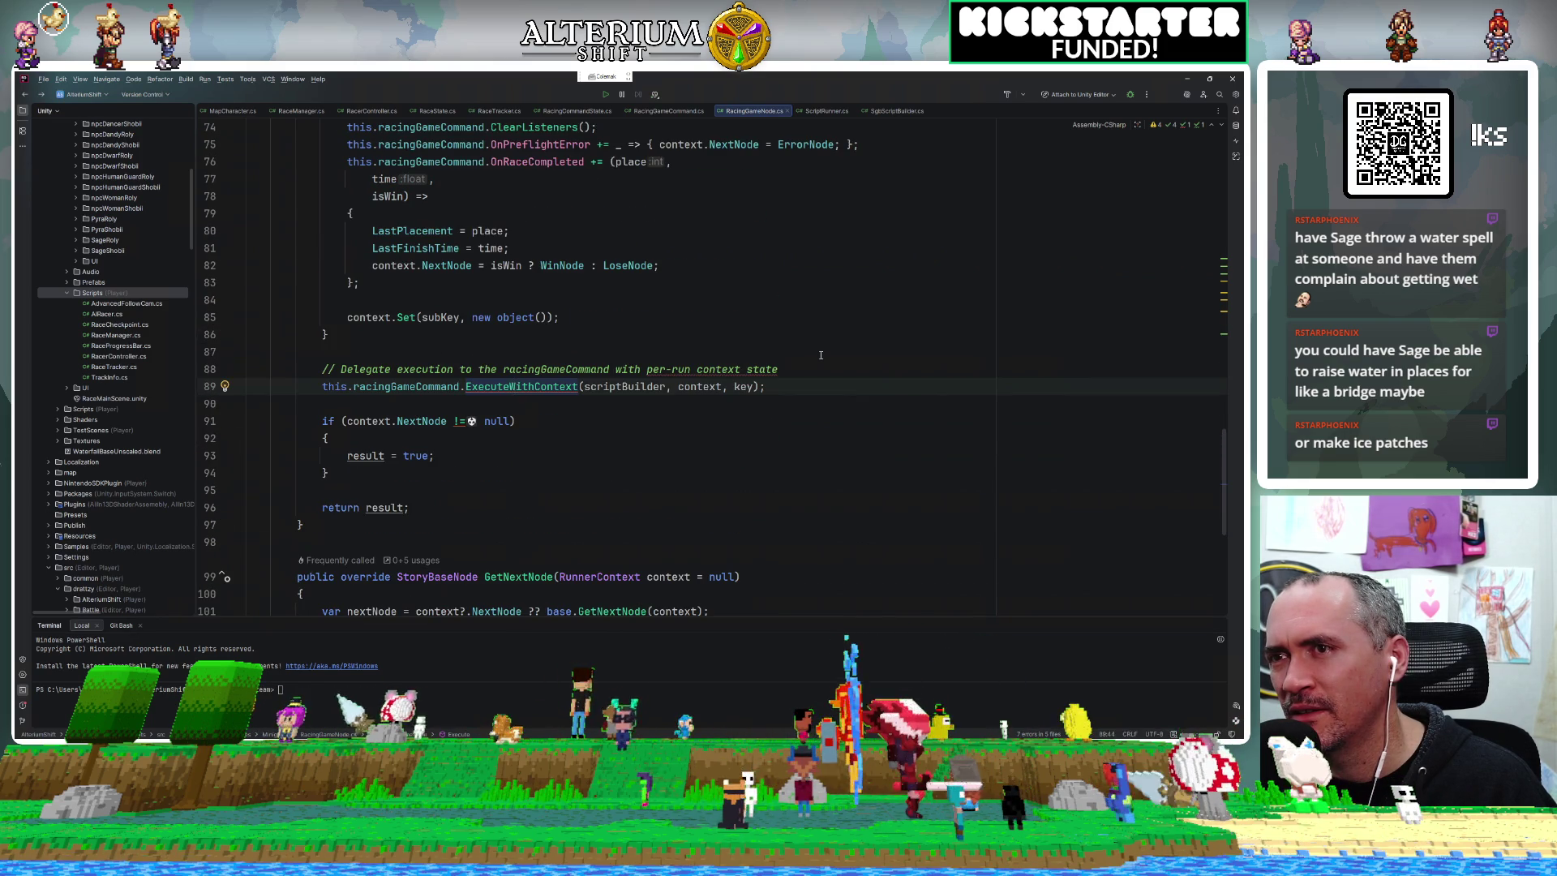
Add scriptBuilder.FadeOut(.5f) on a new line after the ExecuteWithContext call.
key("Return")
type("scriptBuilder")
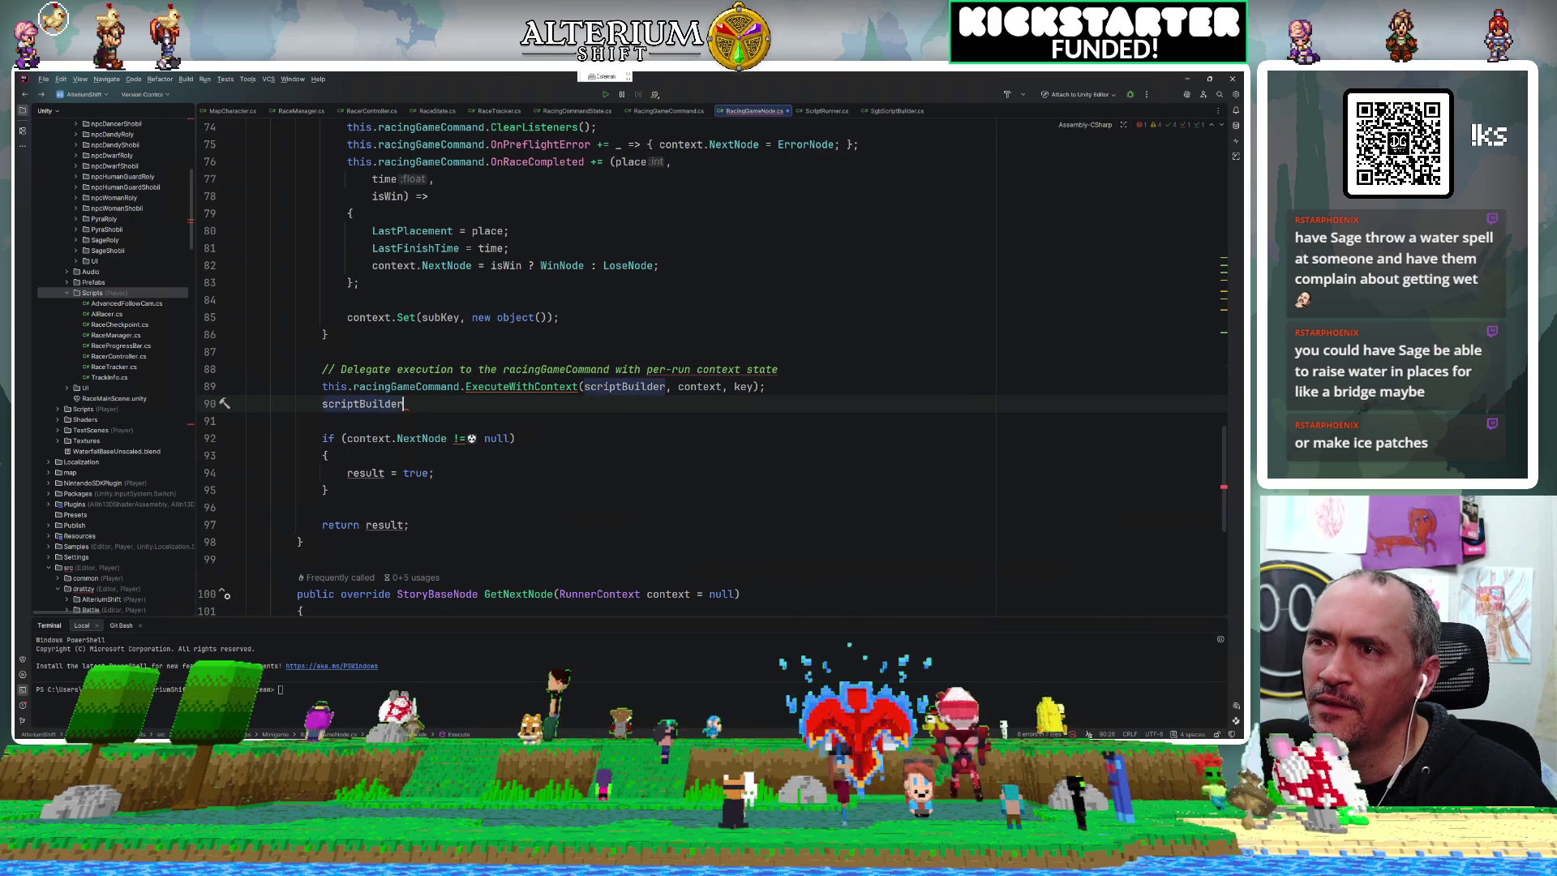
type(".Fade")
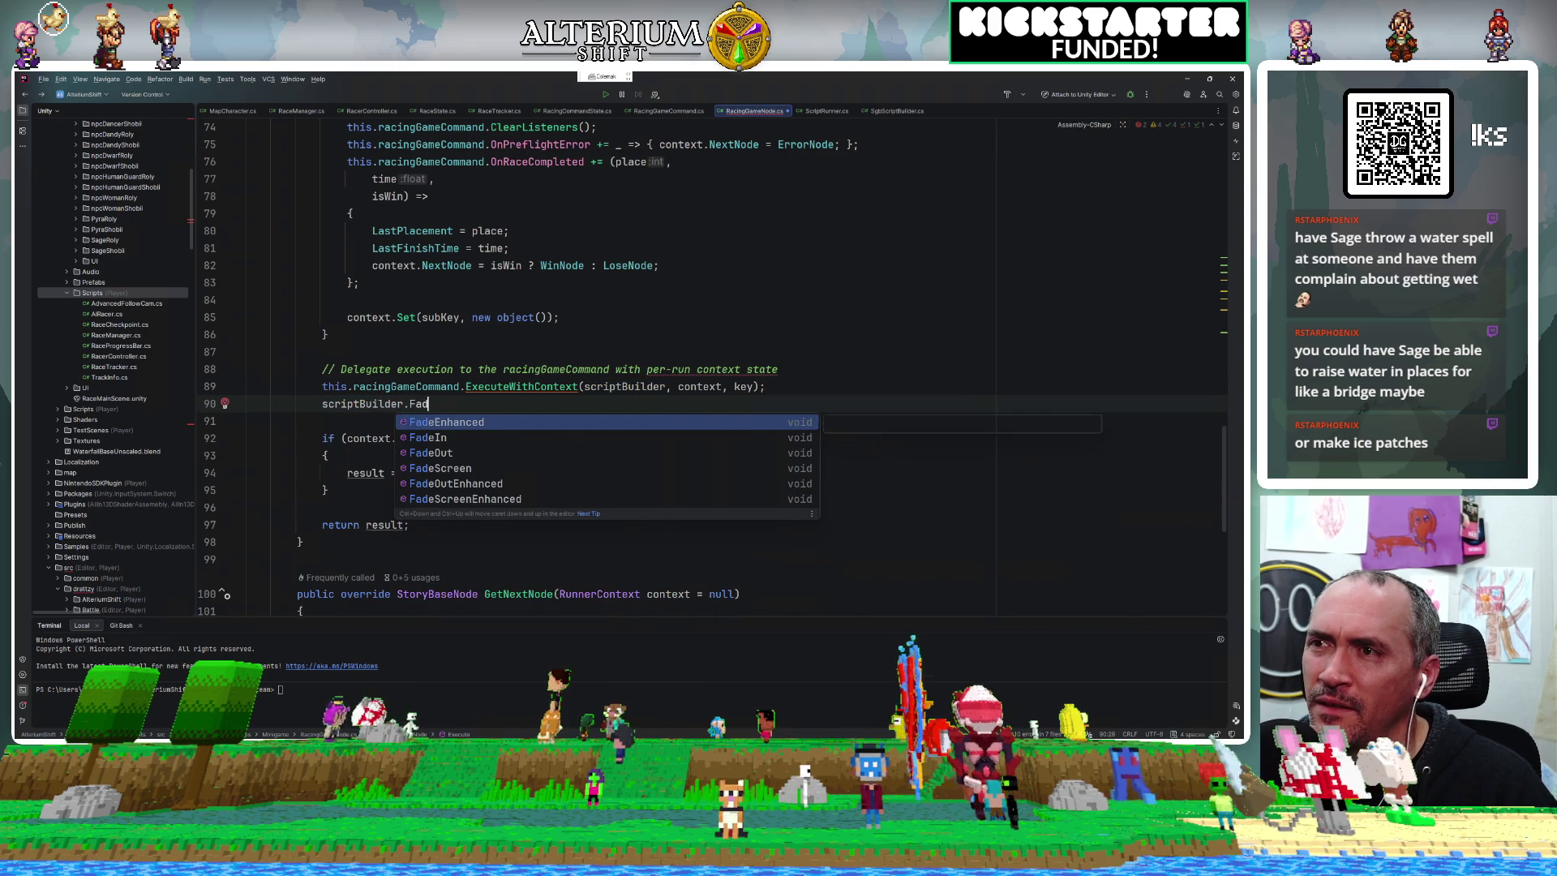
left_click(639, 458)
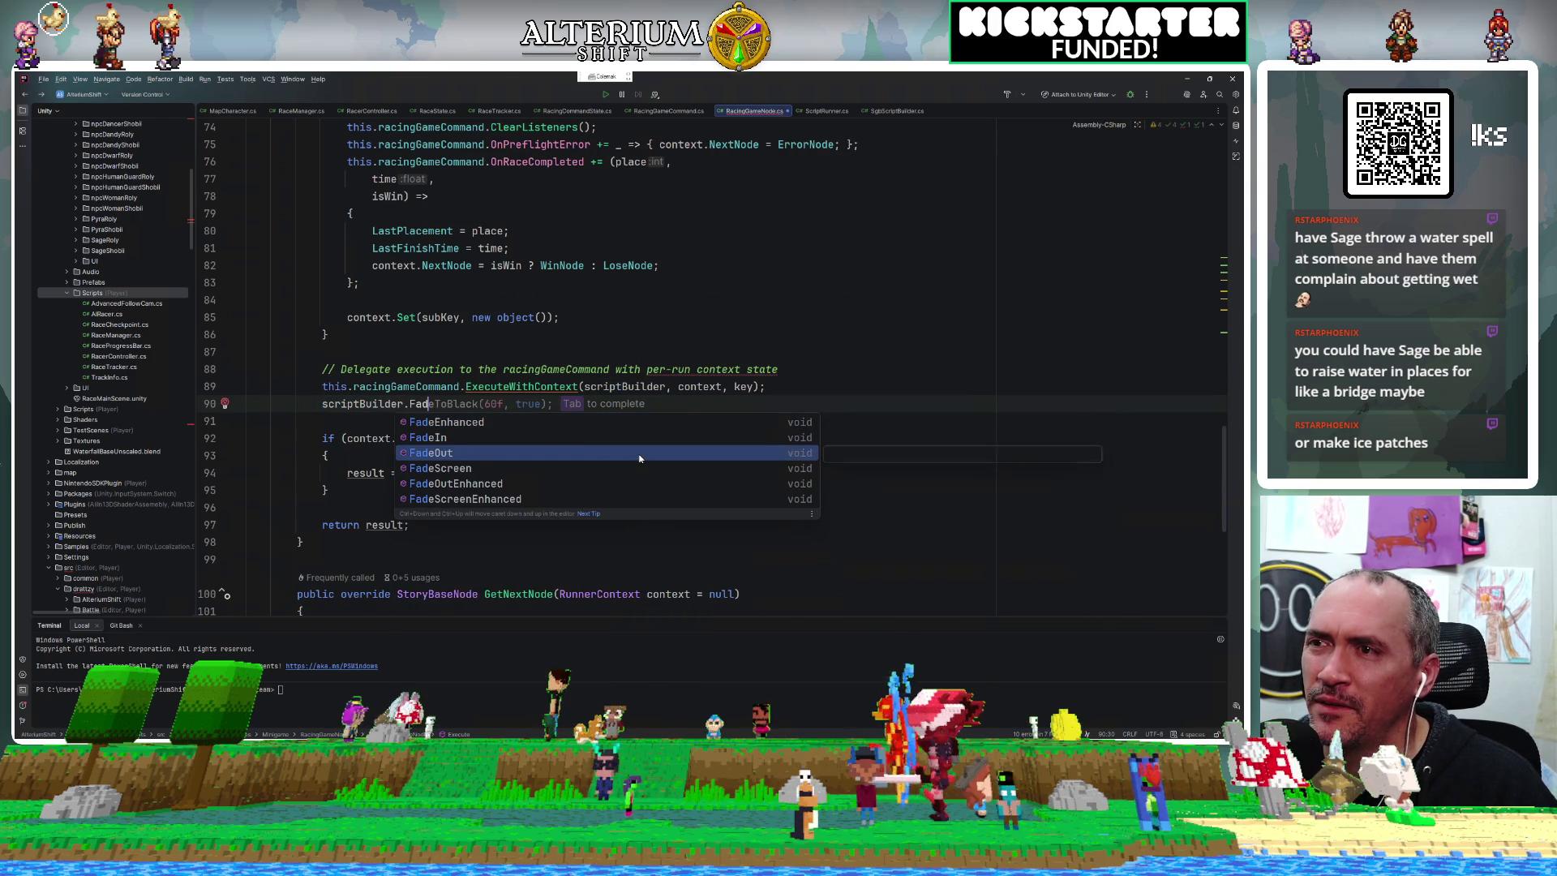
left_click(640, 454)
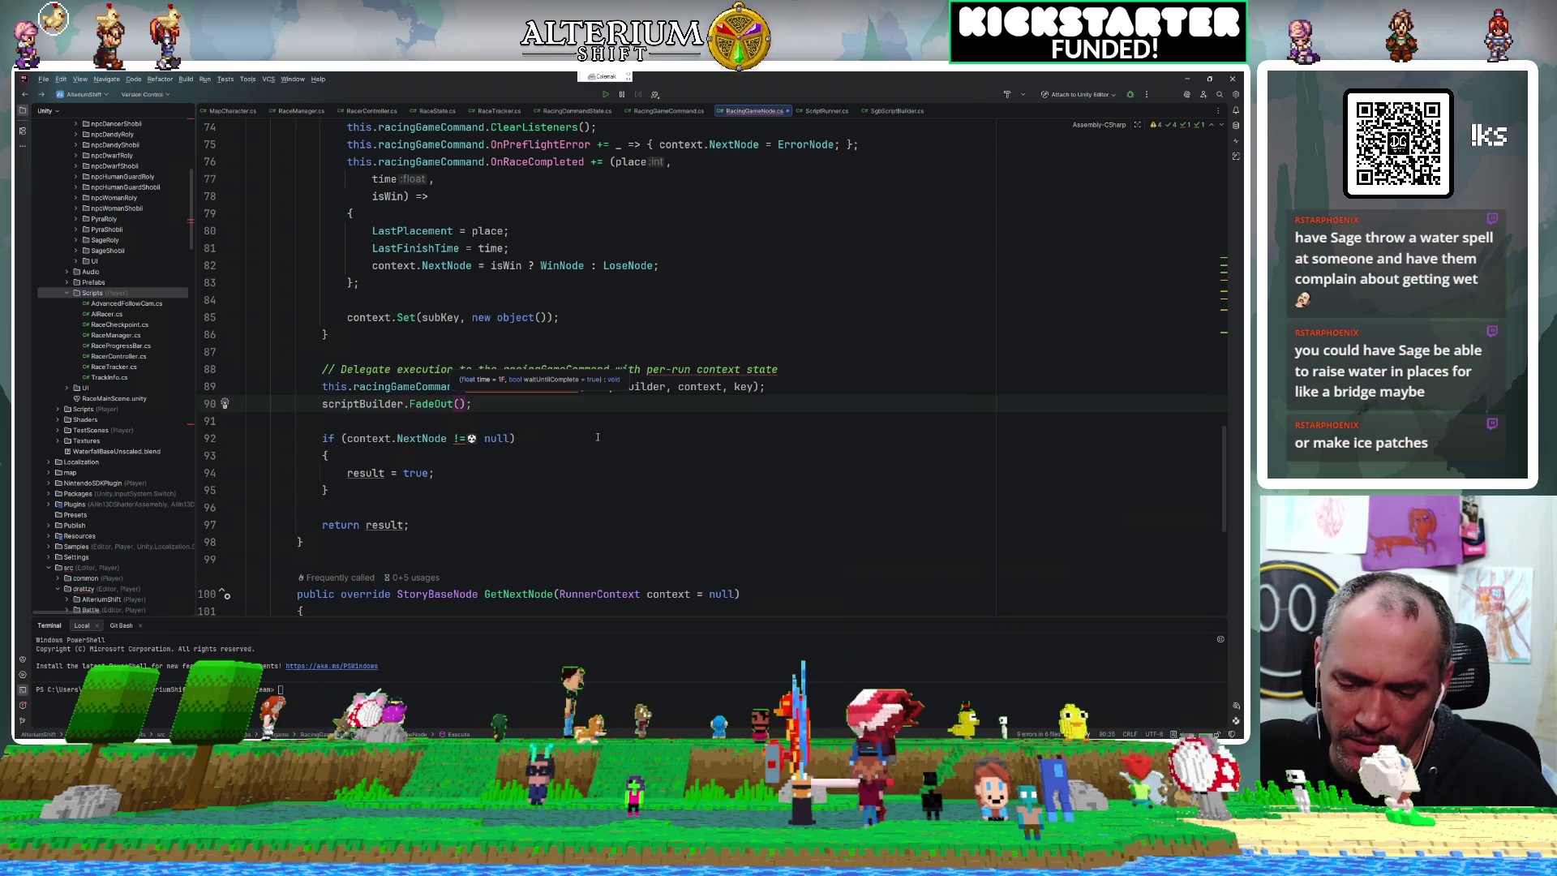
type(".")
key("BackSpace")
key("Left")
type(".5f")
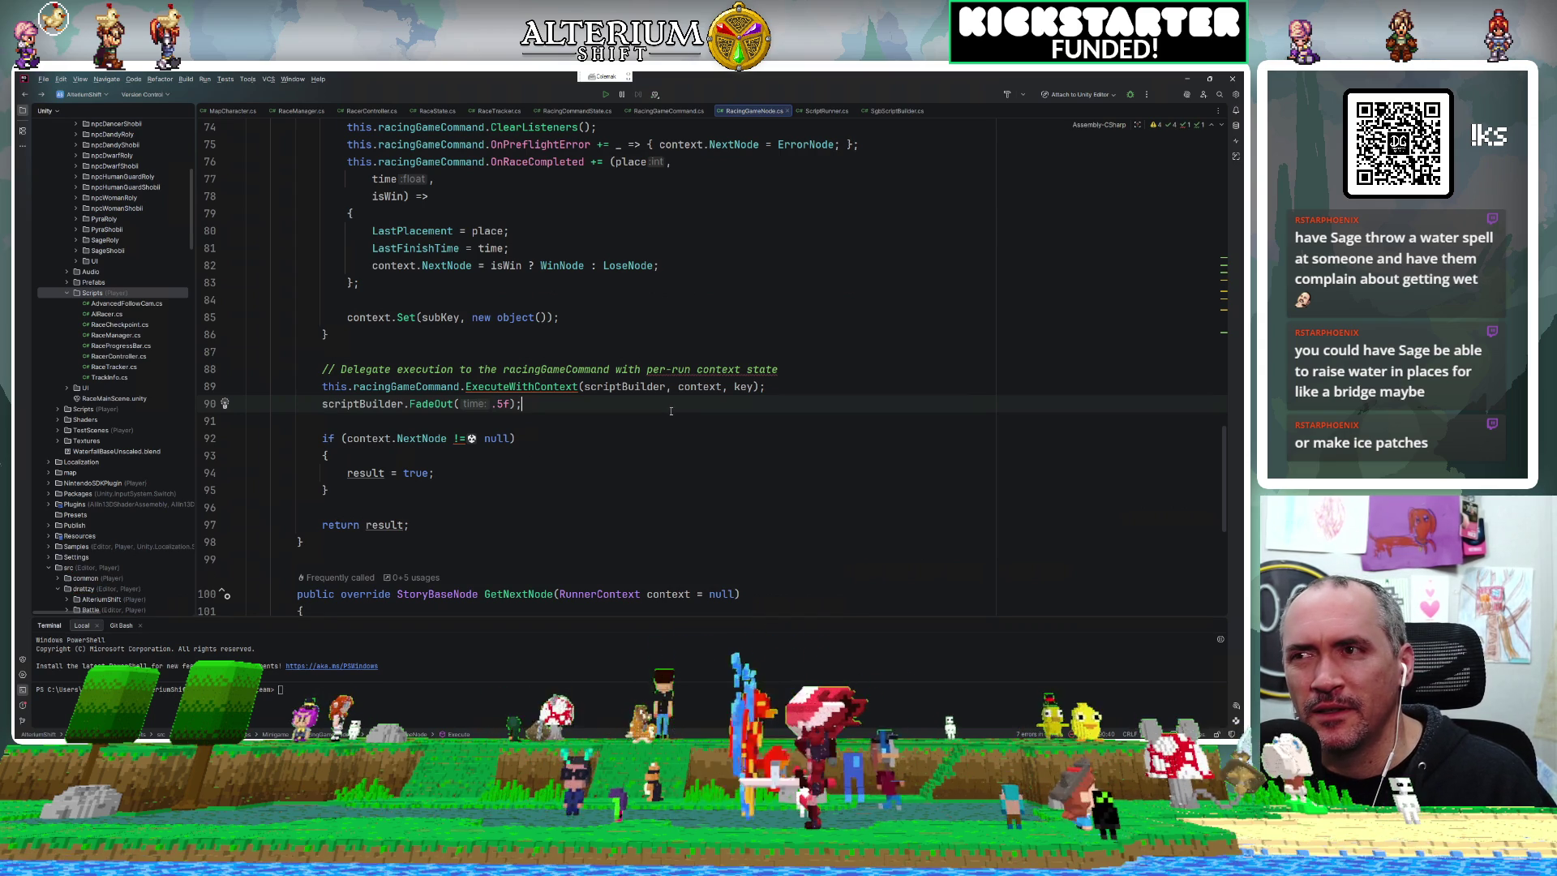
Inspect the NextNode assignment on line 82, then open a new line after FadeOut.
scroll(616, 400, "up", 1)
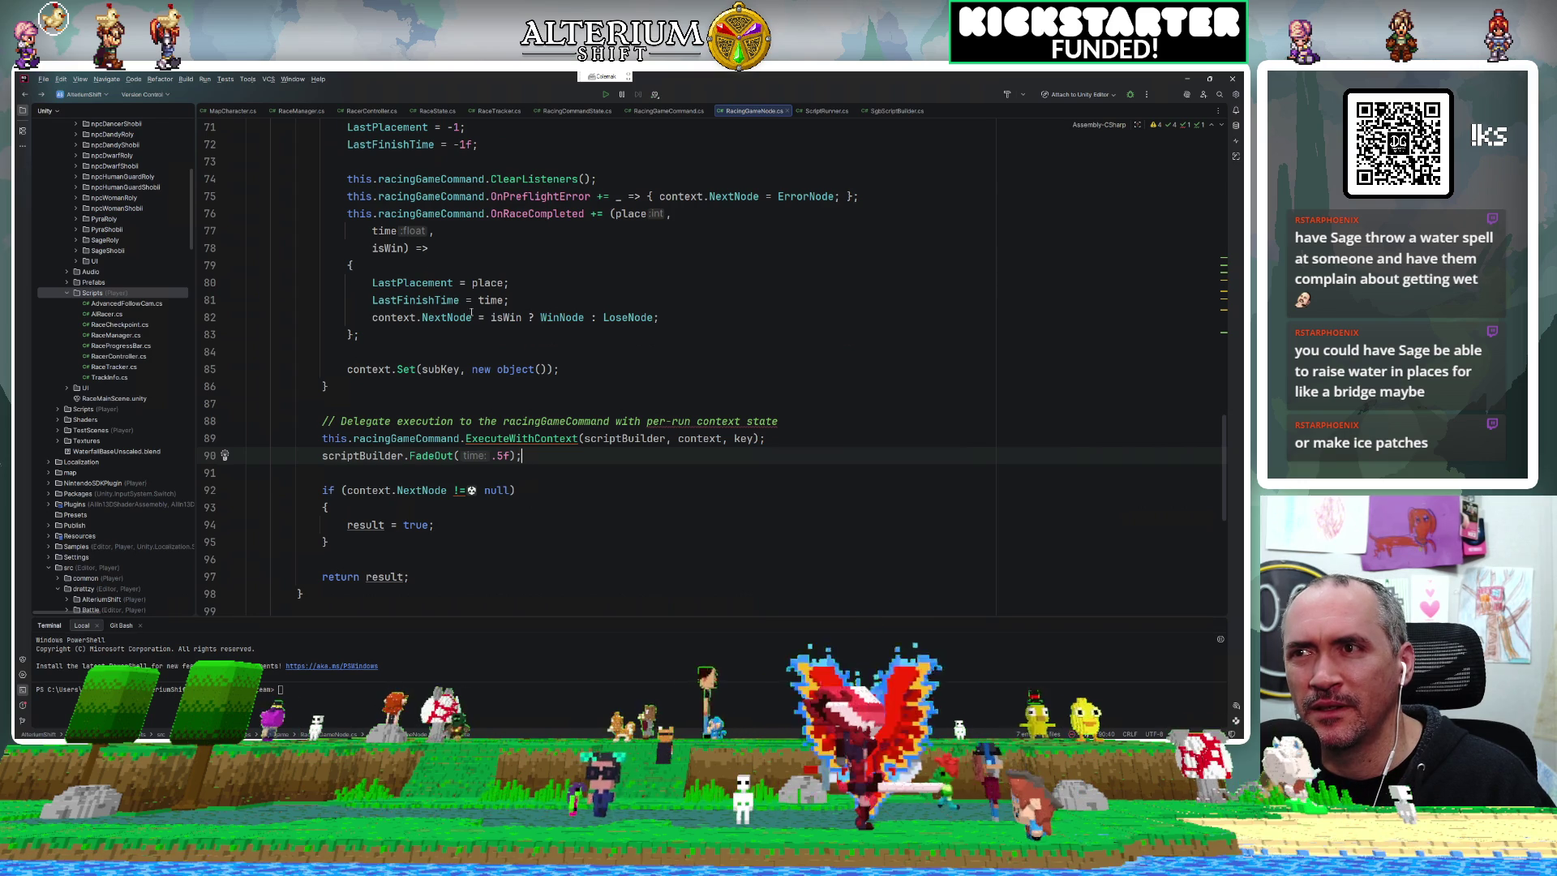
left_click(689, 326)
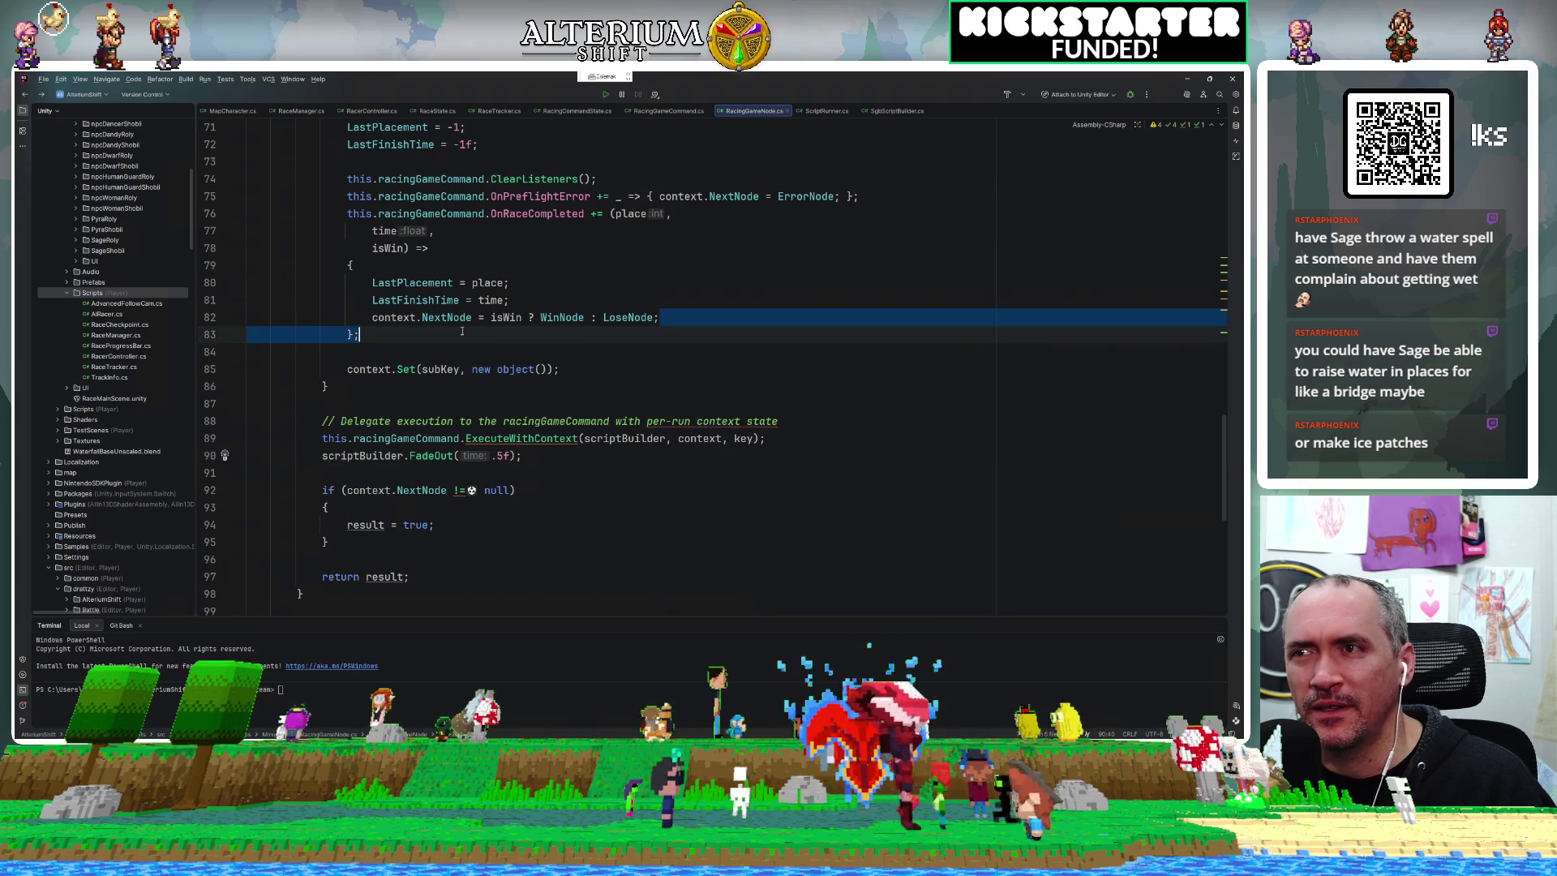
key("shift+Home")
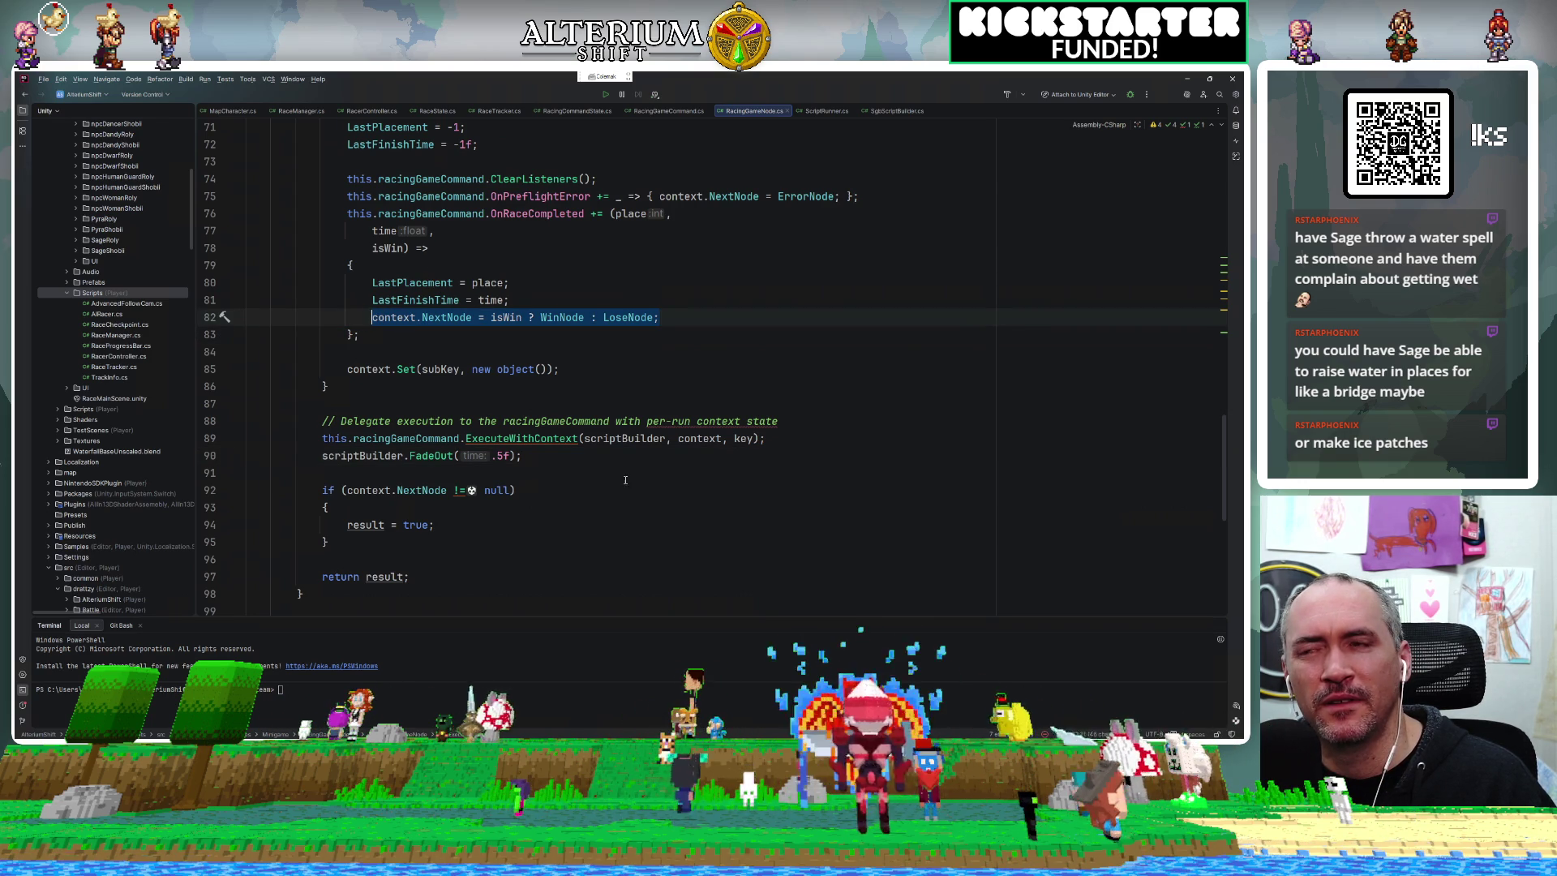
left_click(528, 421, "ctrl")
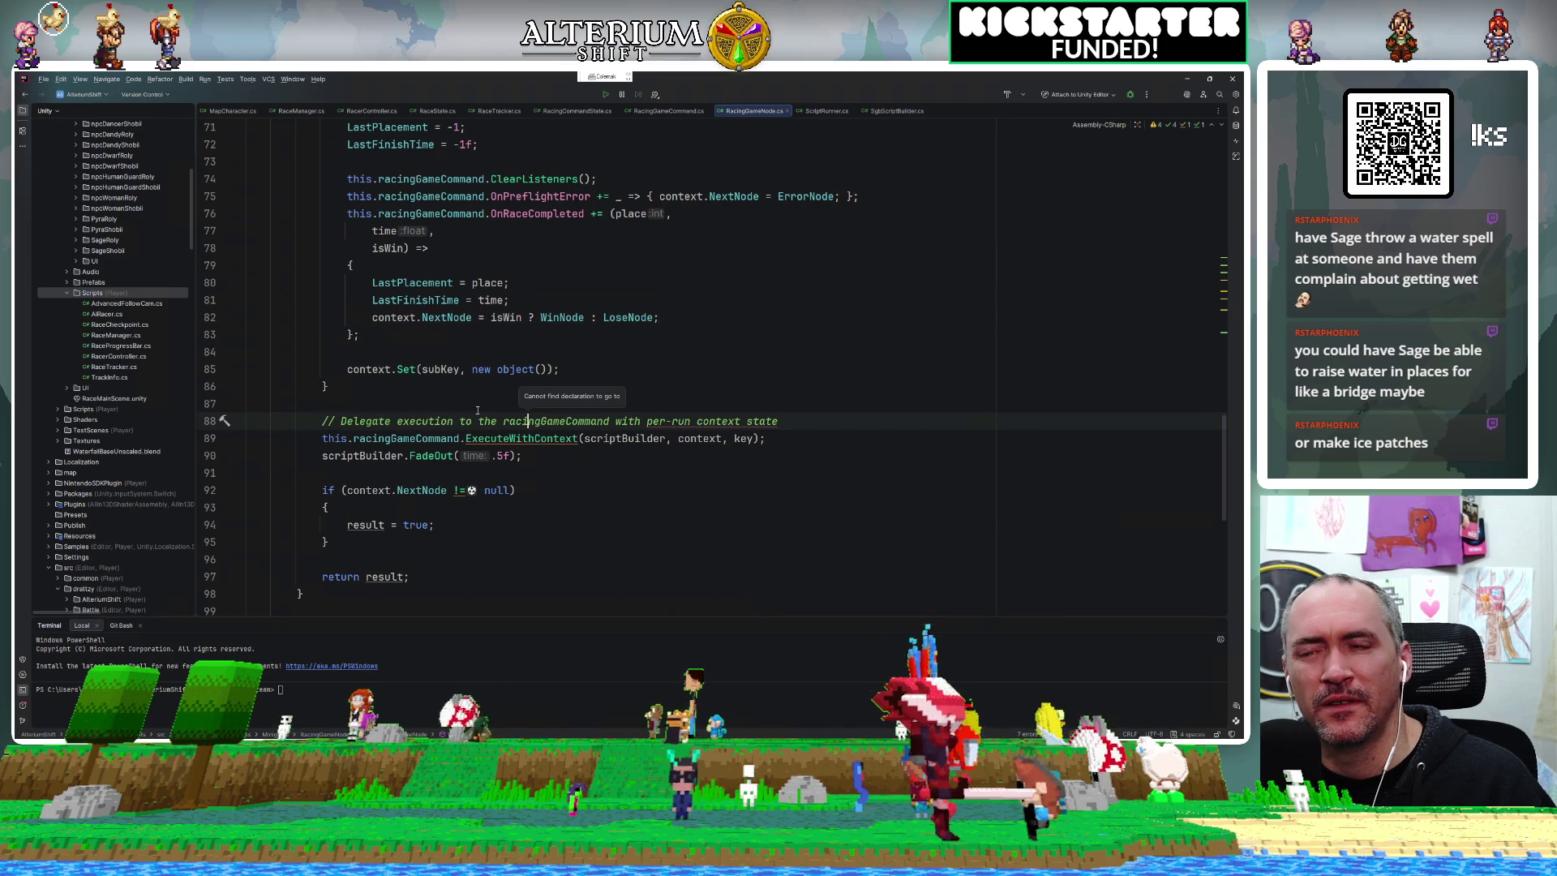
left_click(456, 393)
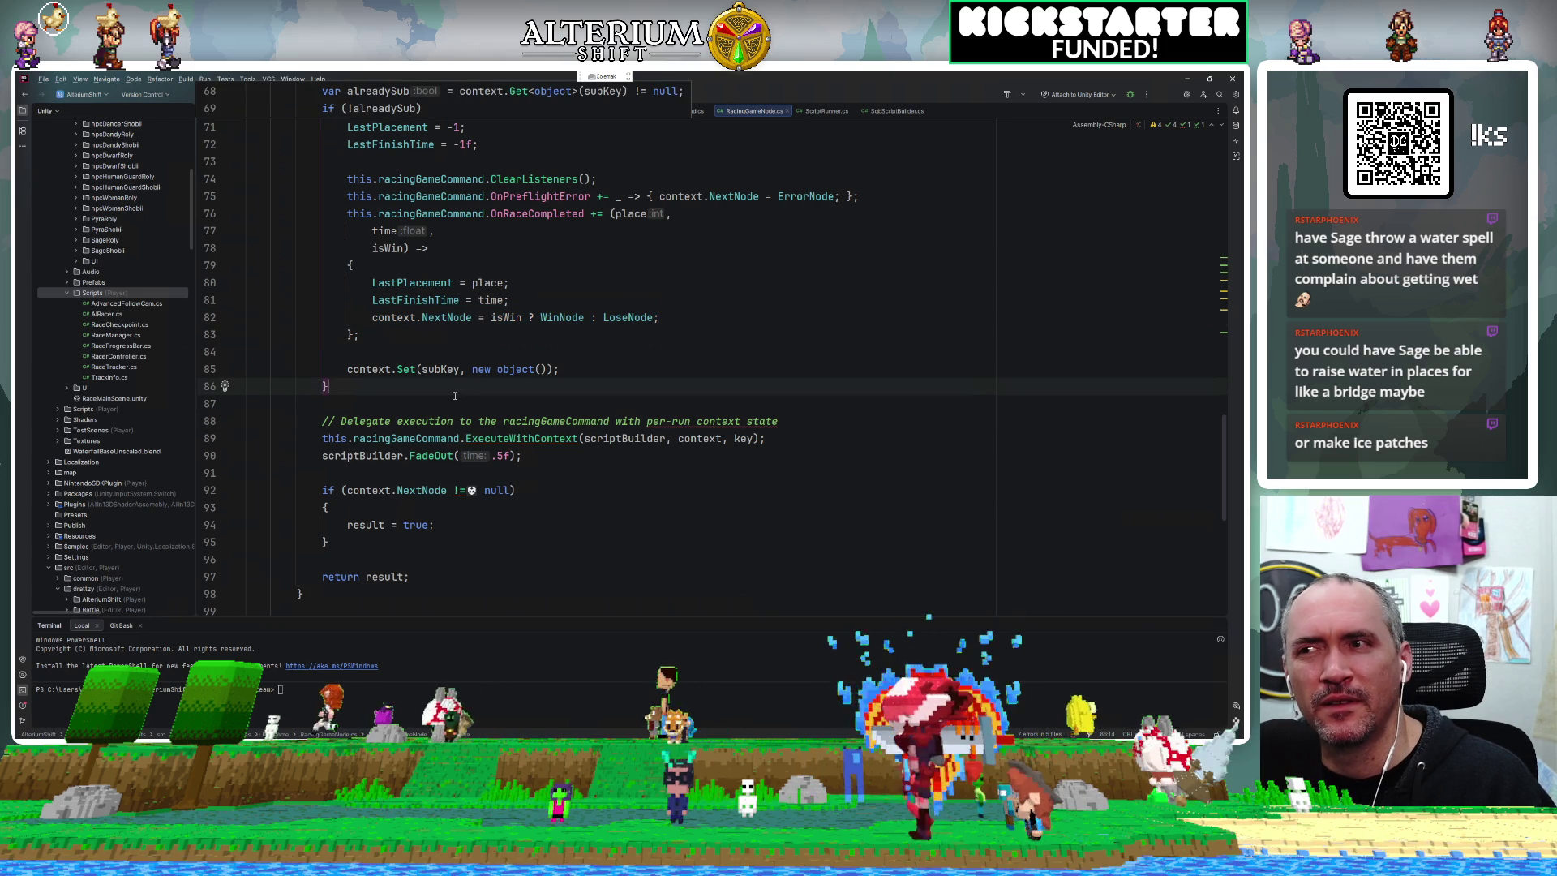
left_click(535, 460)
key("Return")
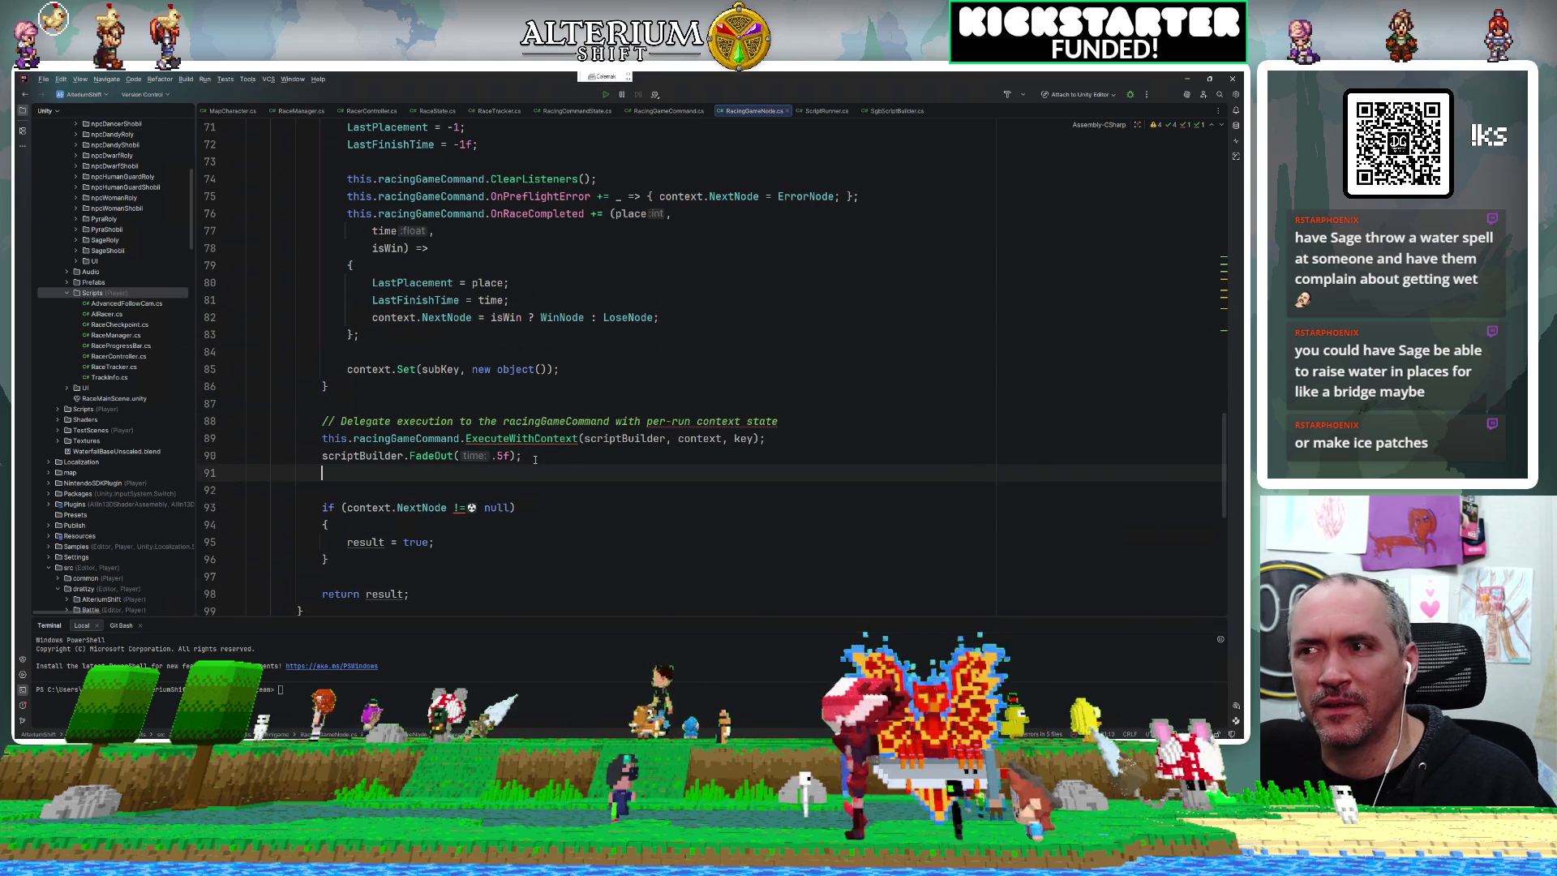
Add scriptBuilder.FadeIn(.5f) after FadeOut, with scriptBuilder.Wait() above it.
type("sc")
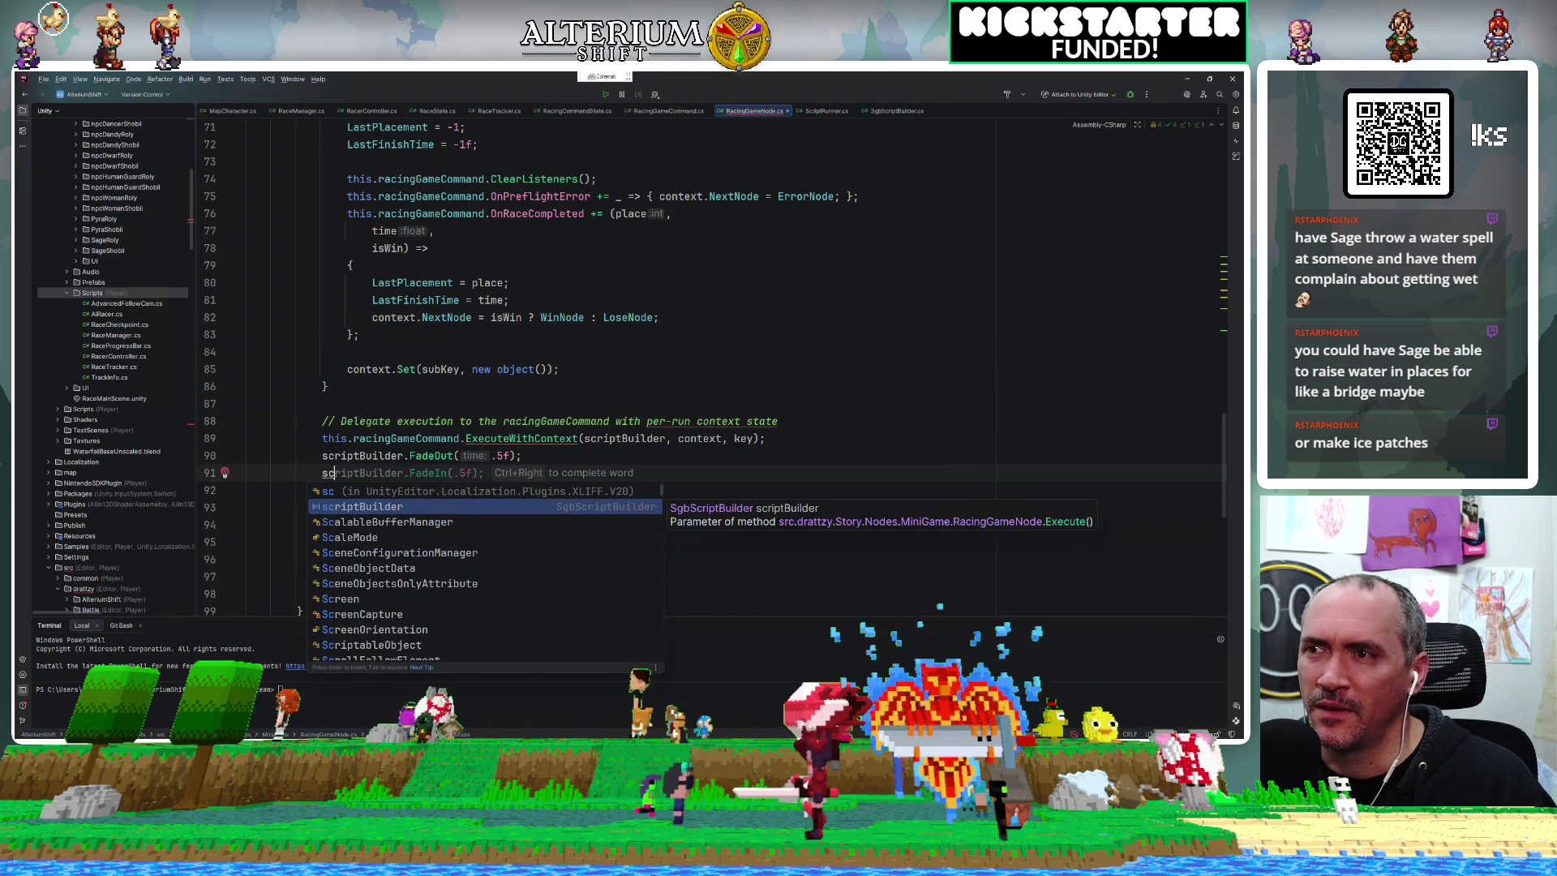
key("Tab")
key("ctrl+alt+Return")
type("sc")
key("Return")
type(".")
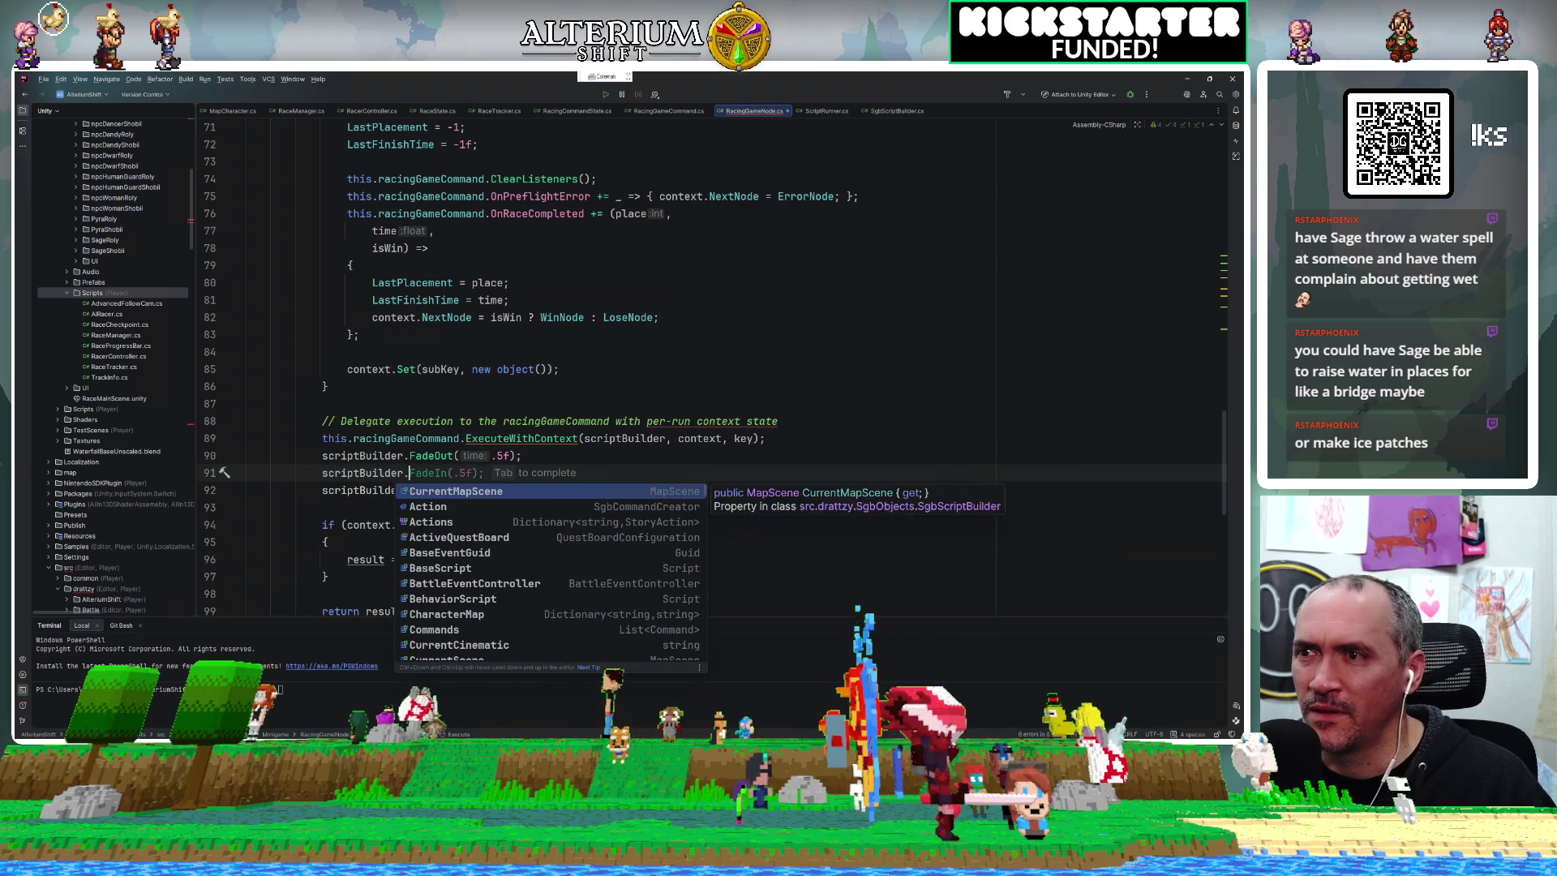
type("Wai")
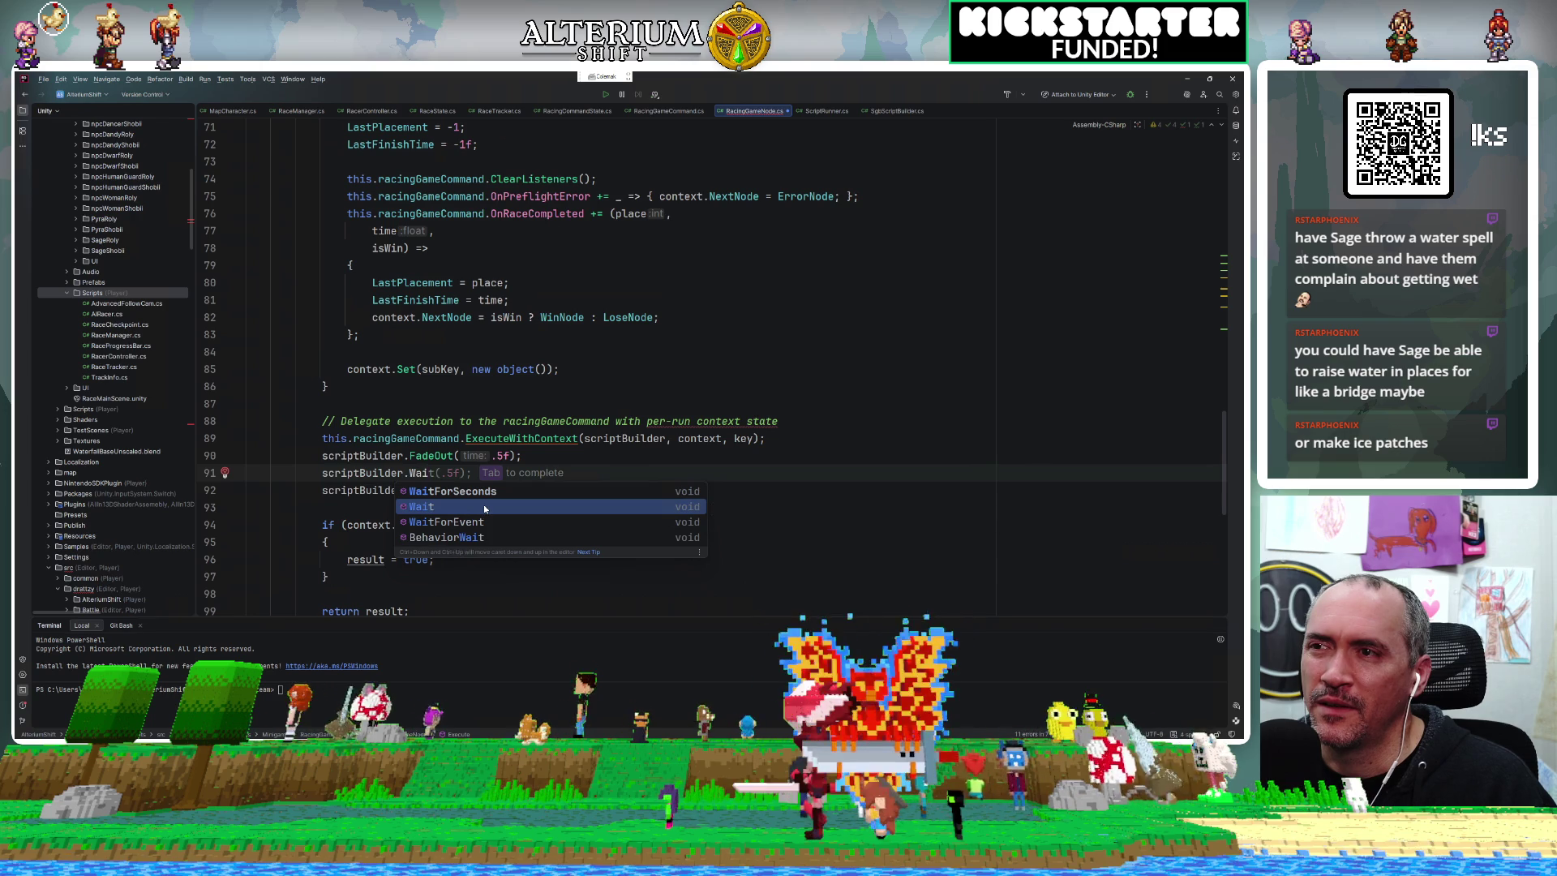
left_click(484, 509)
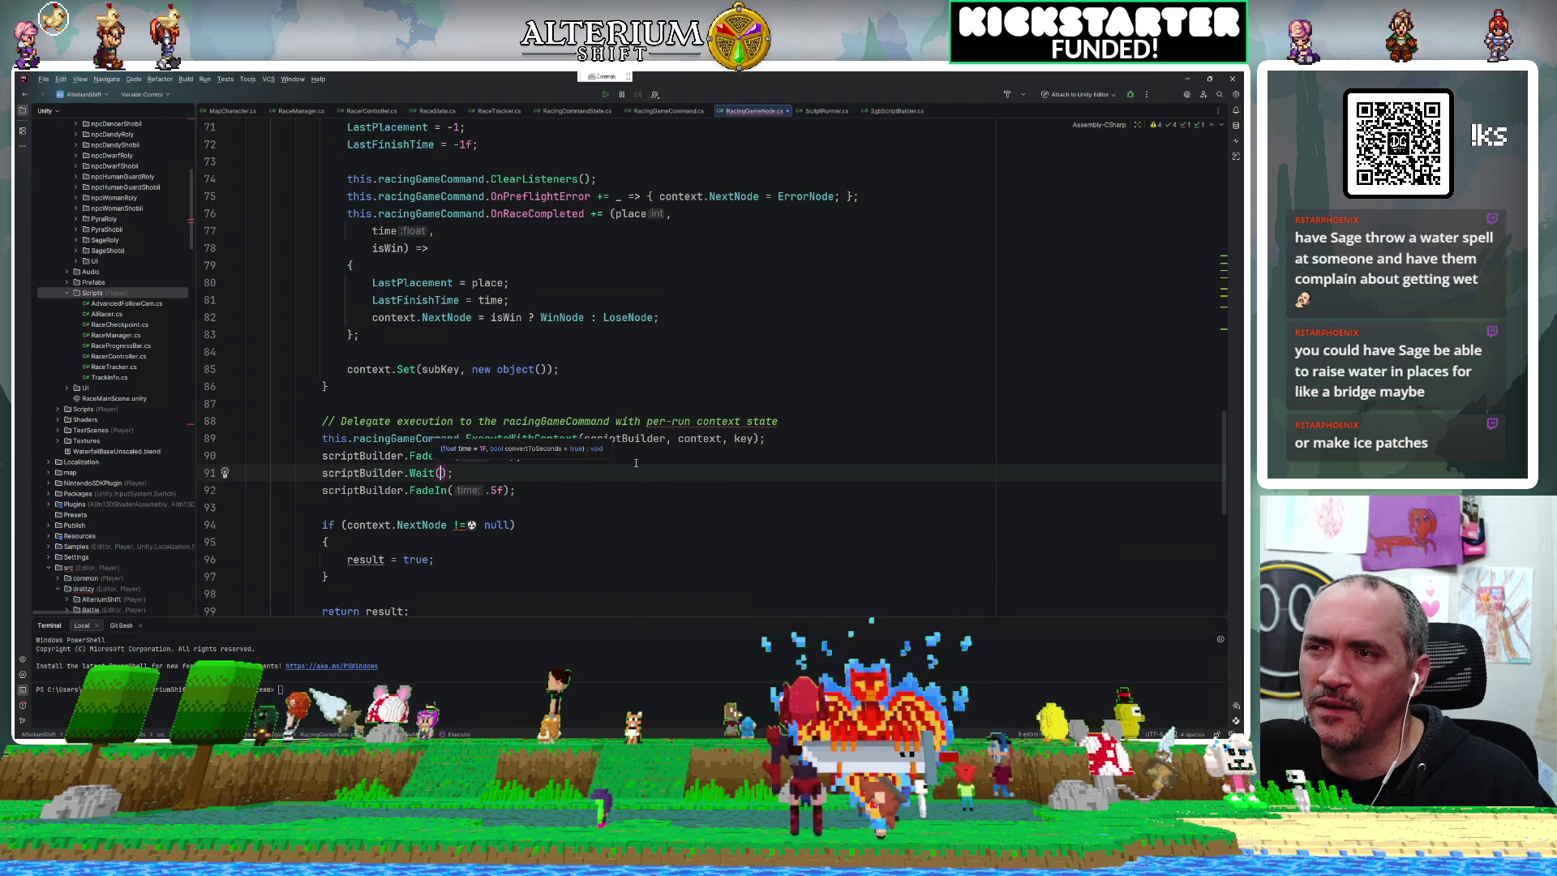
Search RacingGameNode.cs for 'camer' and review the camera-related matches.
key("ctrl+f")
type("camer")
scroll(636, 462, "down", 4)
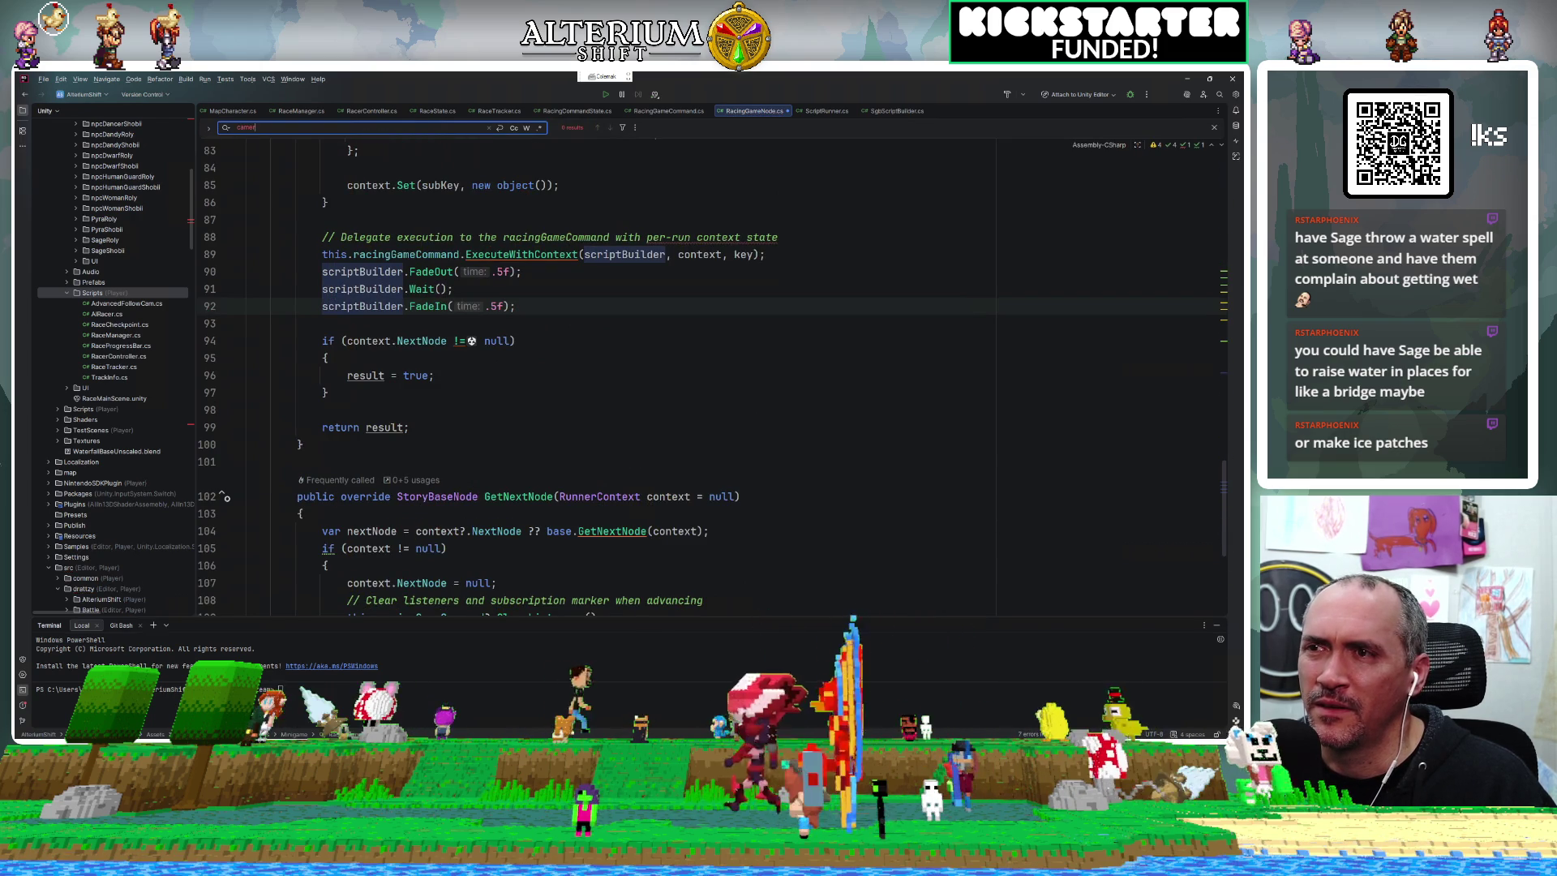
scroll(646, 553, "down", 2)
scroll(646, 554, "down", 2)
scroll(543, 329, "up", 2)
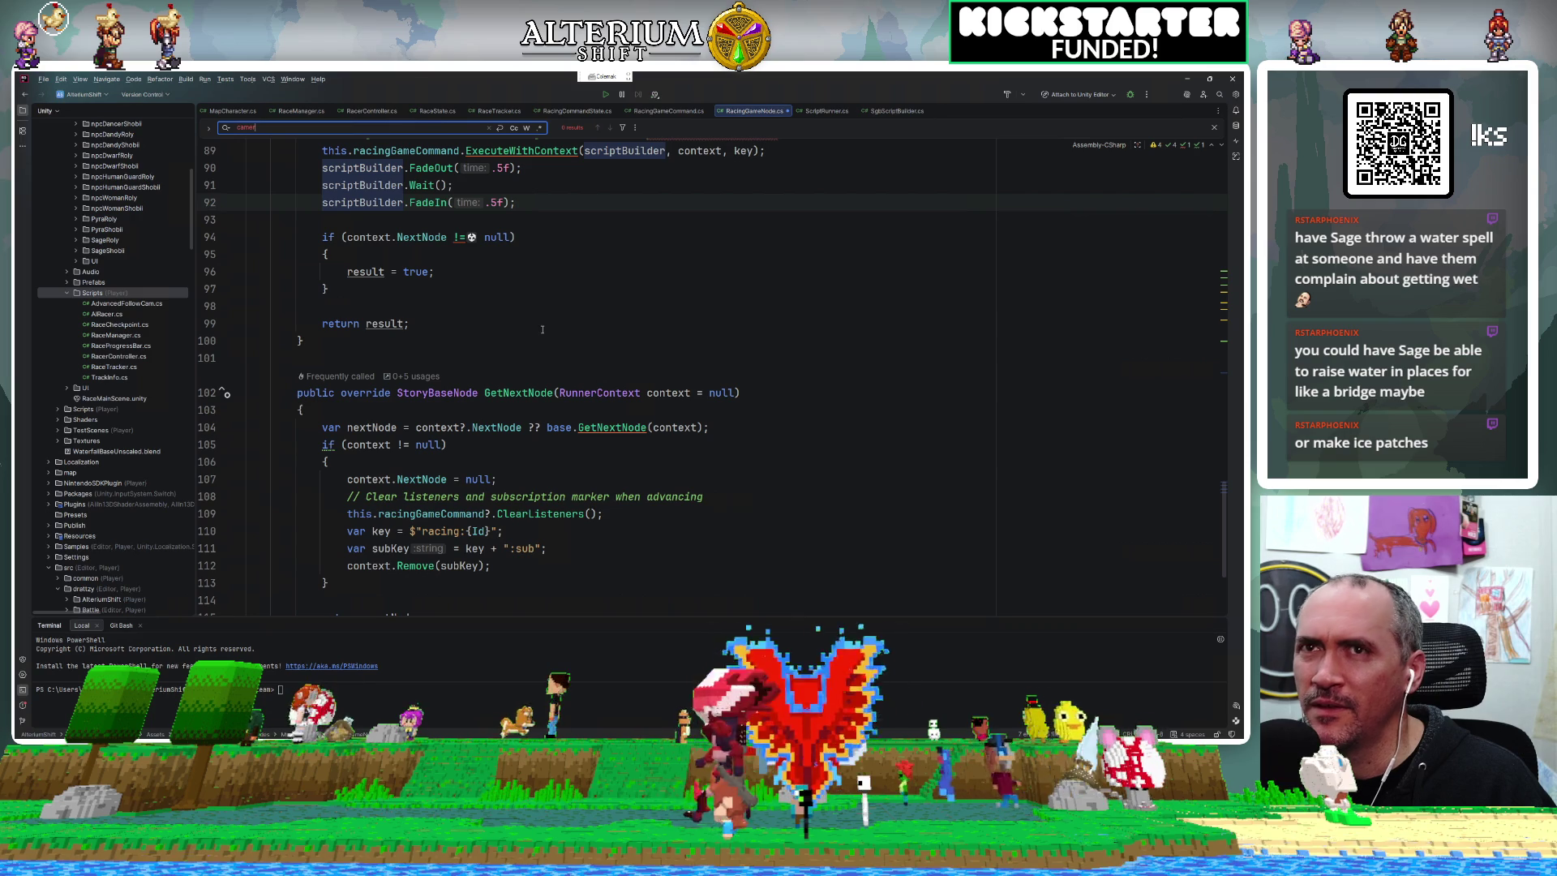
key("alt+Tab")
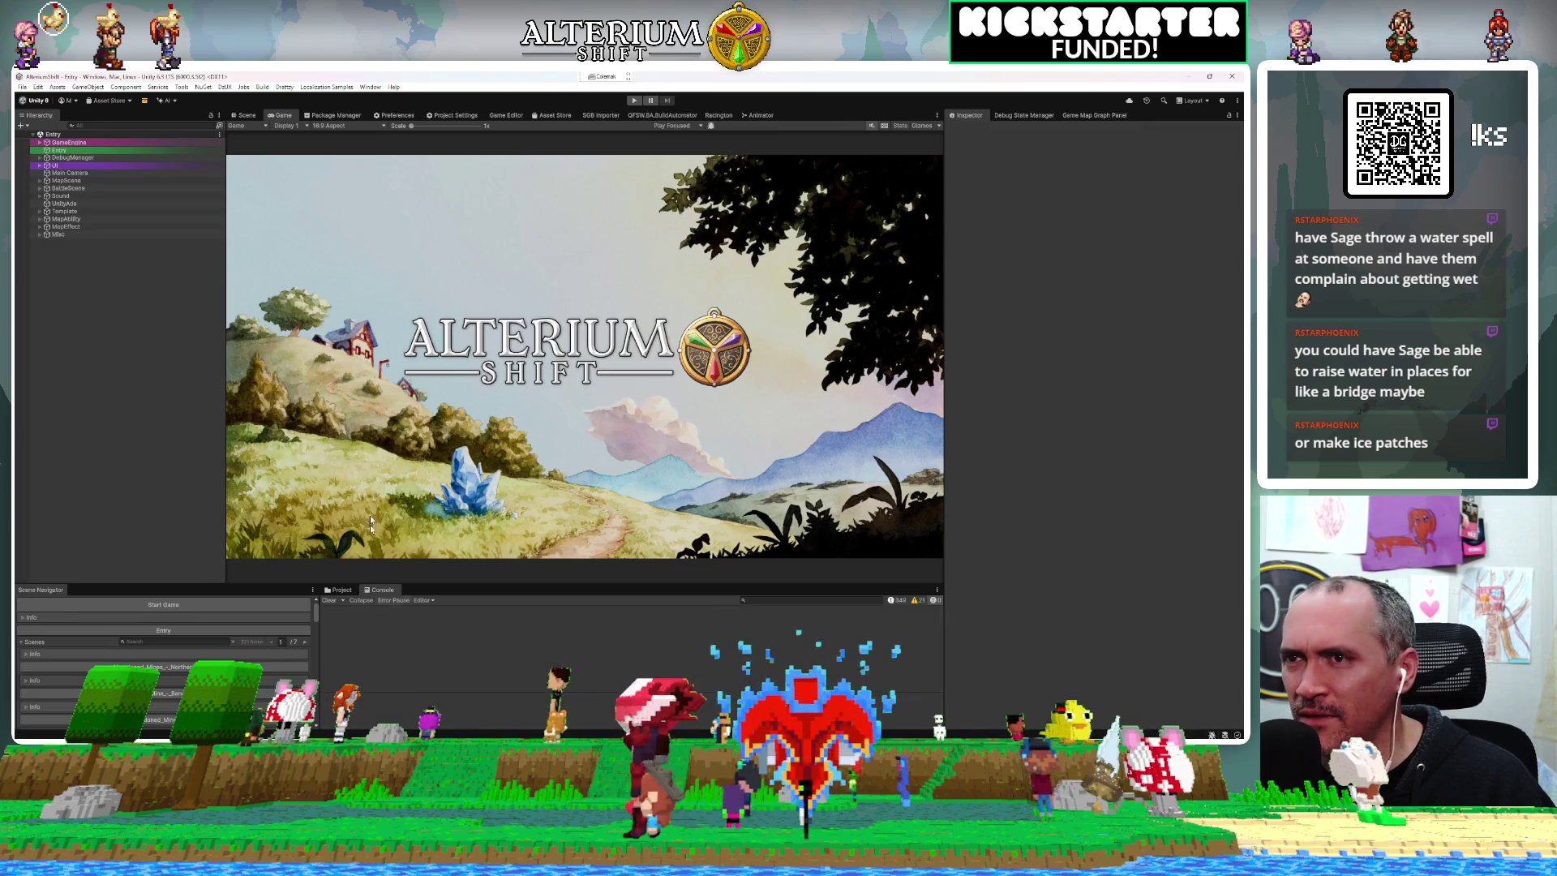
Zoom in on the Fade Screen node in the Racington graph, then zoom back out.
left_click(718, 115)
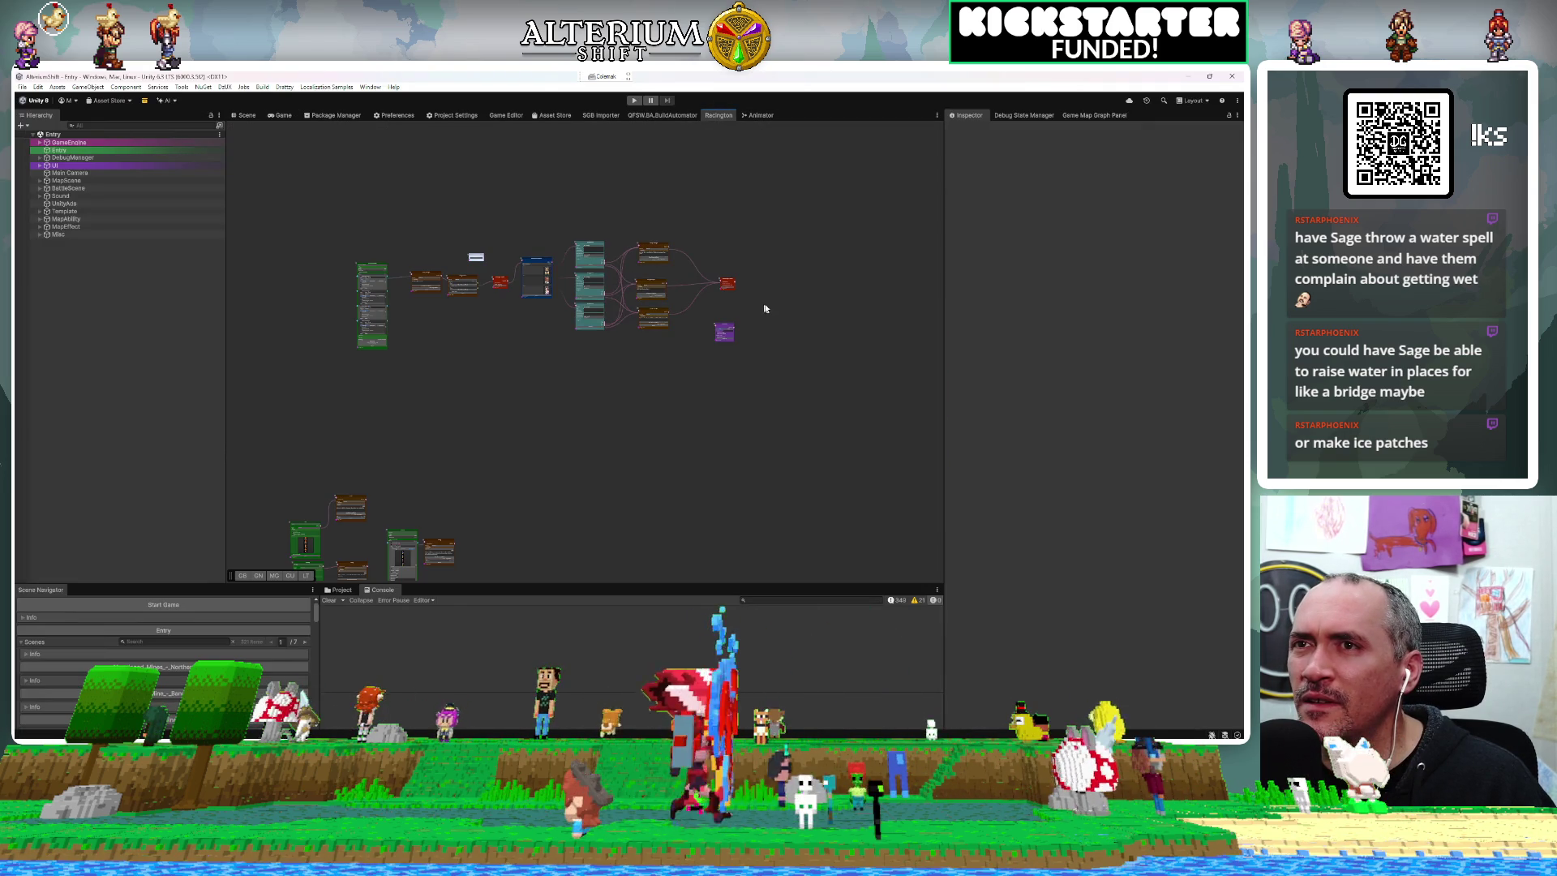
scroll(725, 326, "up", 10)
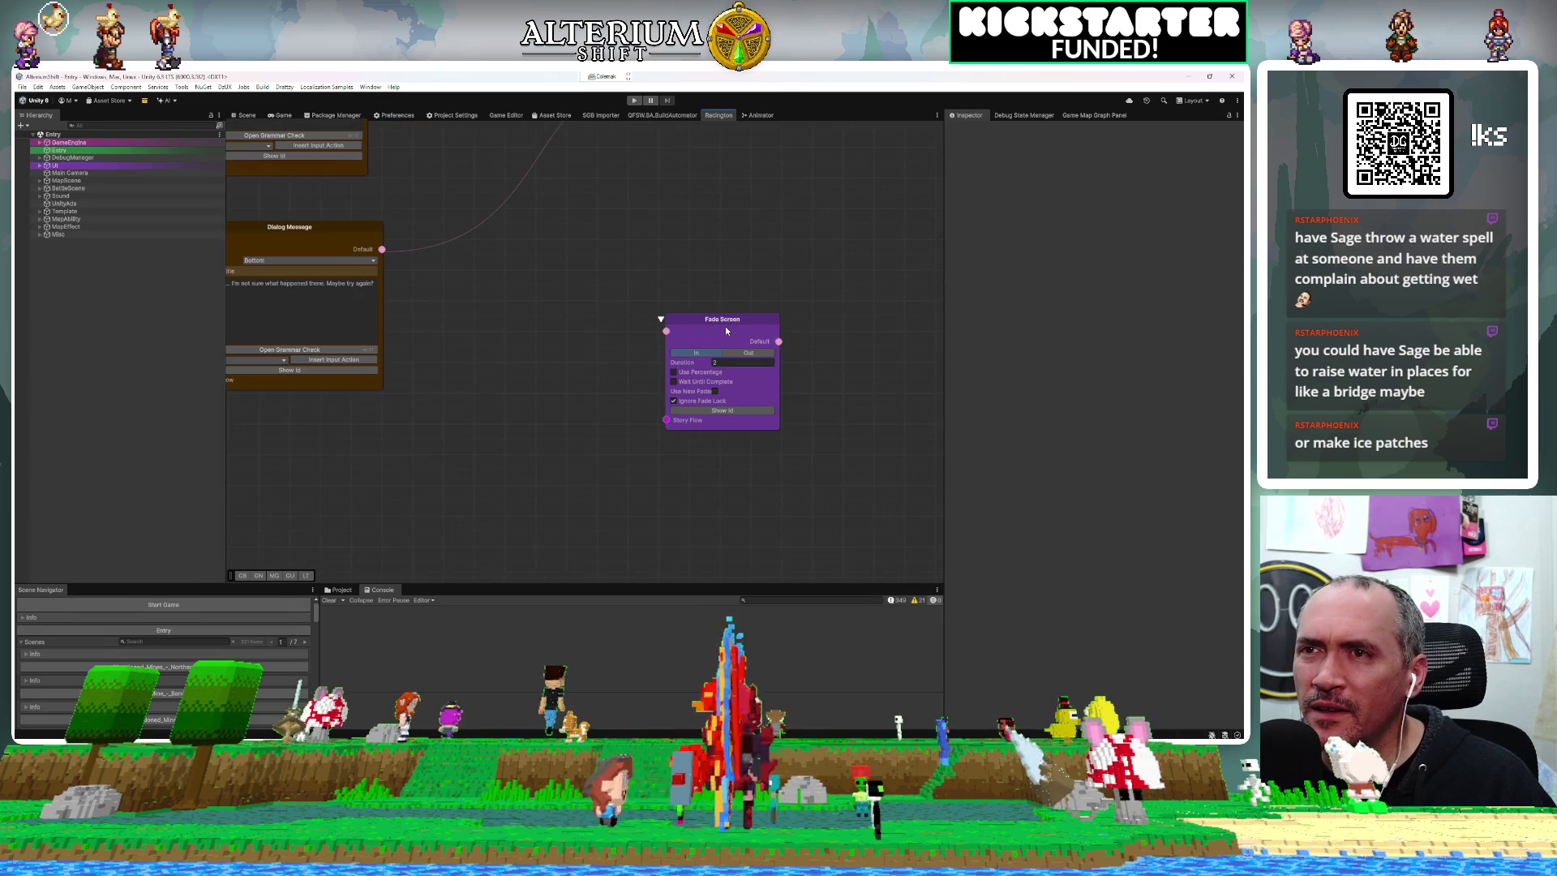
scroll(725, 326, "down", 10)
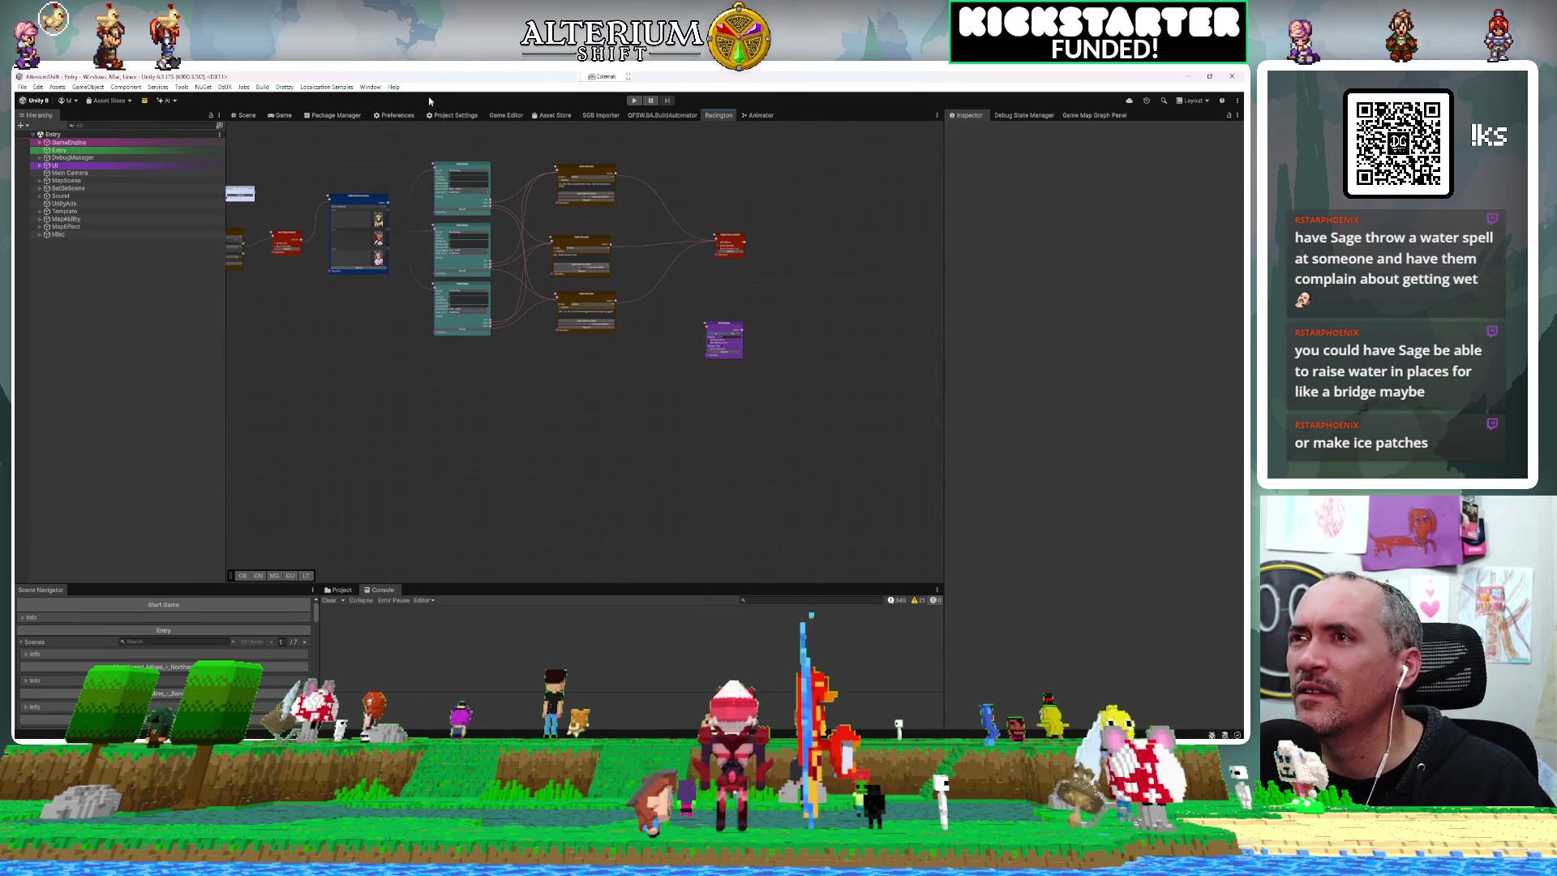
key("alt+Tab")
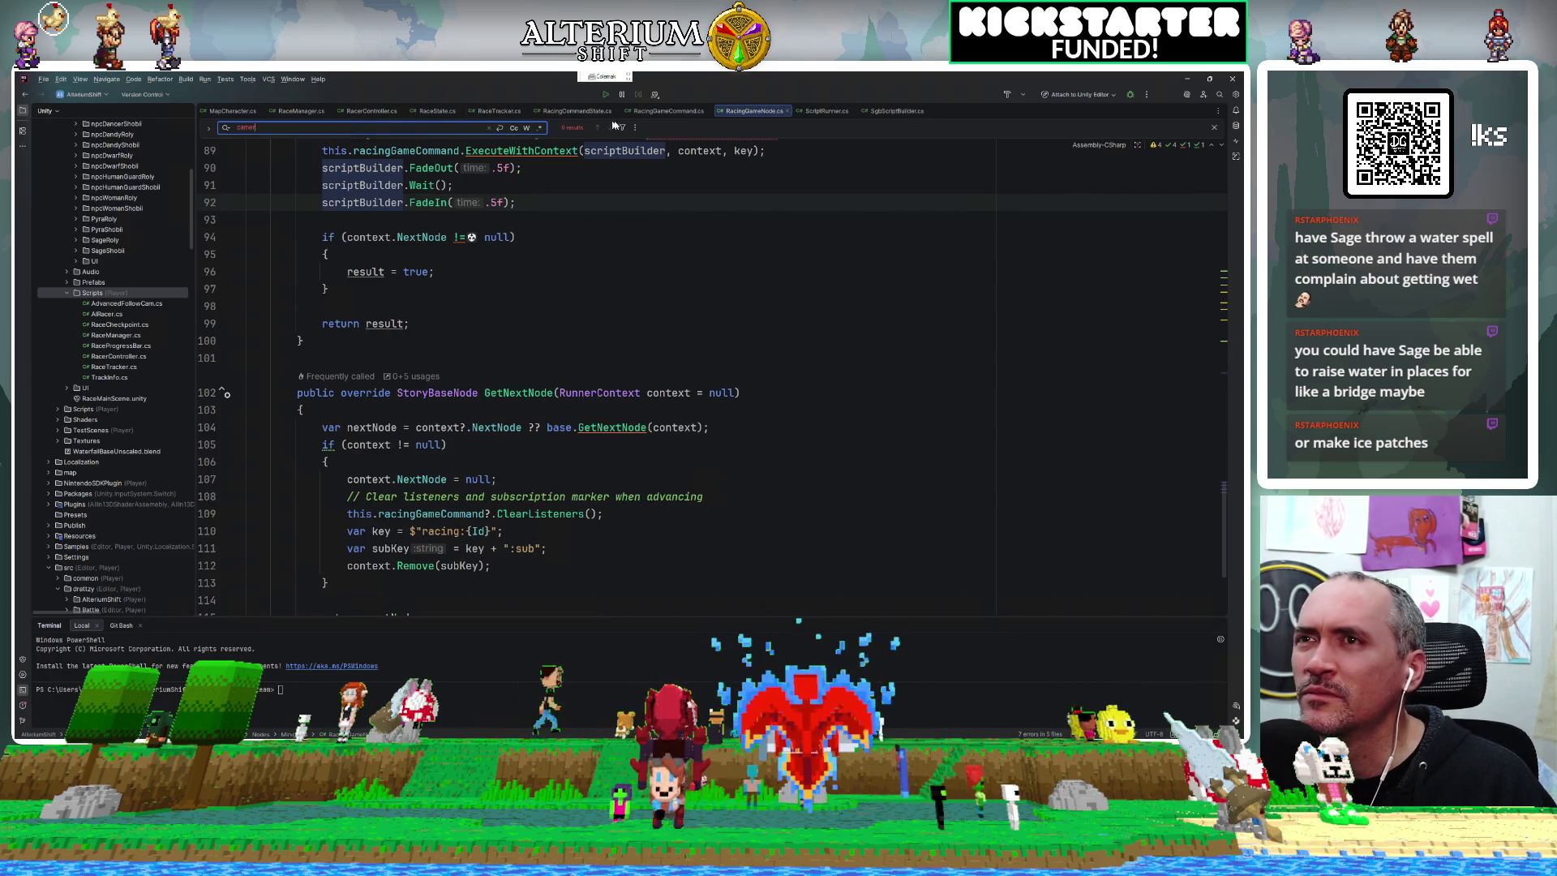
Search RacingGameCommand.cs for 'camera' and settle on the StopCameraUpdate match at line 176.
left_click(668, 110)
key("BackSpace")
key("BackSpace")
type("era")
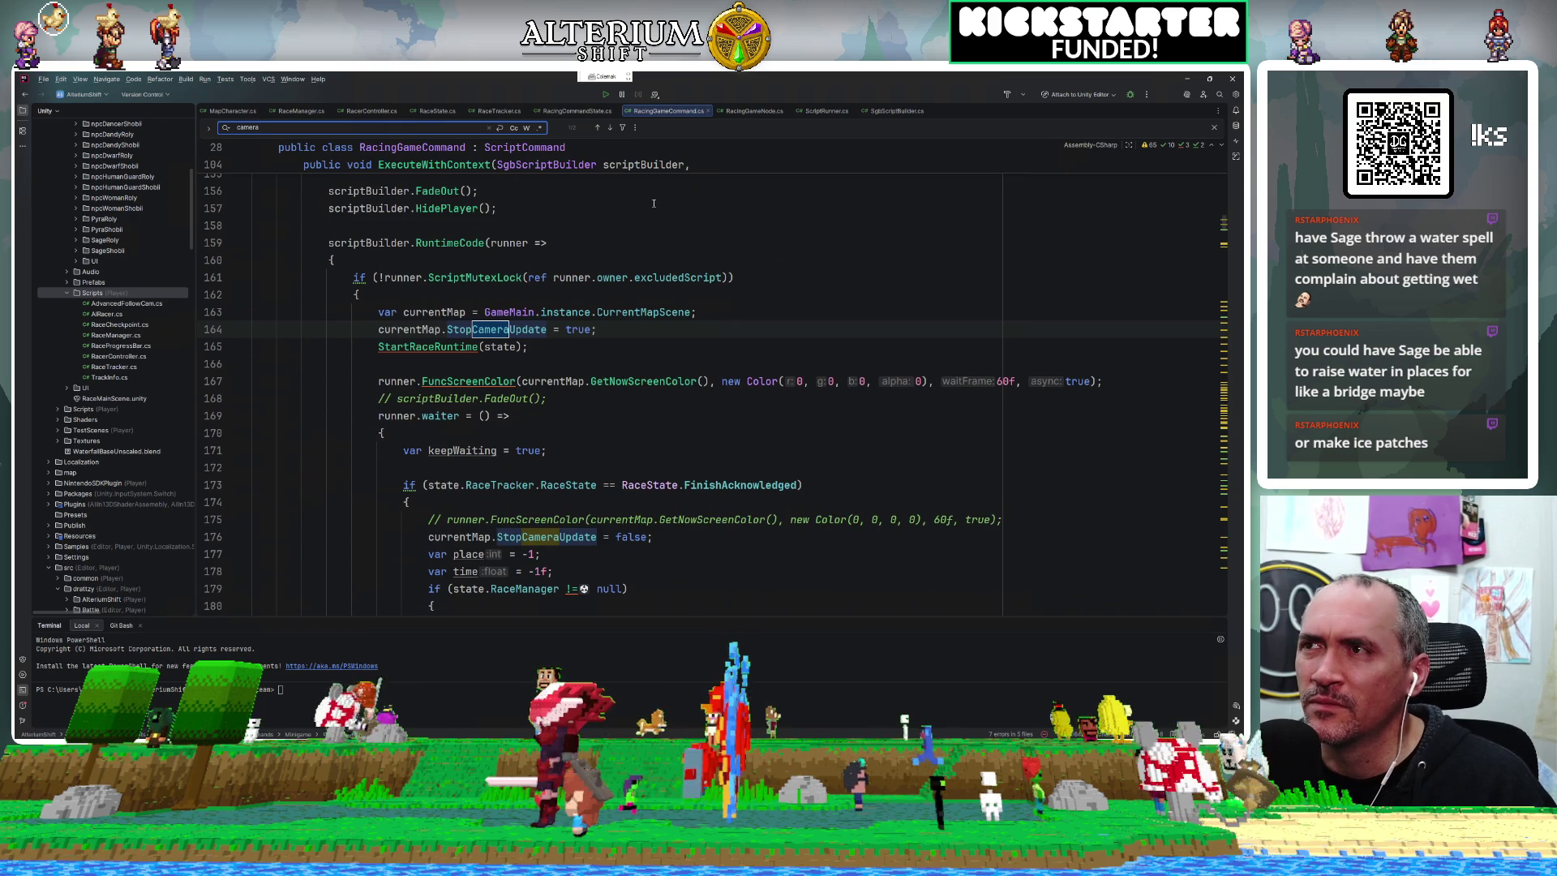
key("Return")
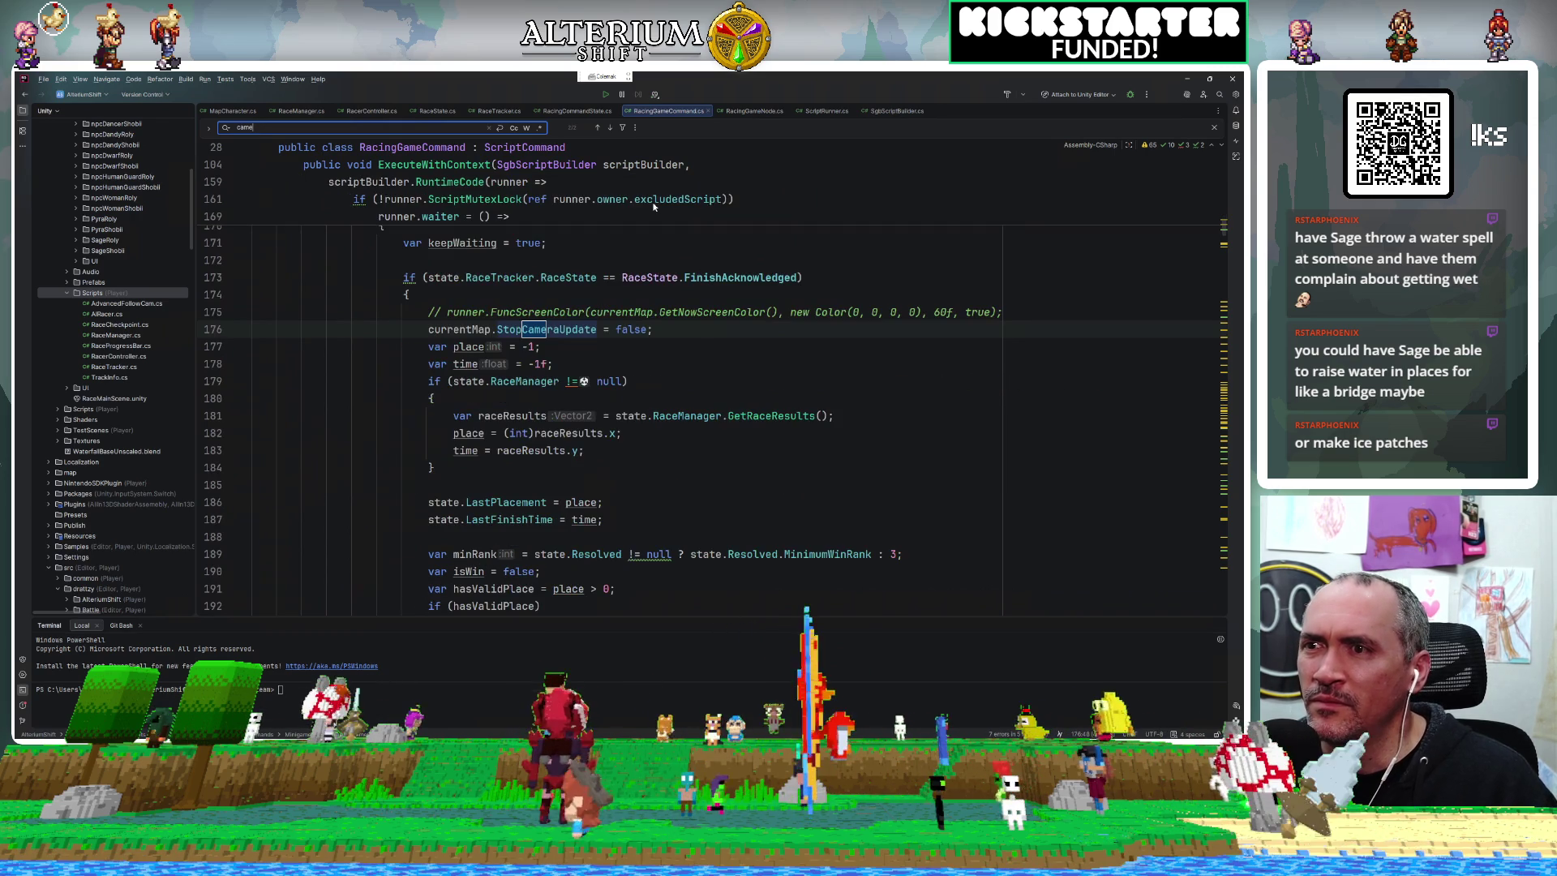
key("shift+Return")
key("Return")
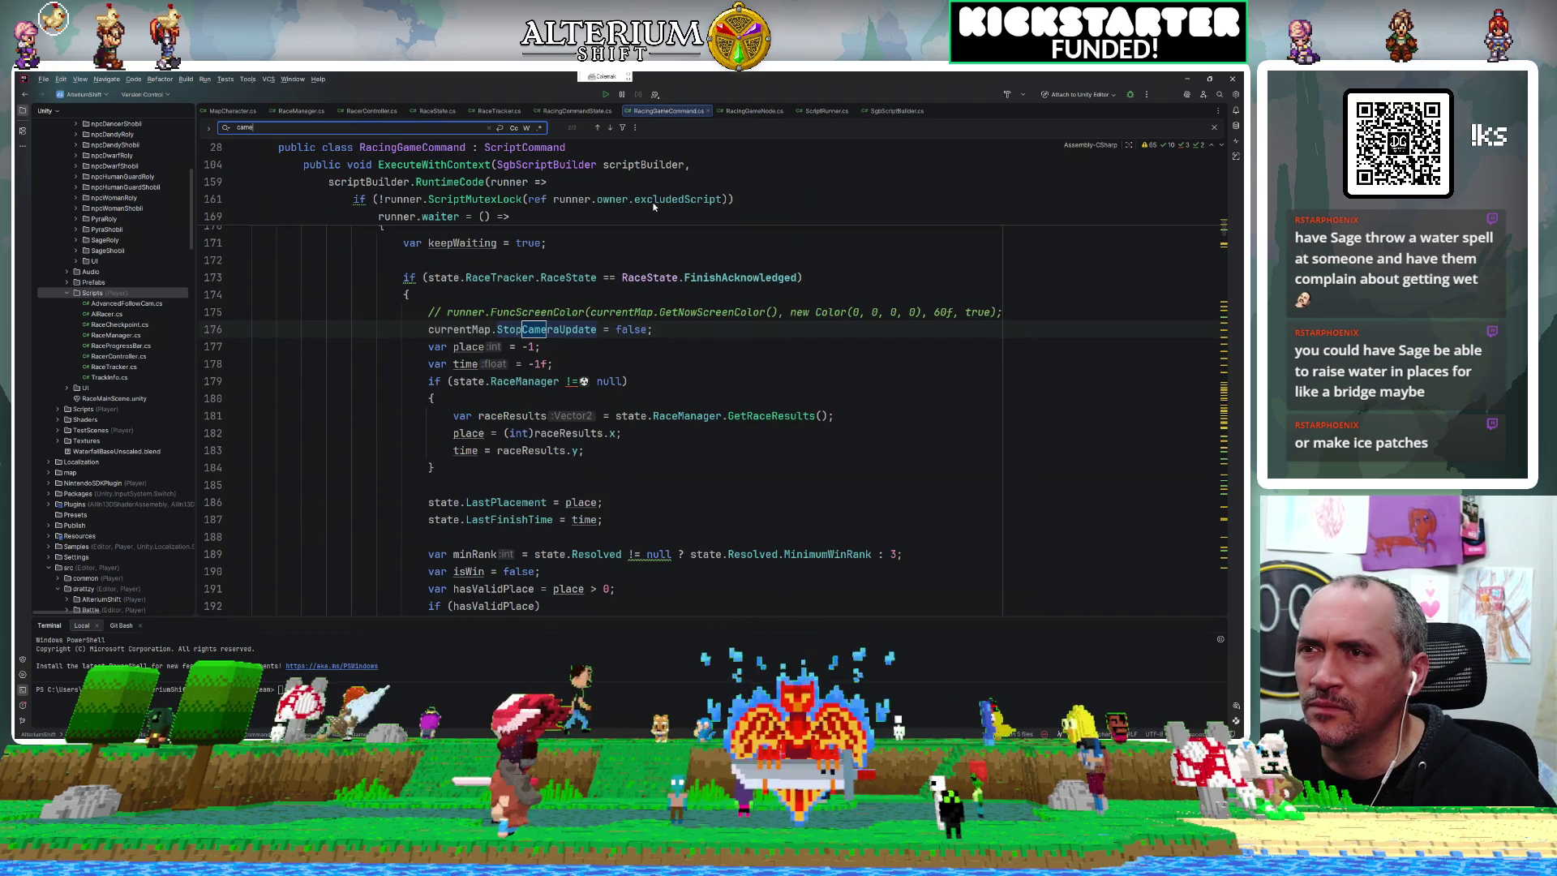
key("Return")
key("Return")
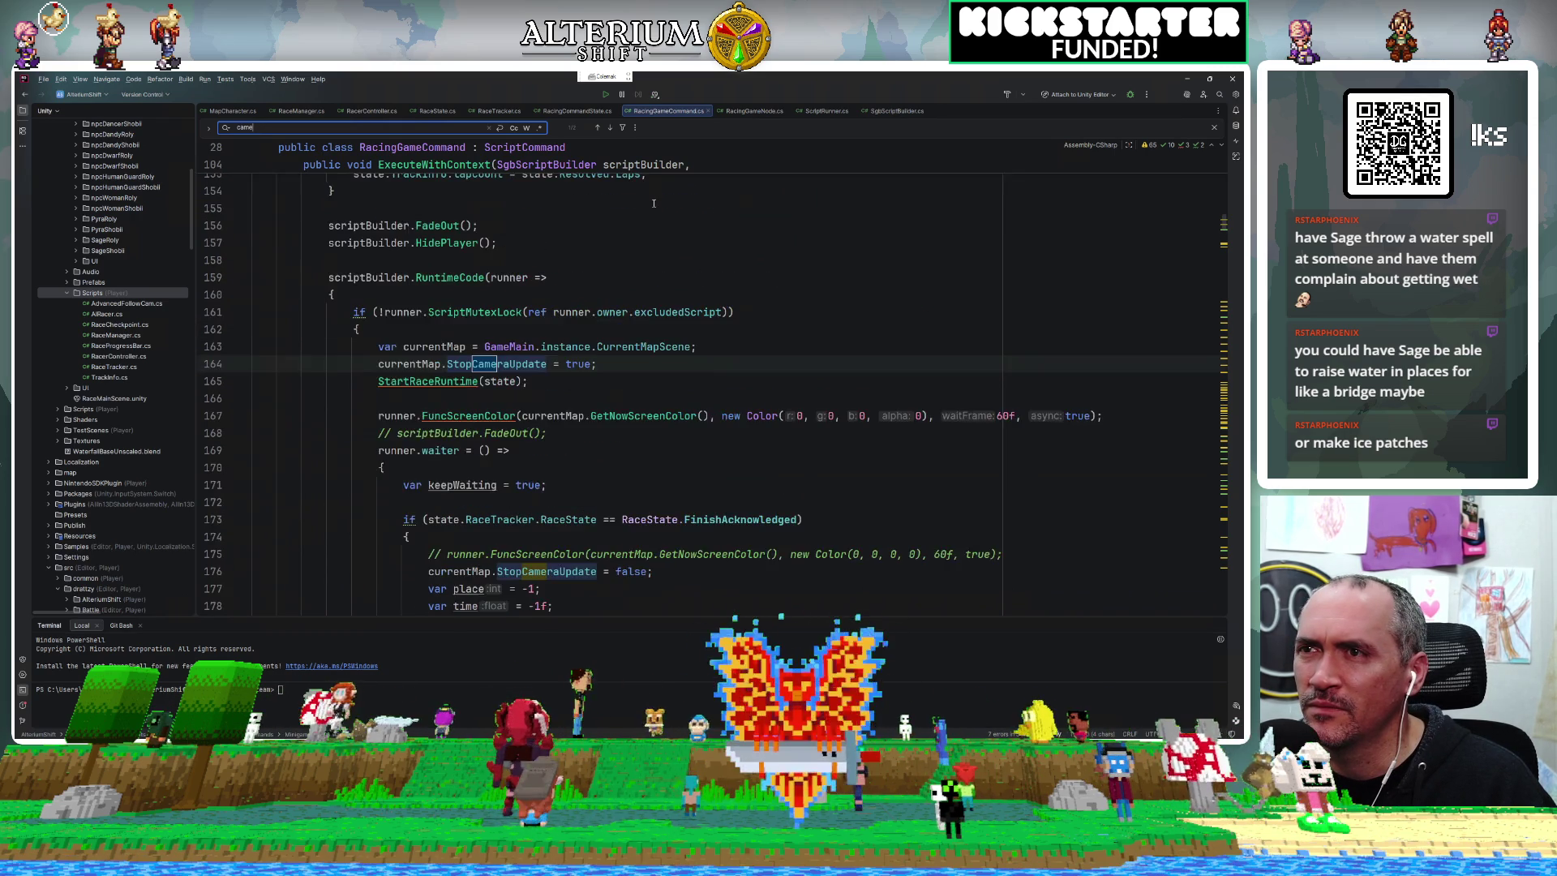
key("Return")
key("Return")
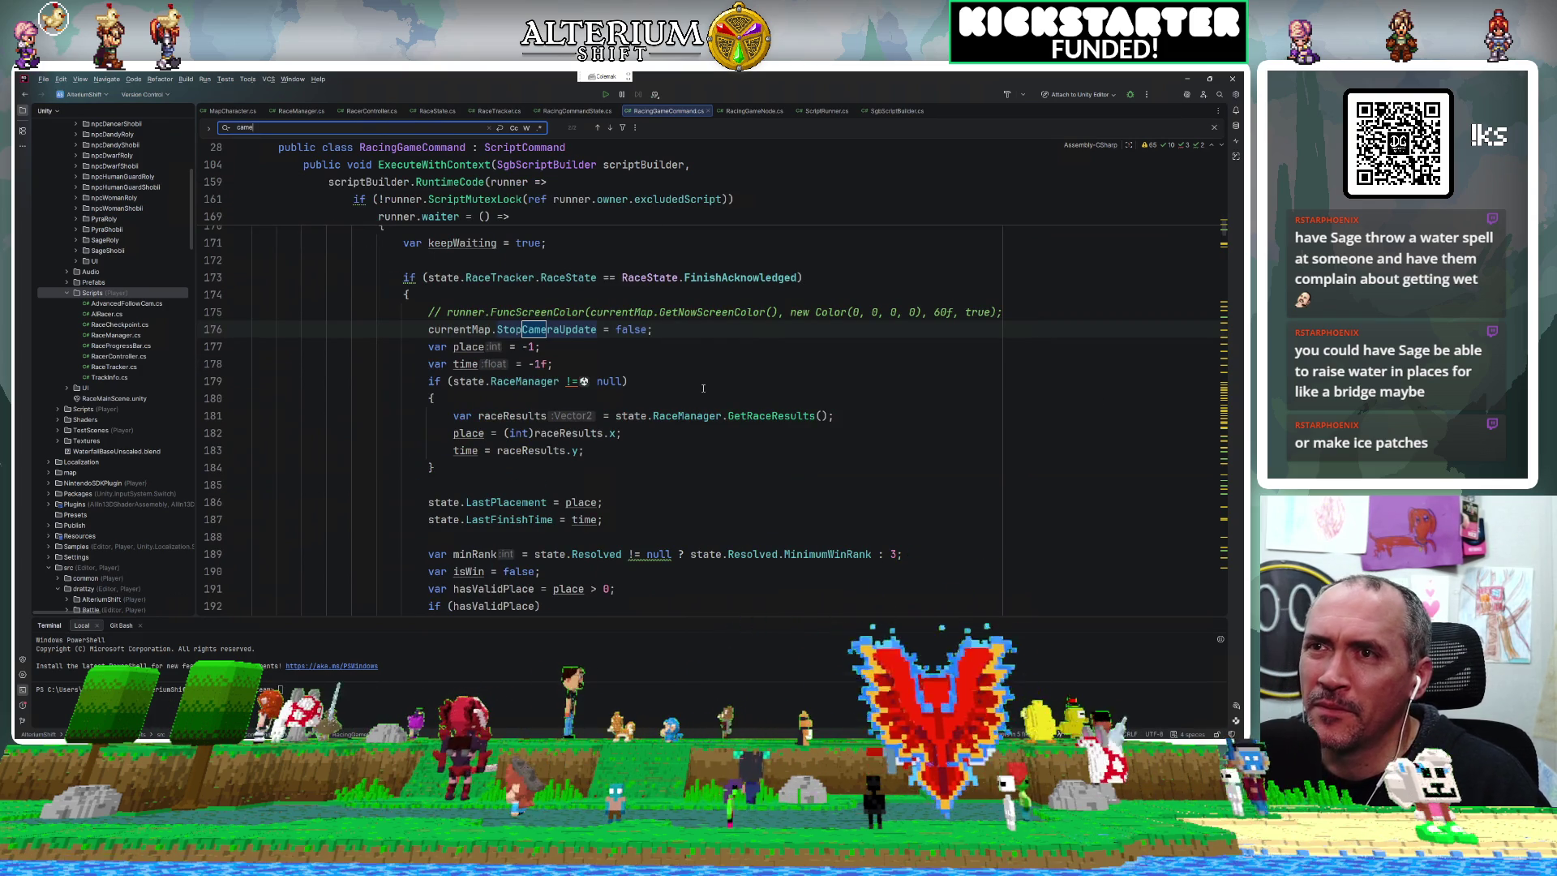
Check the StopCameraUpdate declaration, then comment out line 176's 'StopCameraUpdate = false'.
left_click(555, 333)
left_click(556, 334, "ctrl")
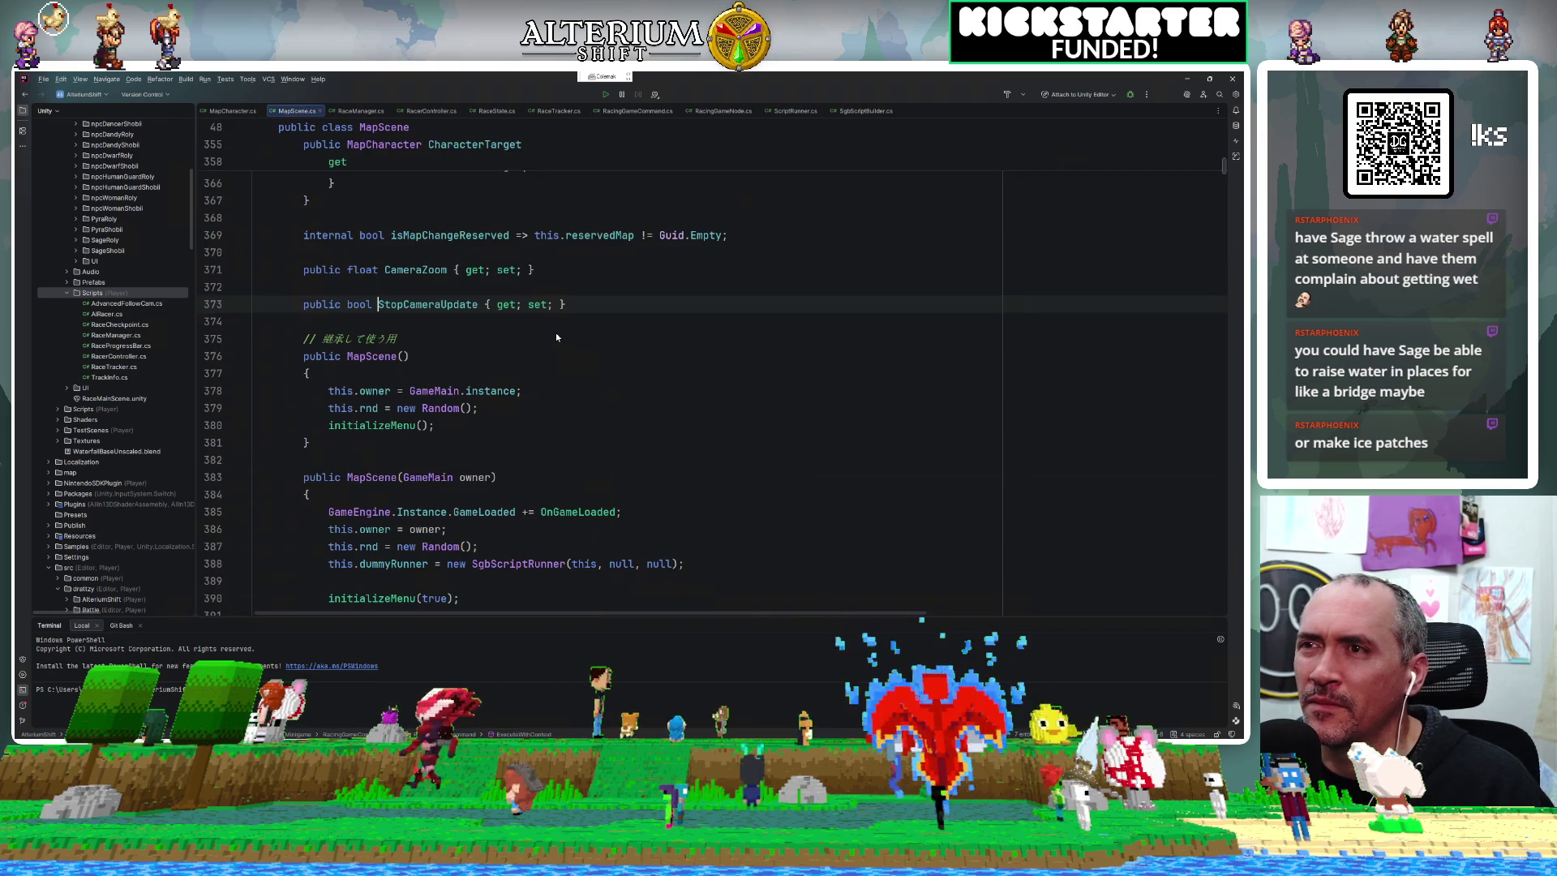
key("ctrl+alt+Left")
left_click_drag(660, 328, 415, 329)
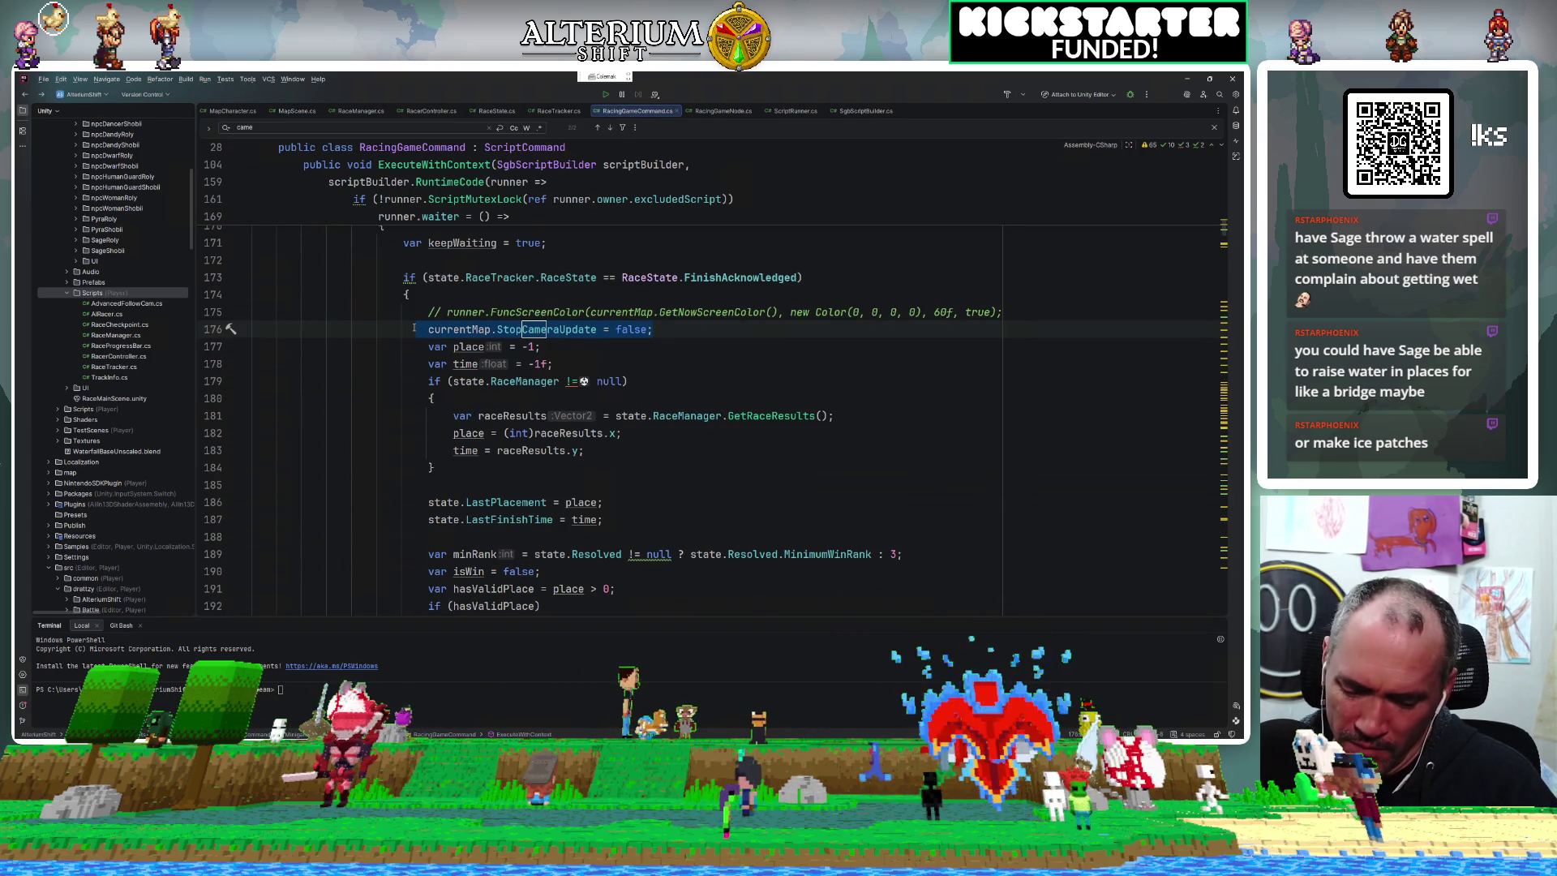
key("ctrl+slash")
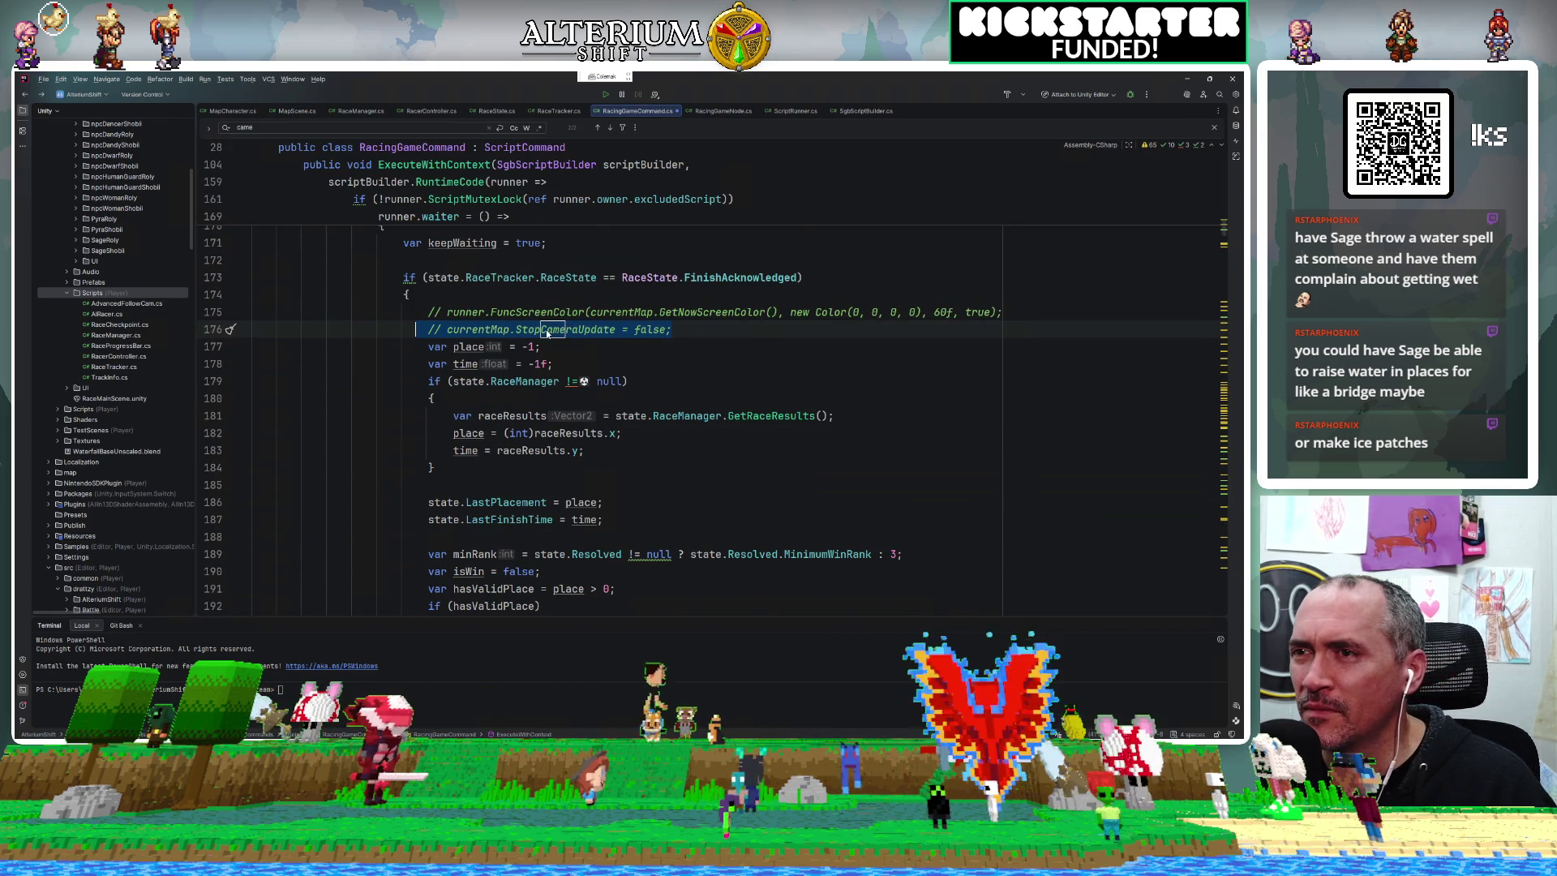
scroll(547, 332, "down", 1)
scroll(546, 333, "down", 2)
scroll(546, 329, "down", 2)
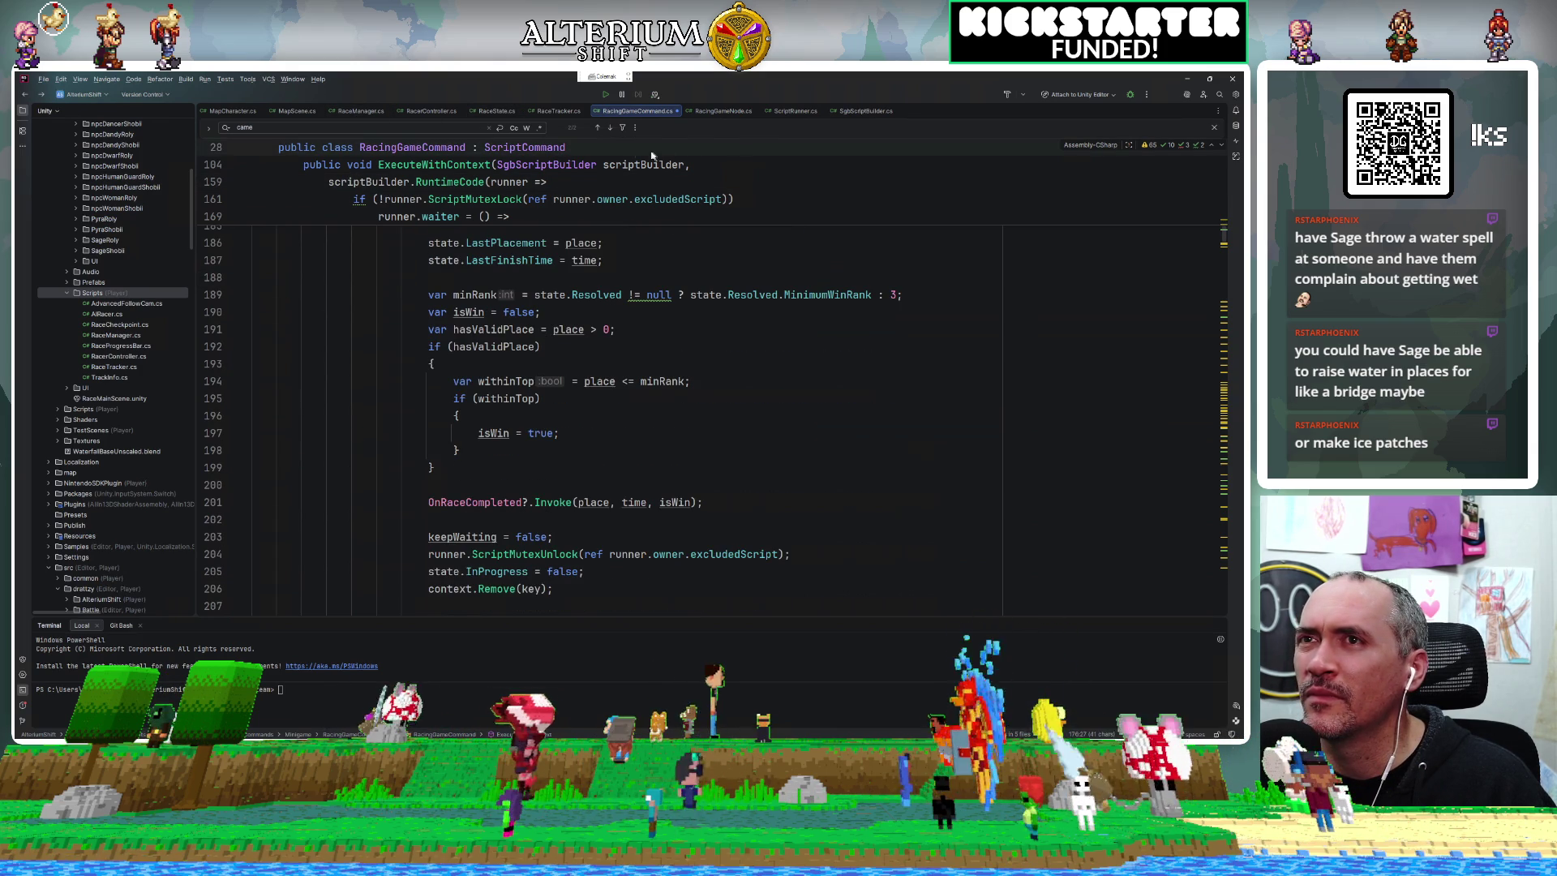
scroll(687, 373, "down", 2)
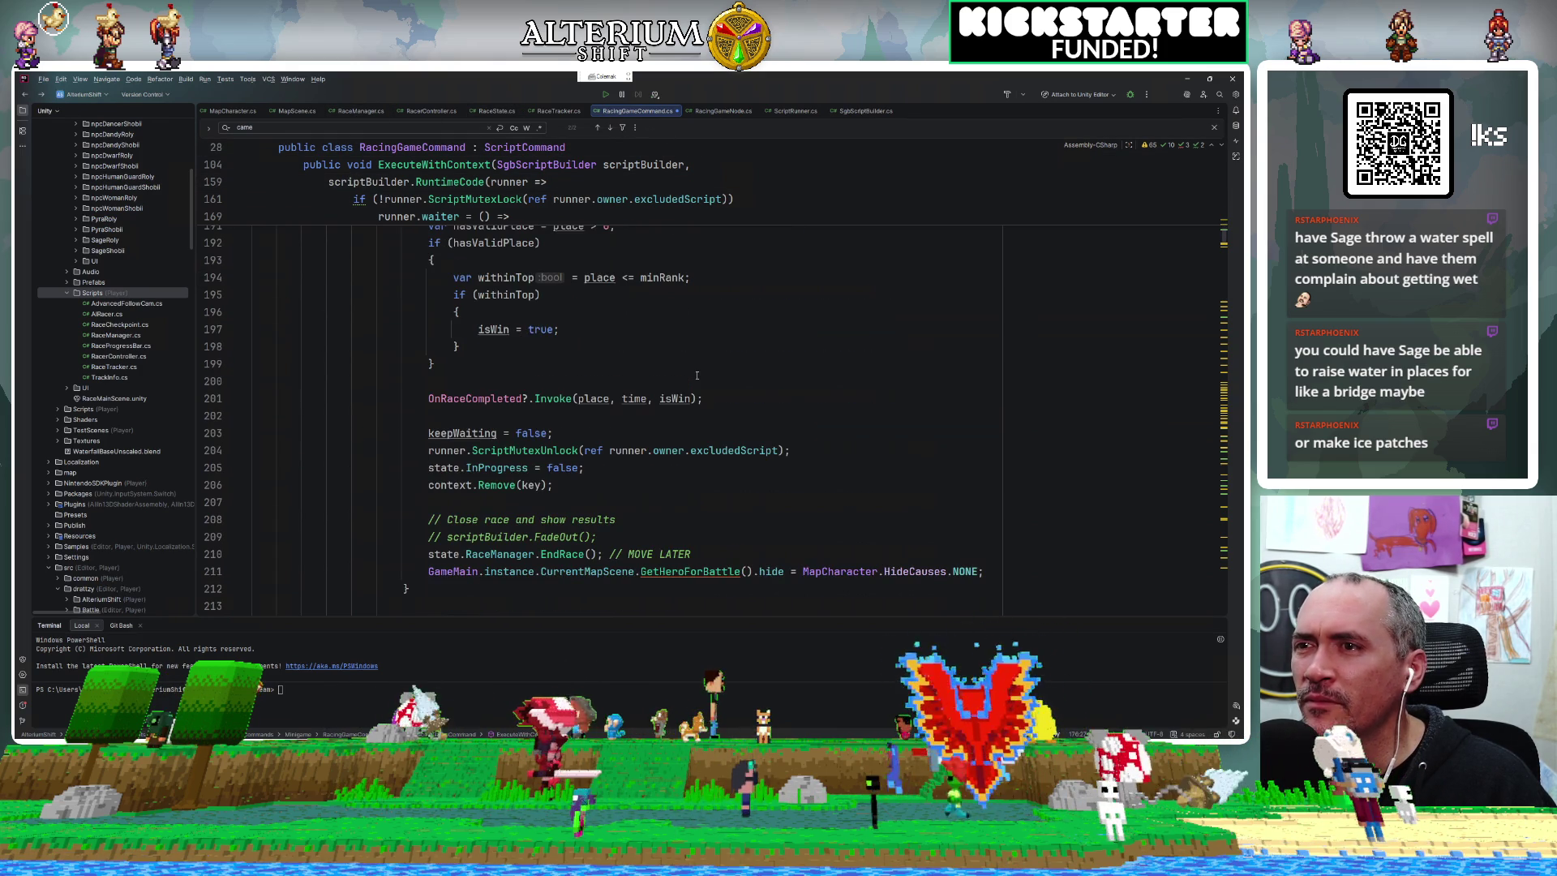
scroll(697, 375, "down", 2)
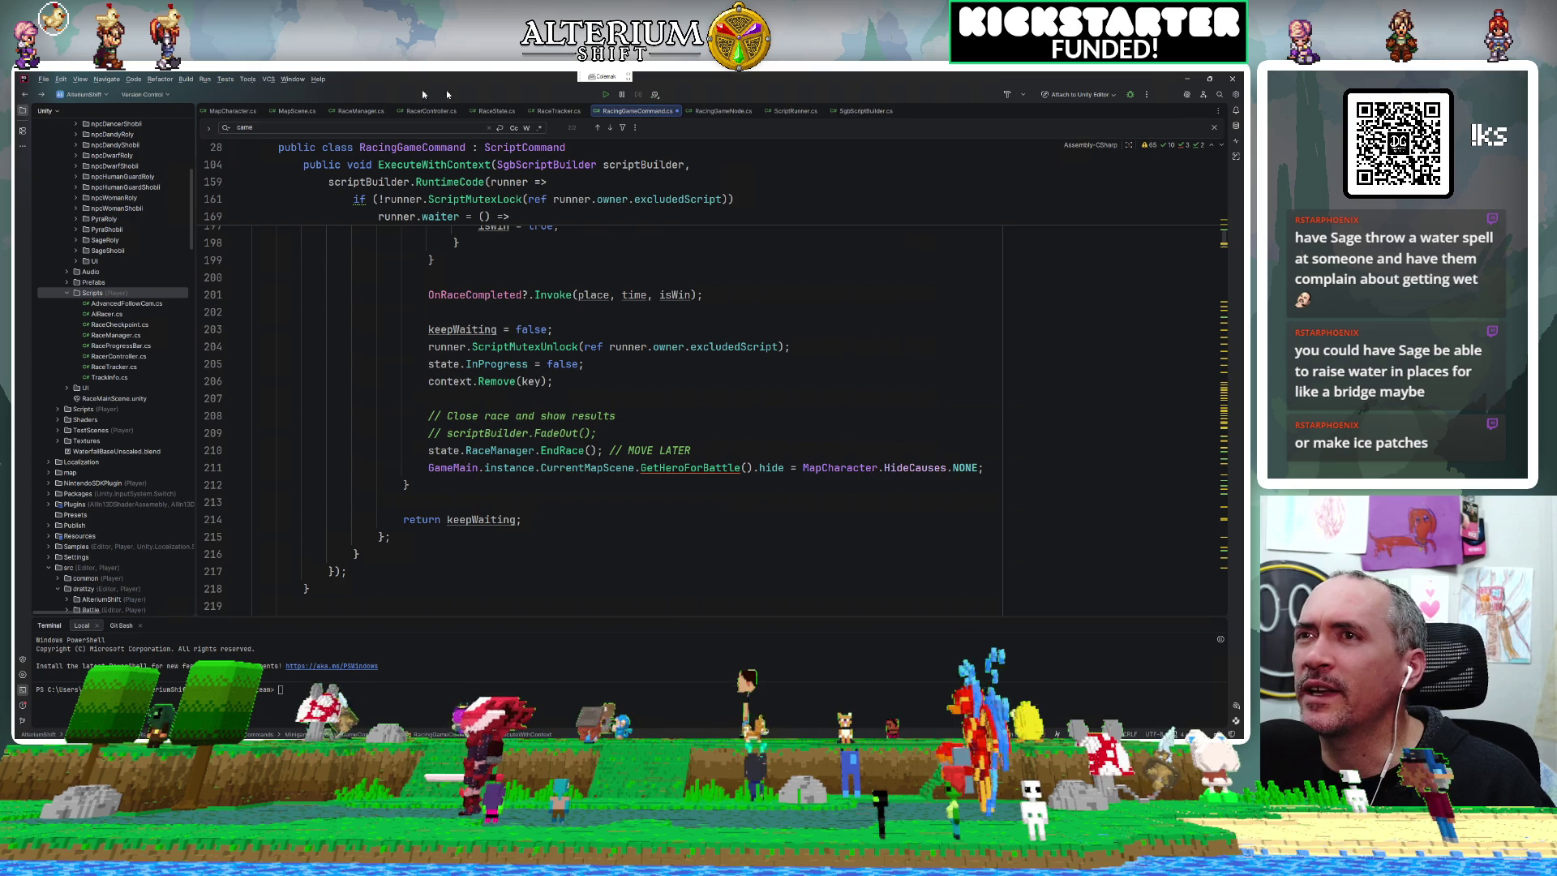
Back in RacingGameNode.cs, change the Wait call to Wait(.3f).
left_click(736, 111)
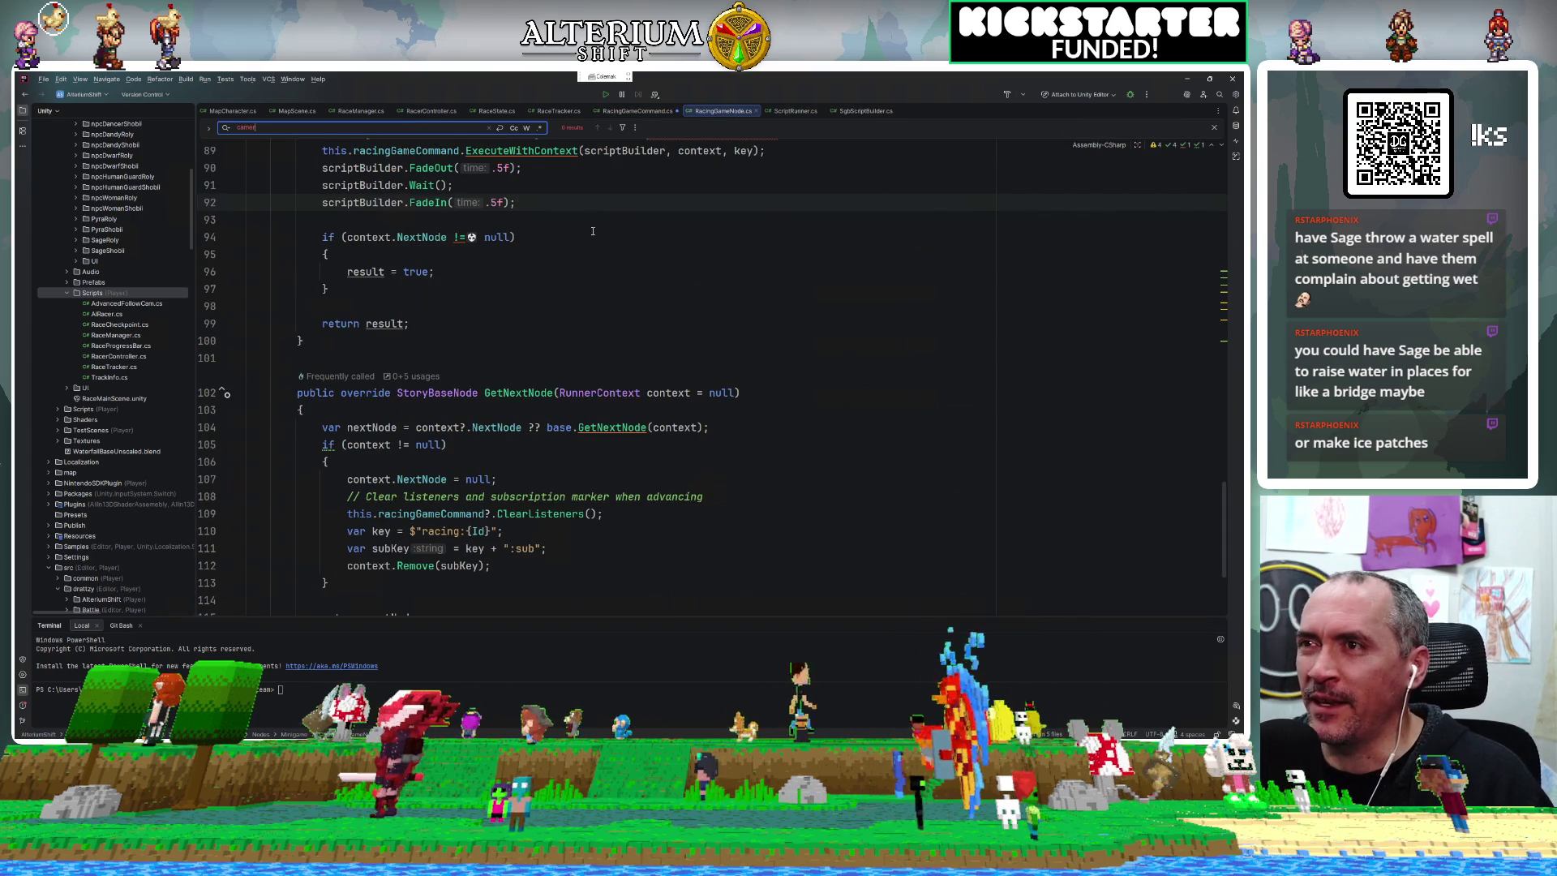
scroll(523, 200, "up", 1)
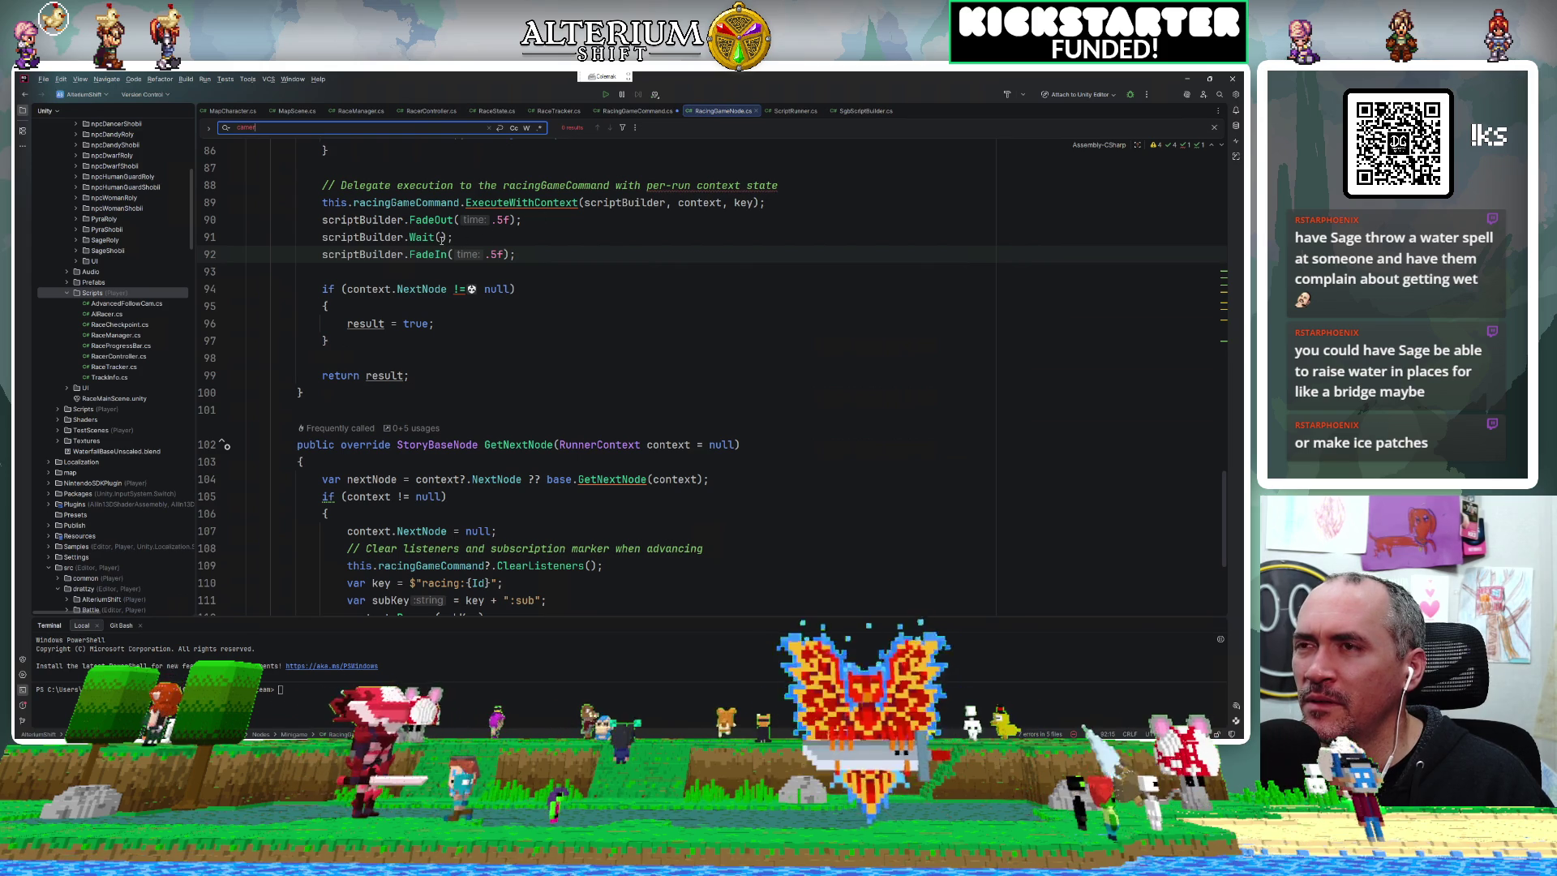
left_click(440, 238)
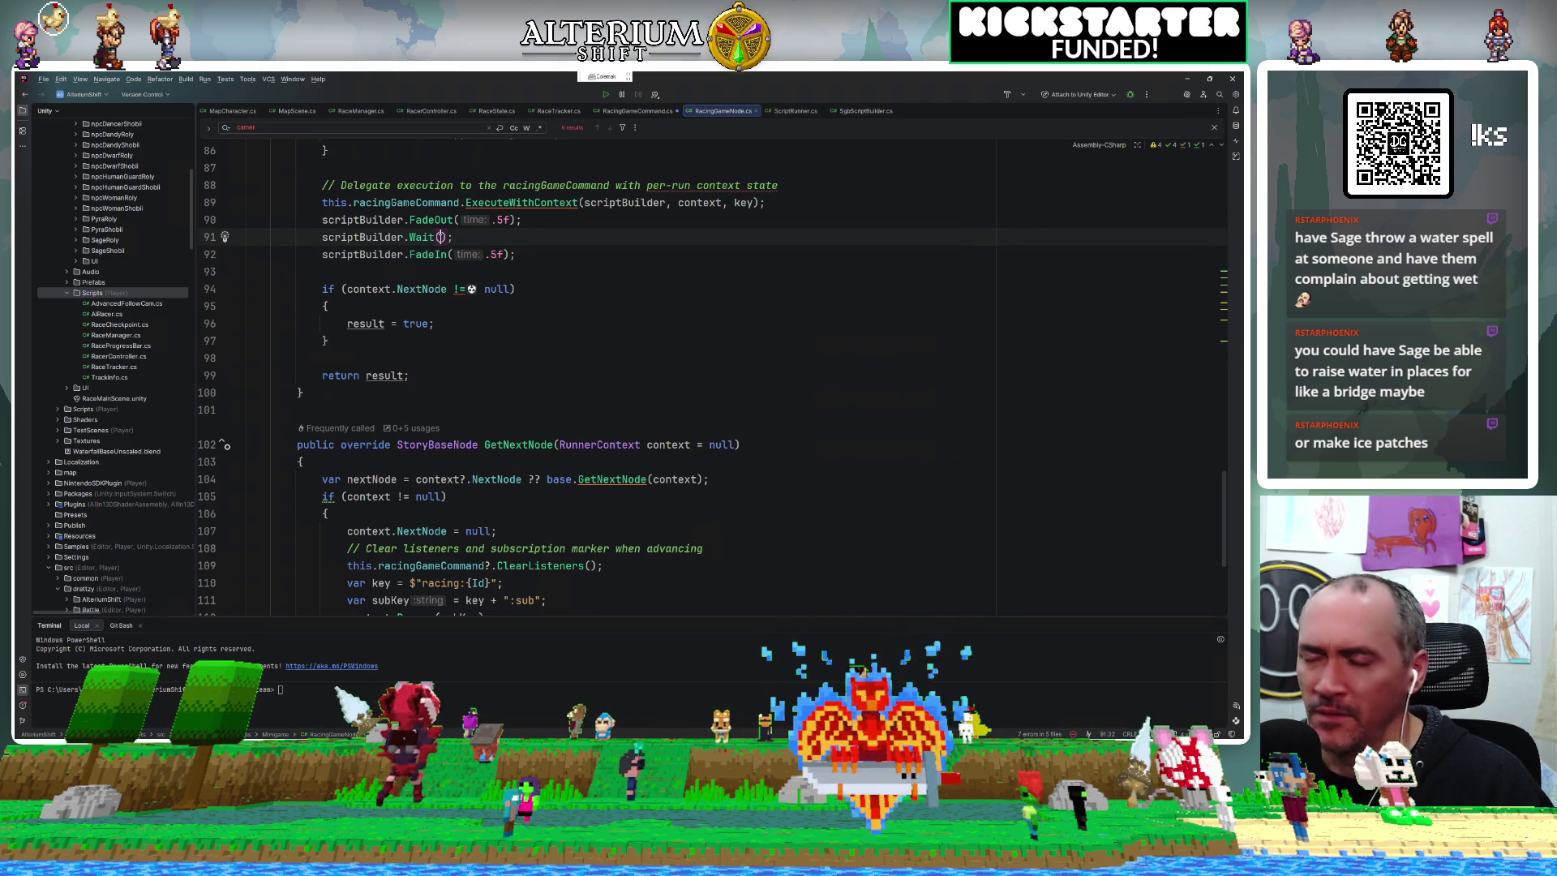
key("Right")
type(".")
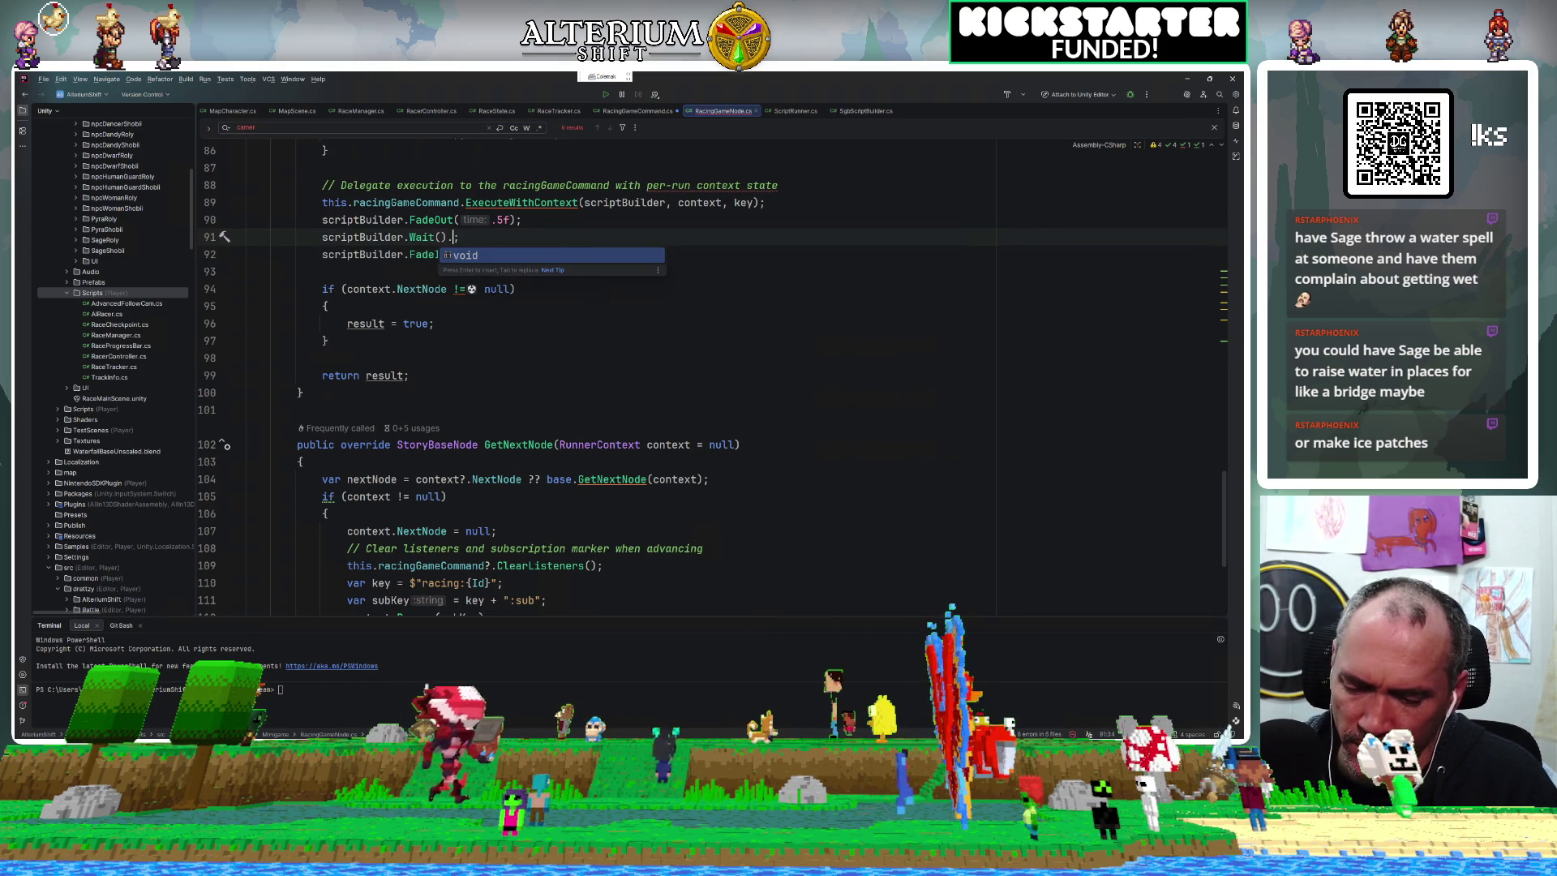
key("BackSpace")
key("Left")
type(".3f")
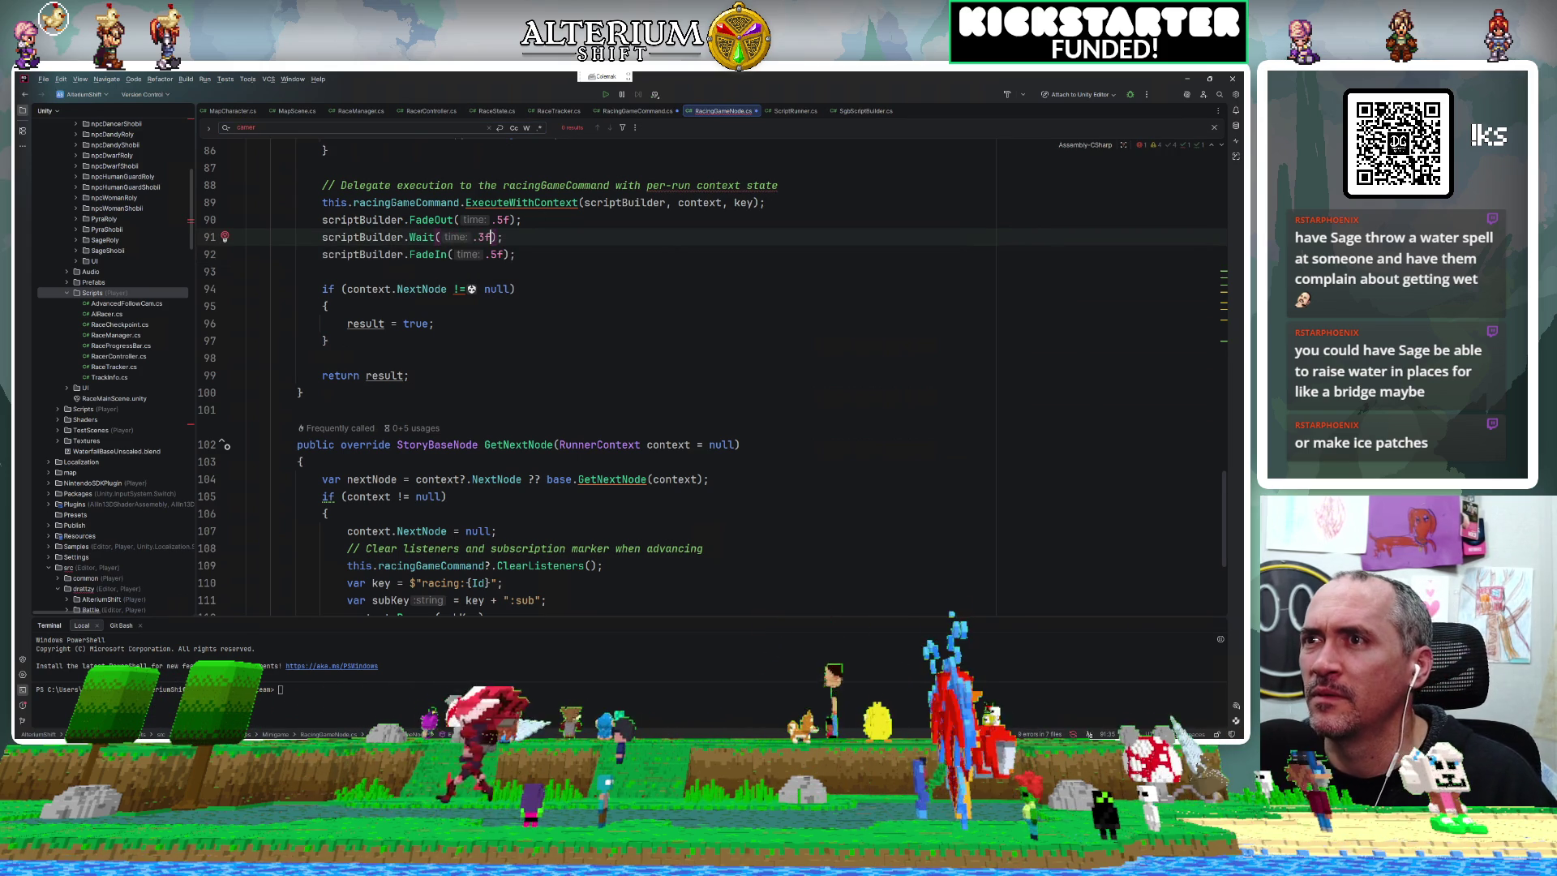
Insert a scriptBuilder.RuntimeCode block with an empty lambda above Wait(.3f).
key("ctrl+alt+Return")
type("scriptBuilder.")
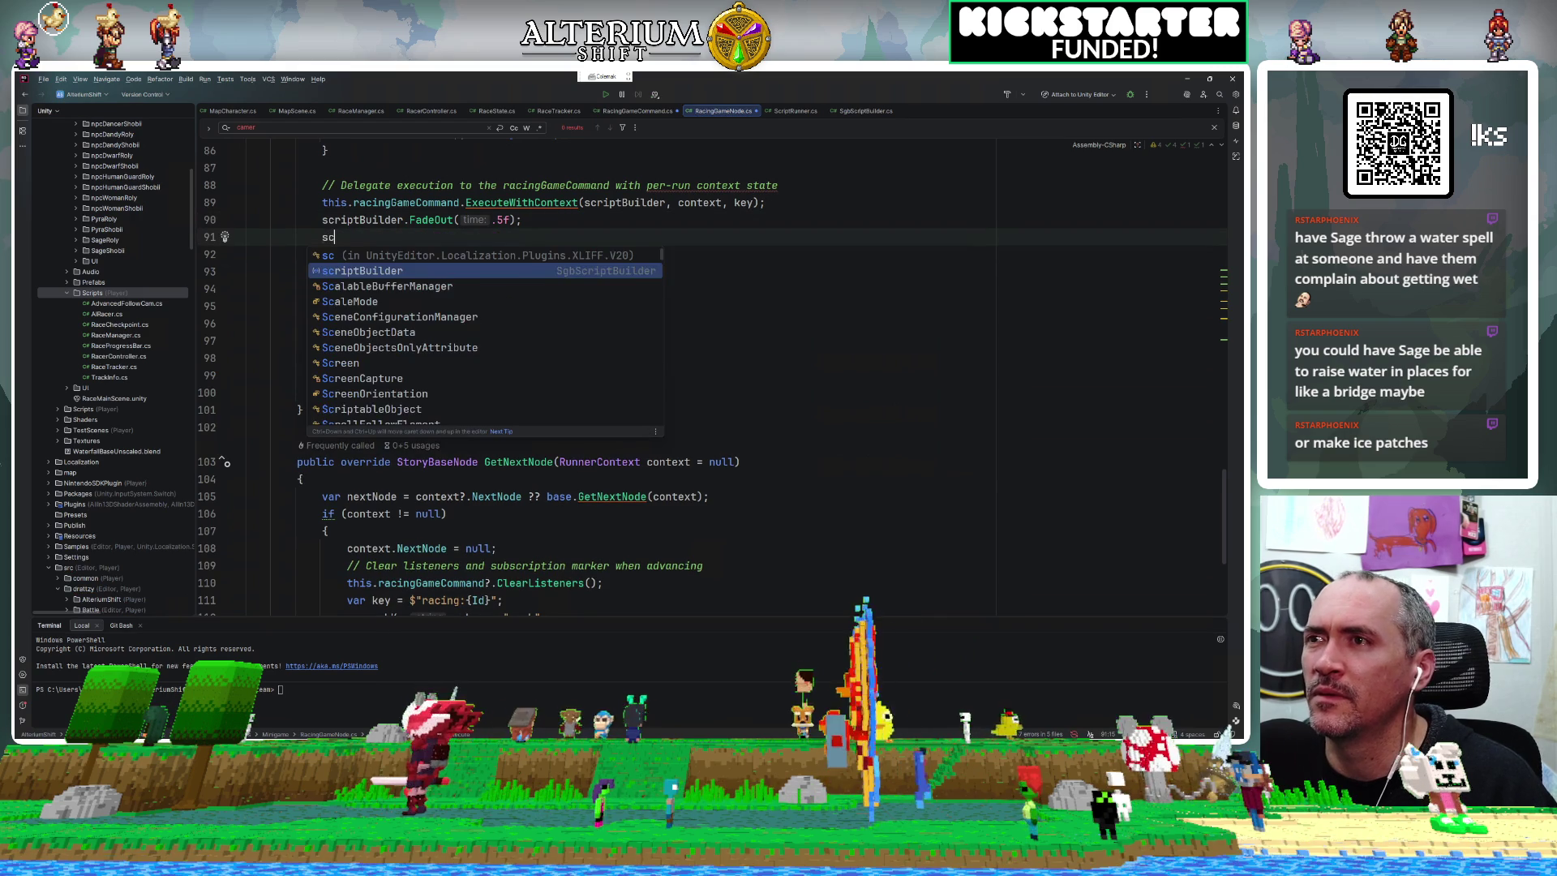
key("Escape")
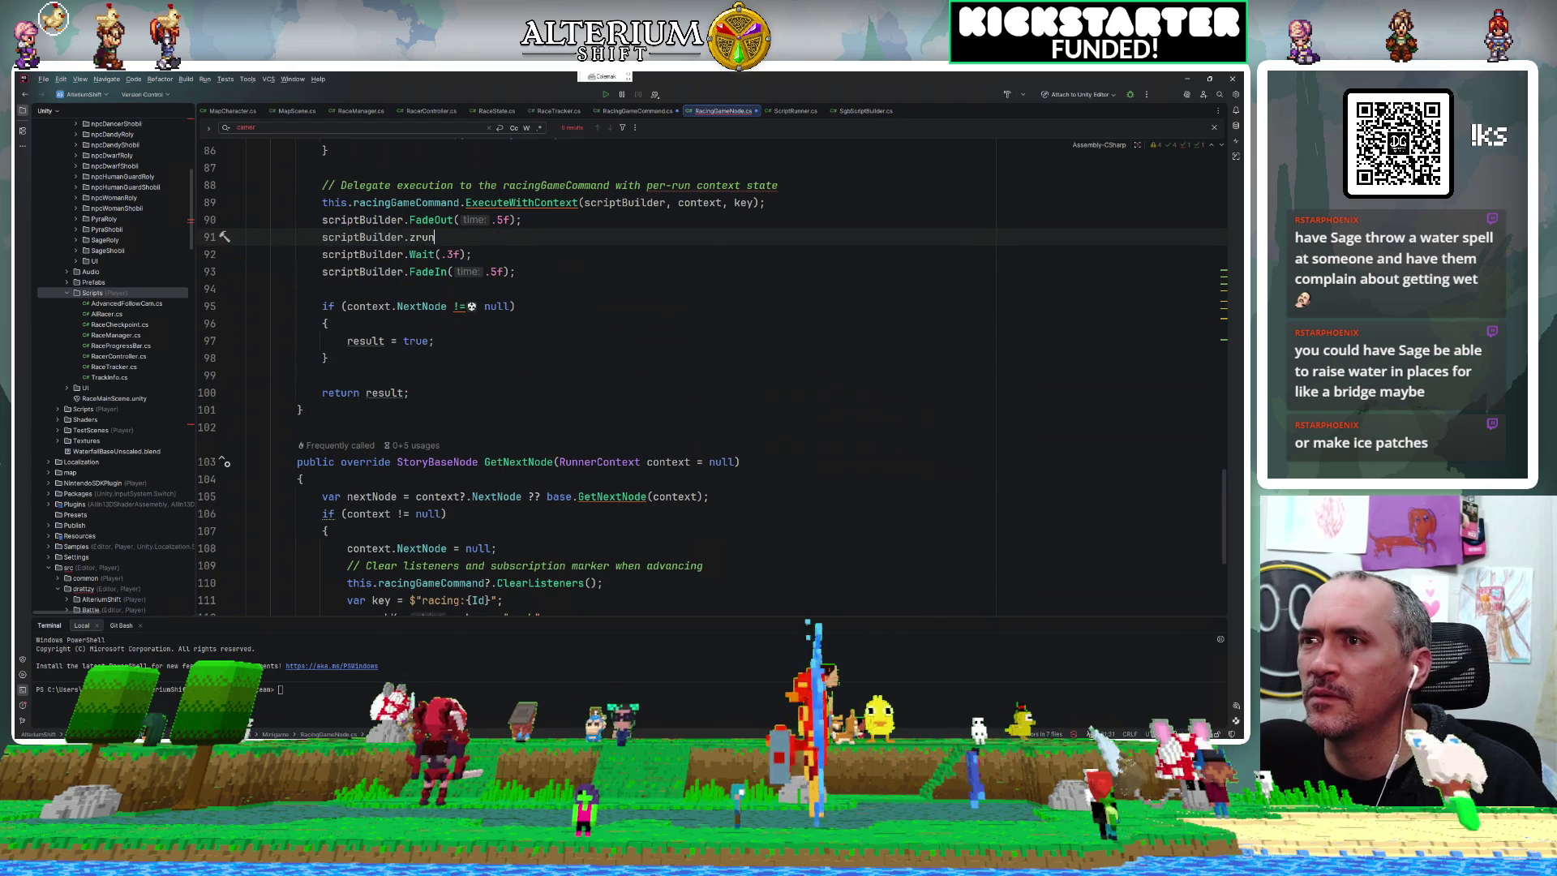
type("Run")
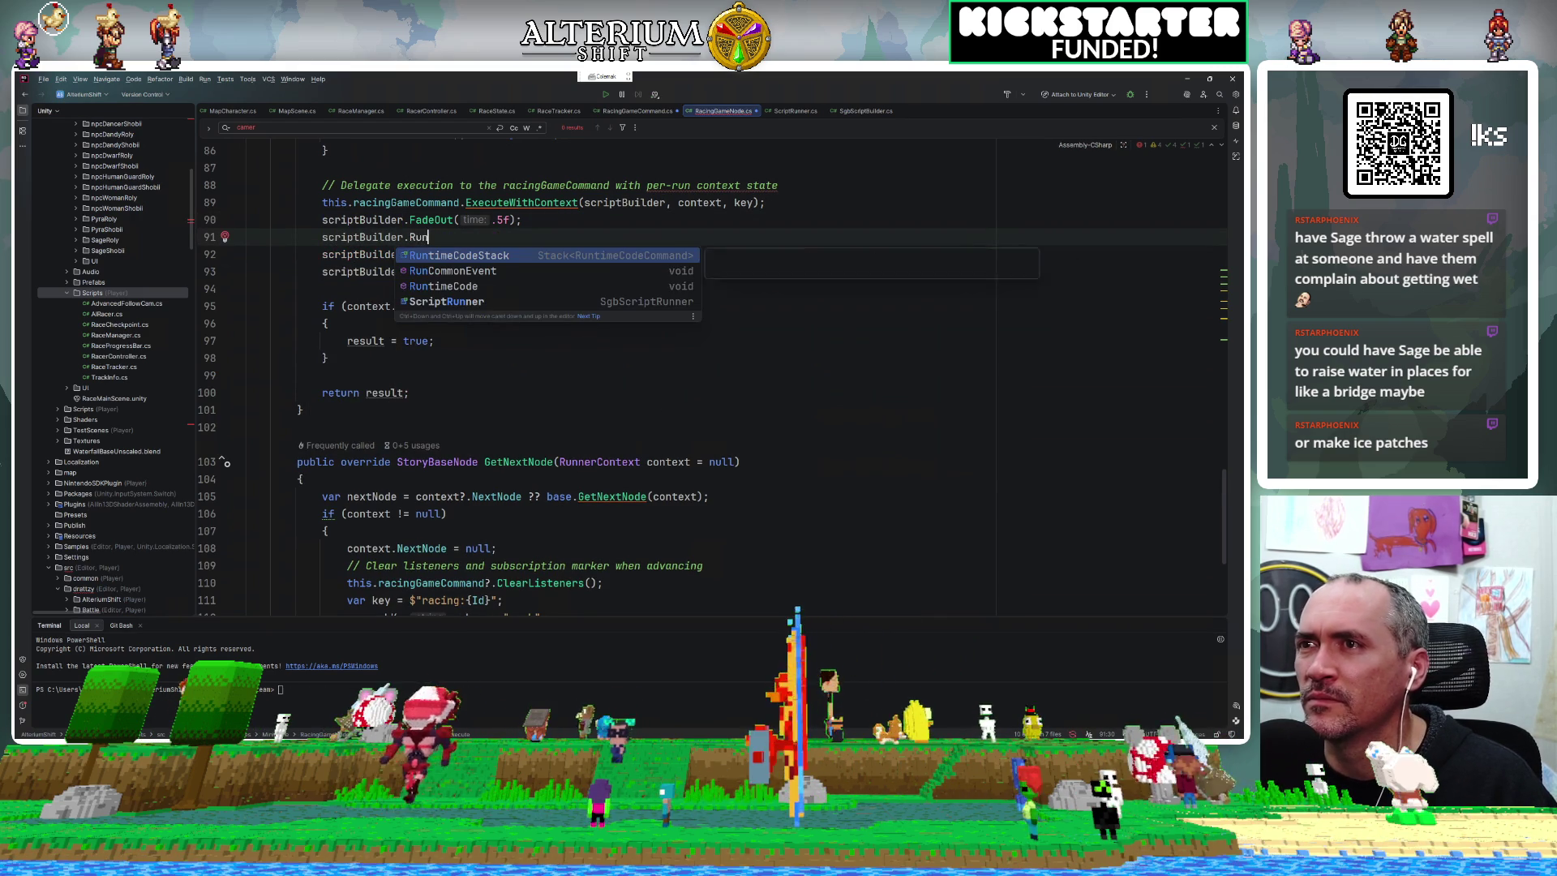
type("''")
key("BackSpace")
key("BackSpace")
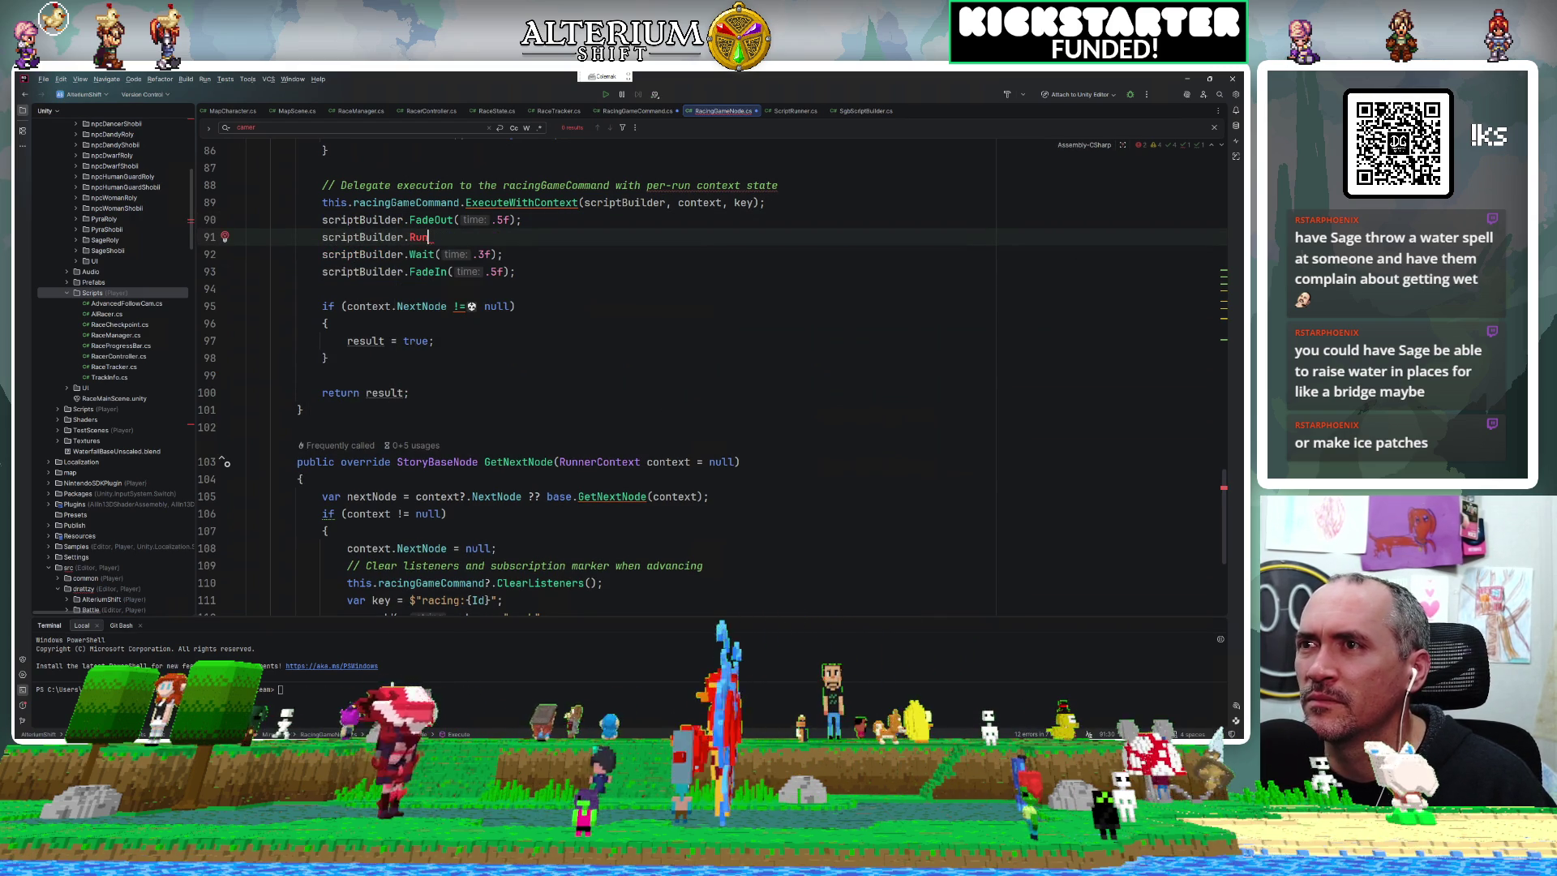
key("Return")
type("(")
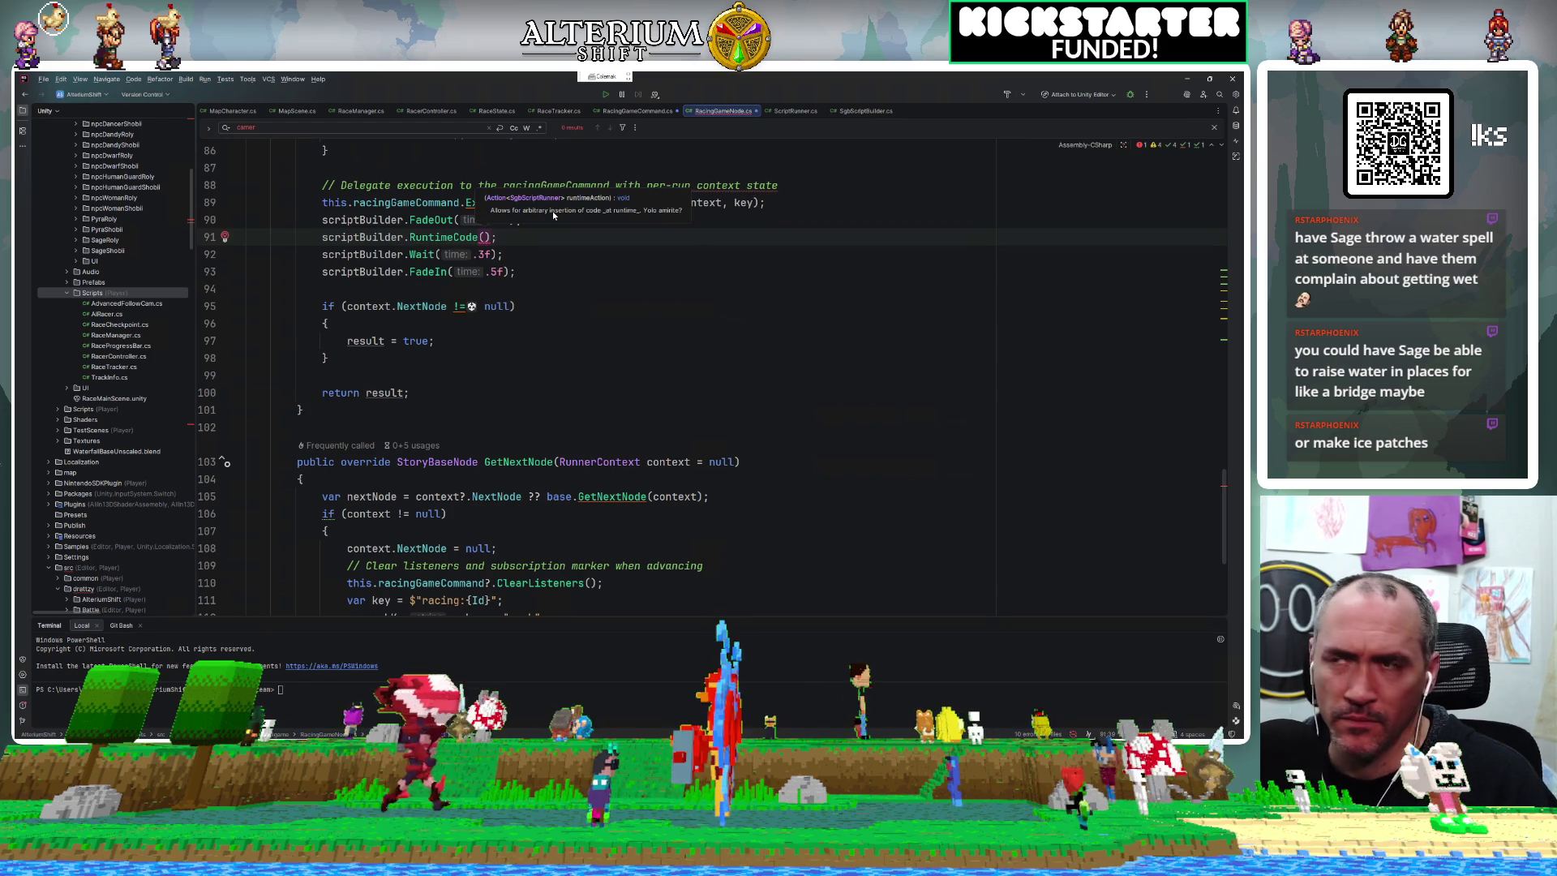
type("()")
key("Tab")
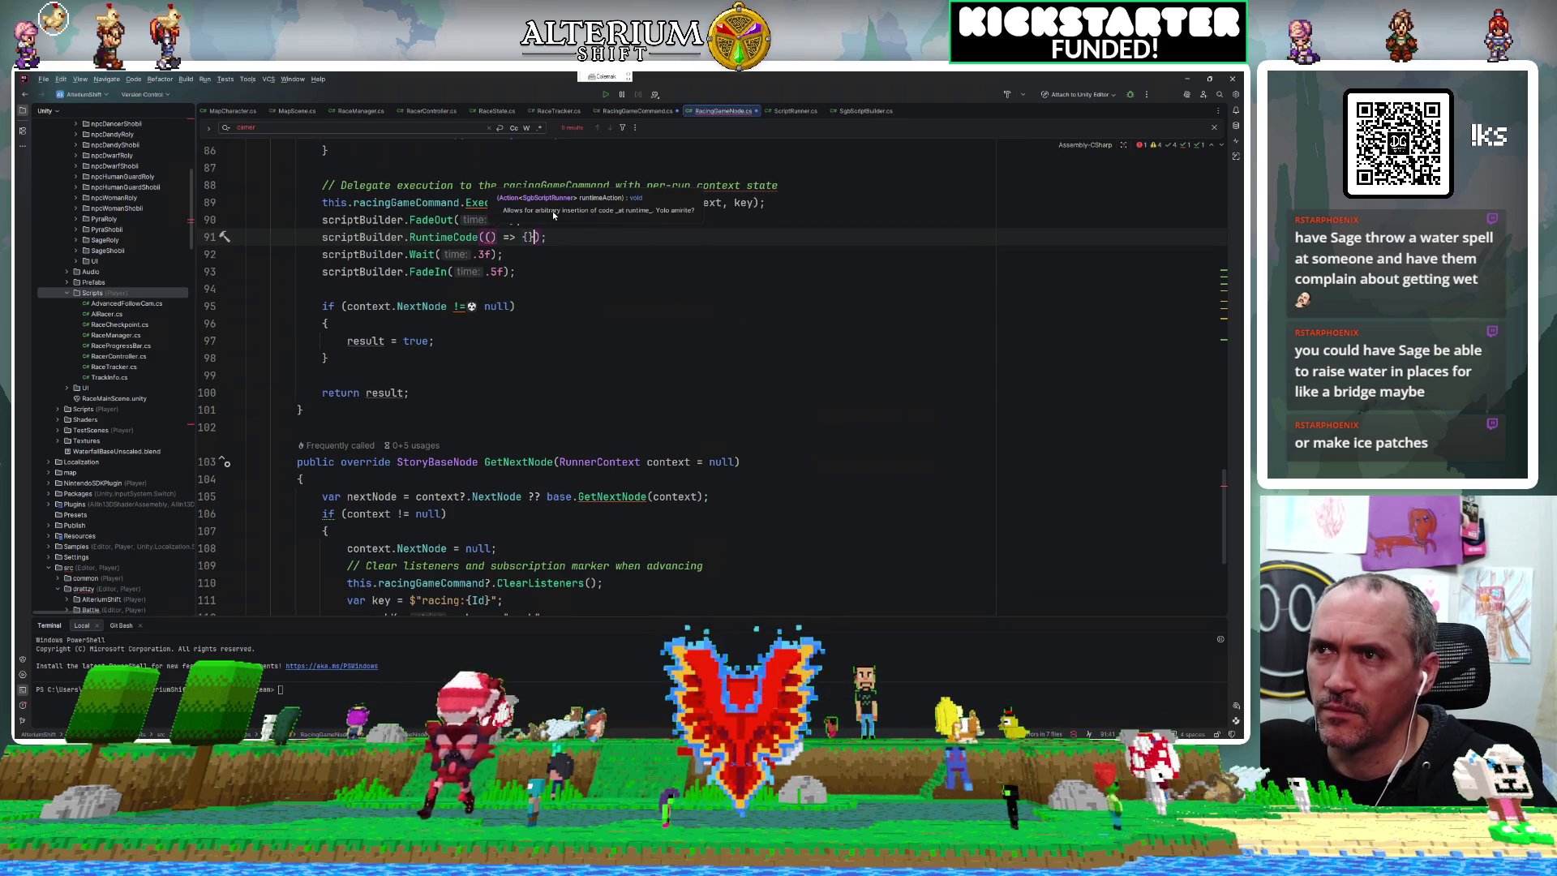
key("Return")
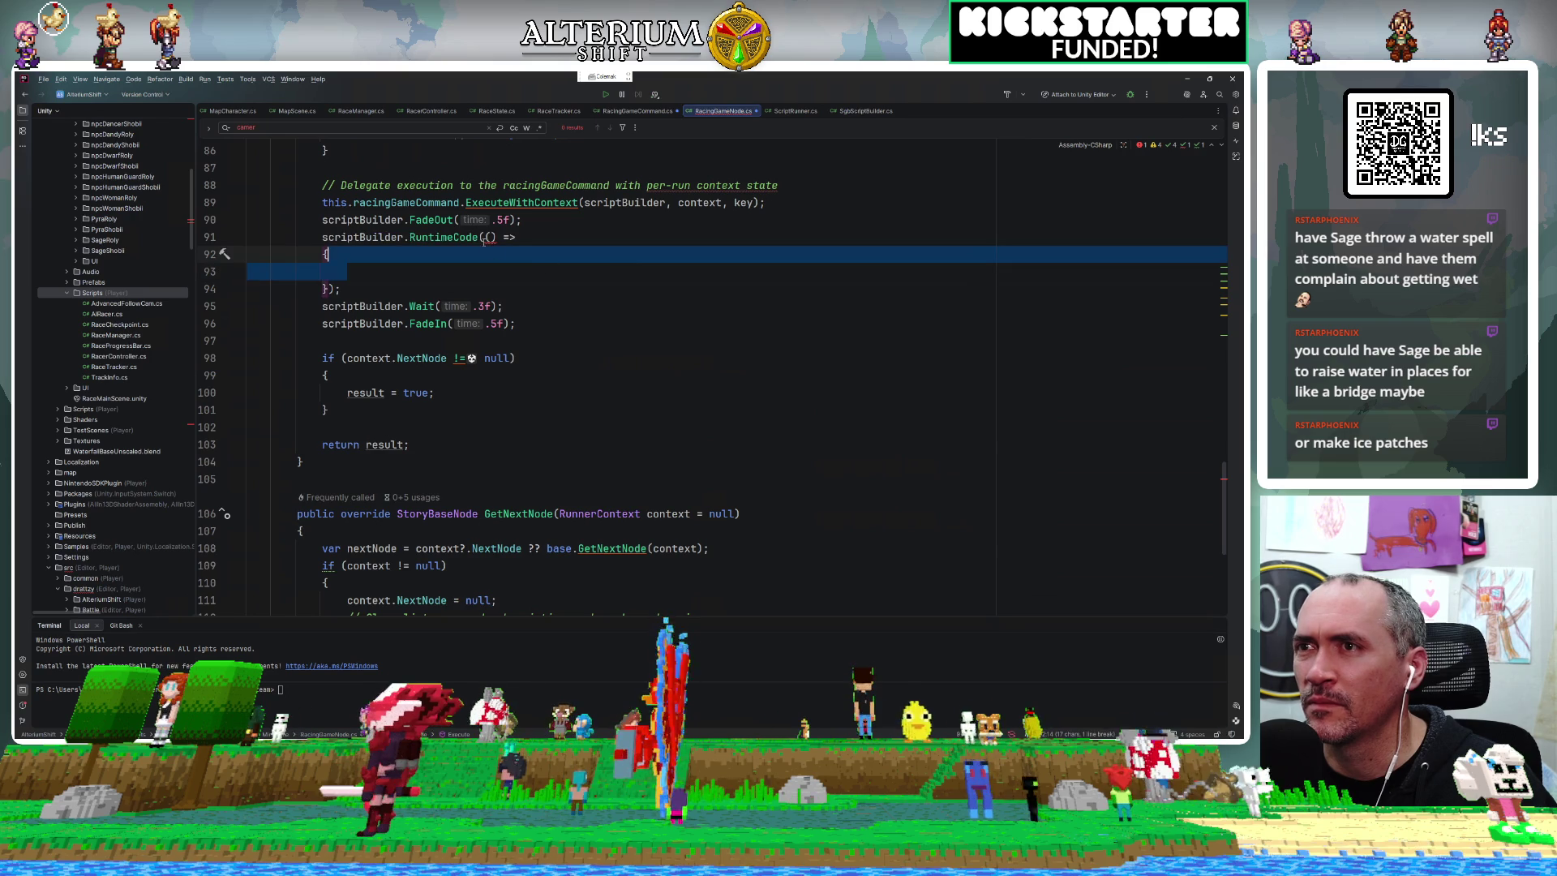
Give the lambda a runner parameter and set GameMain.instance.CurrentMapScene.StopCameraUpdate = false inside.
left_click(494, 237)
type("runner")
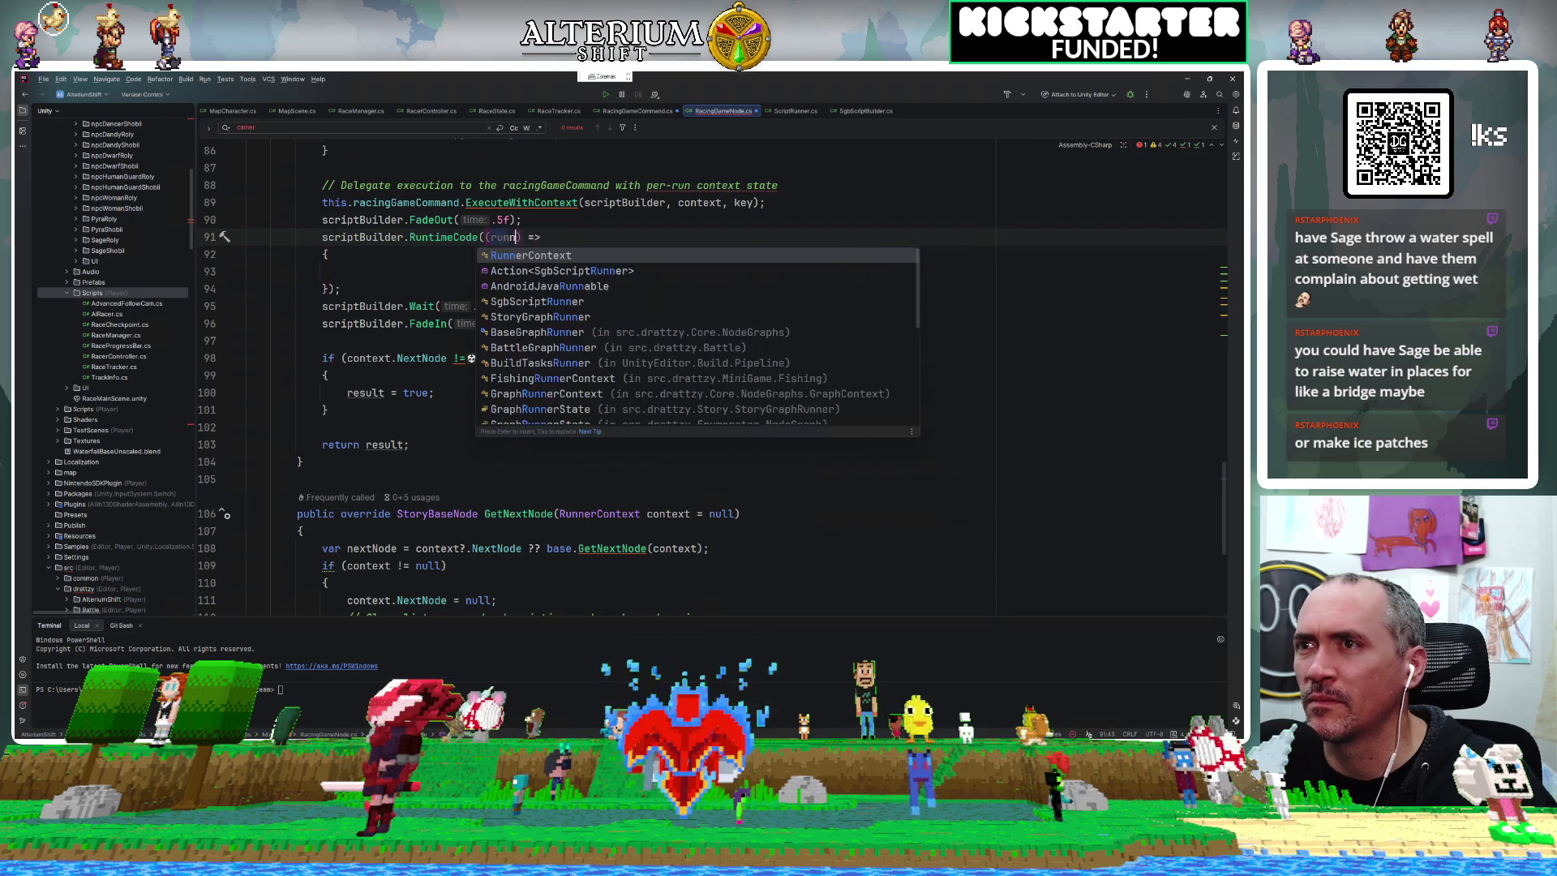
left_click(523, 268)
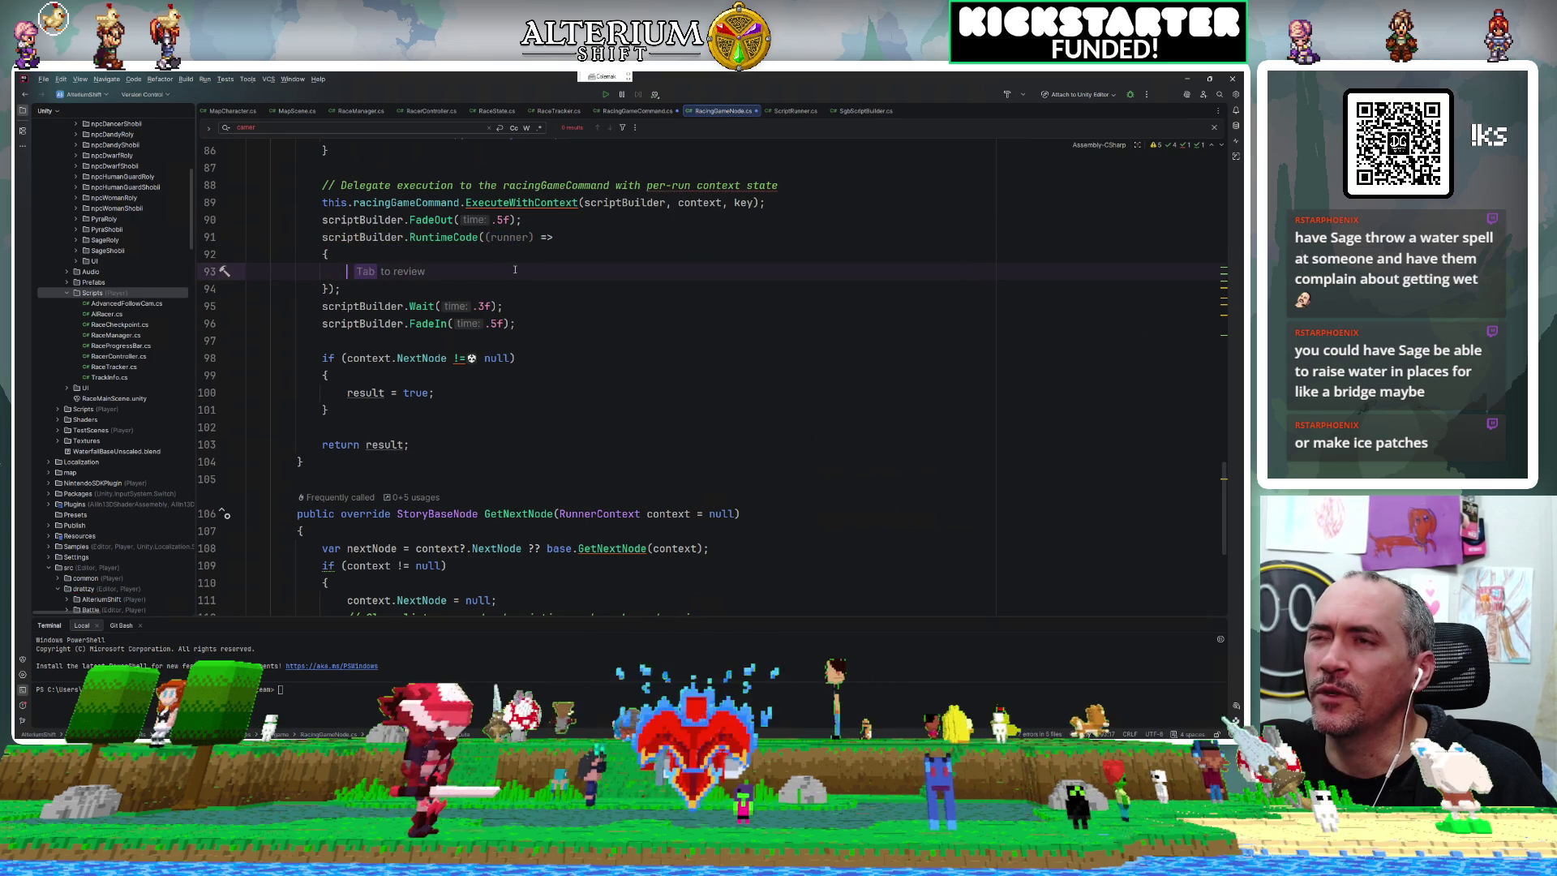
key("ctrl+space")
type("Gamez")
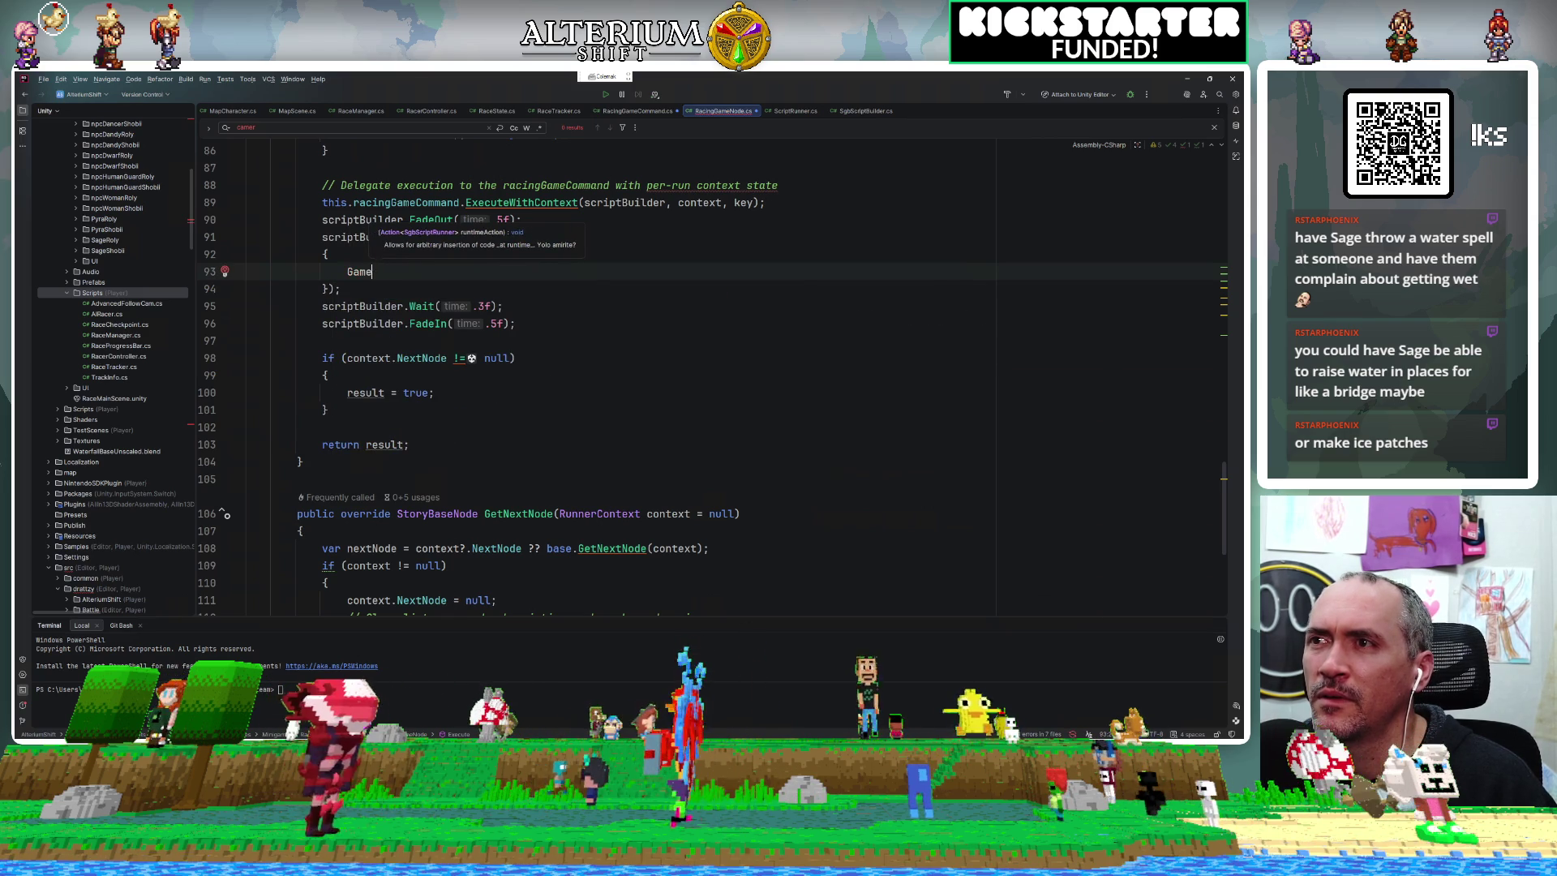
key("BackSpace")
type("Main.instance.Cu")
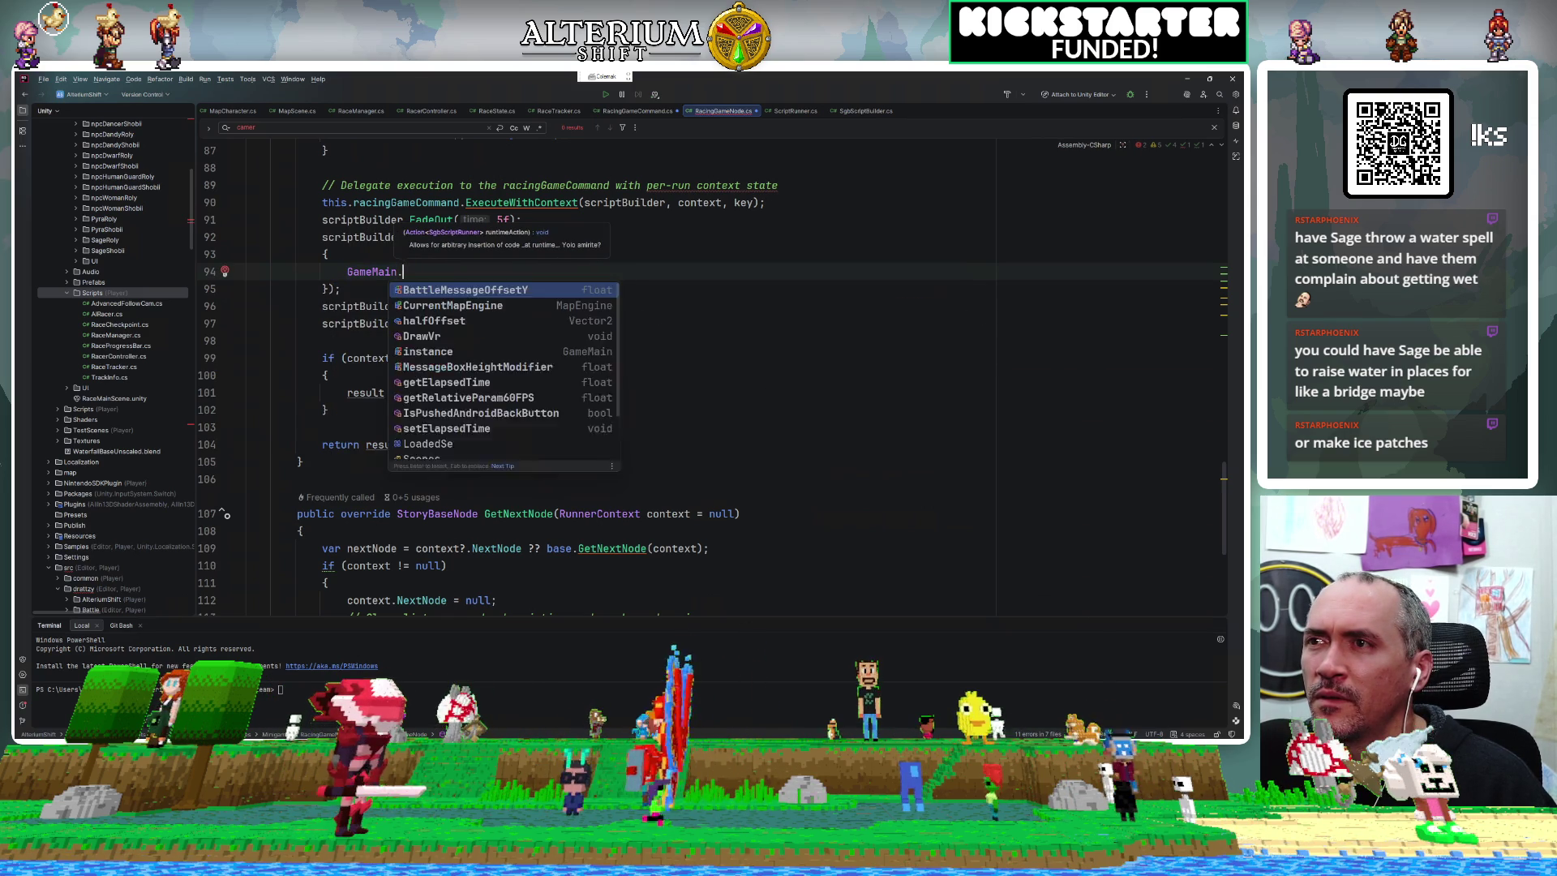
key("Return")
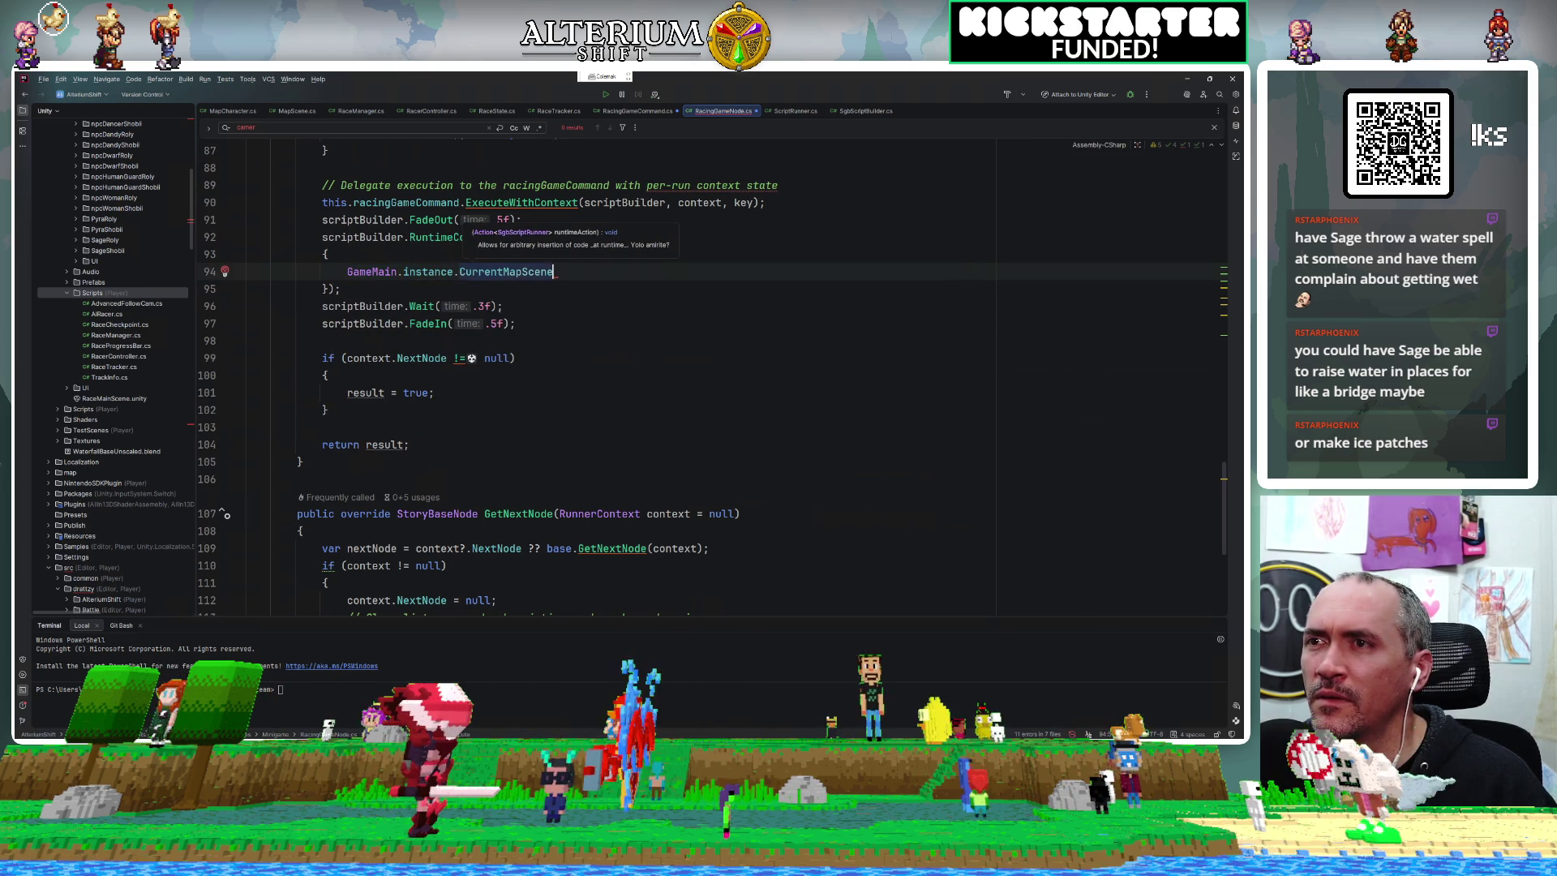
type(".")
key("Tab")
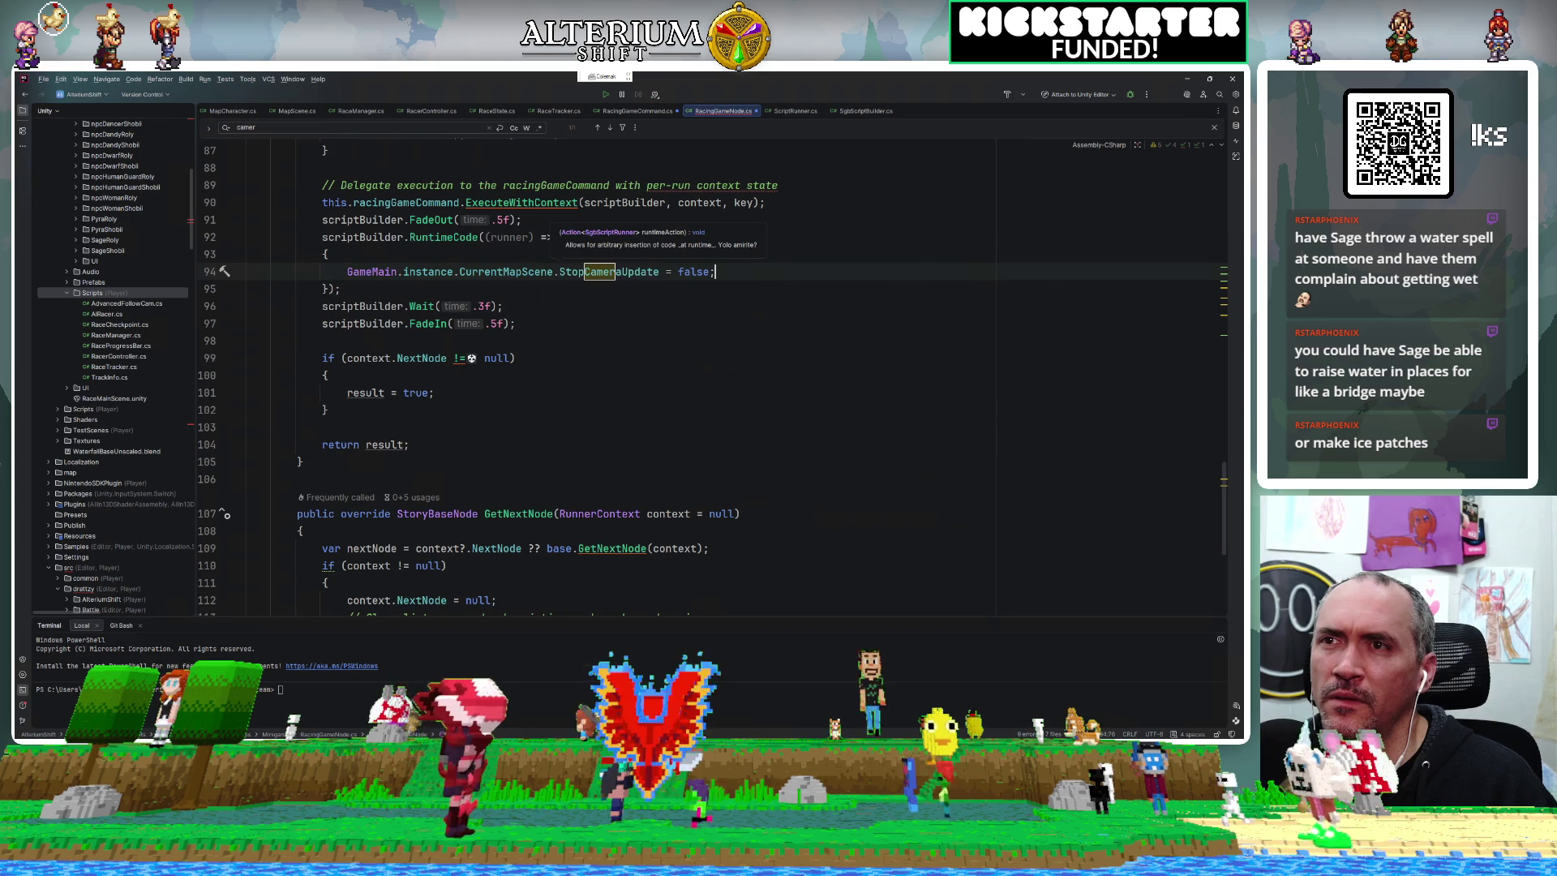
Run code cleanup on RacingGameNode.cs with Ctrl+S.
left_click(428, 332)
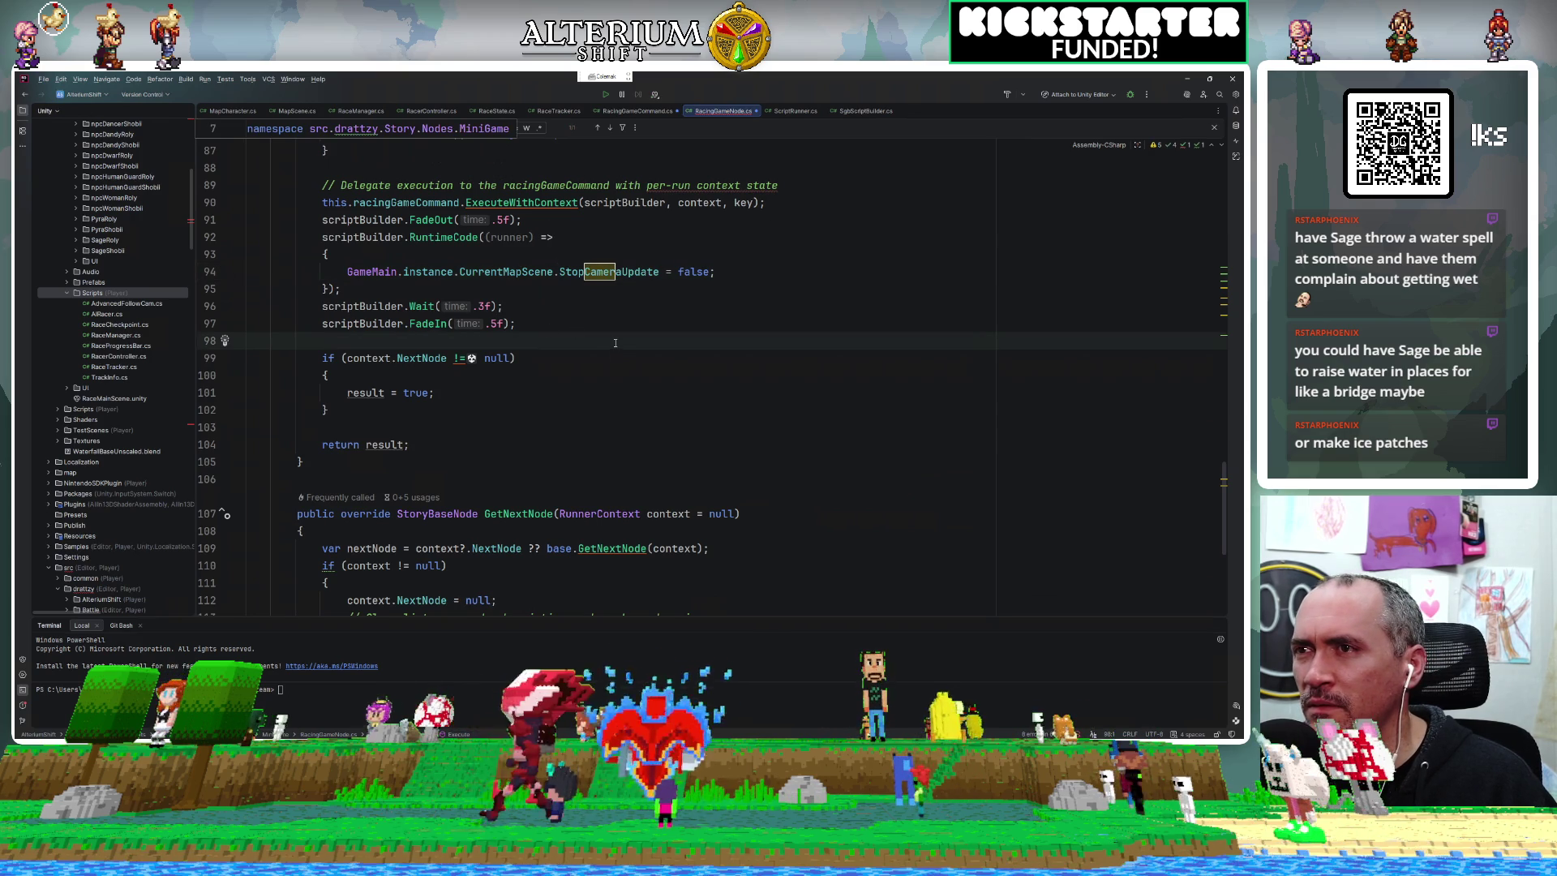
key("Up")
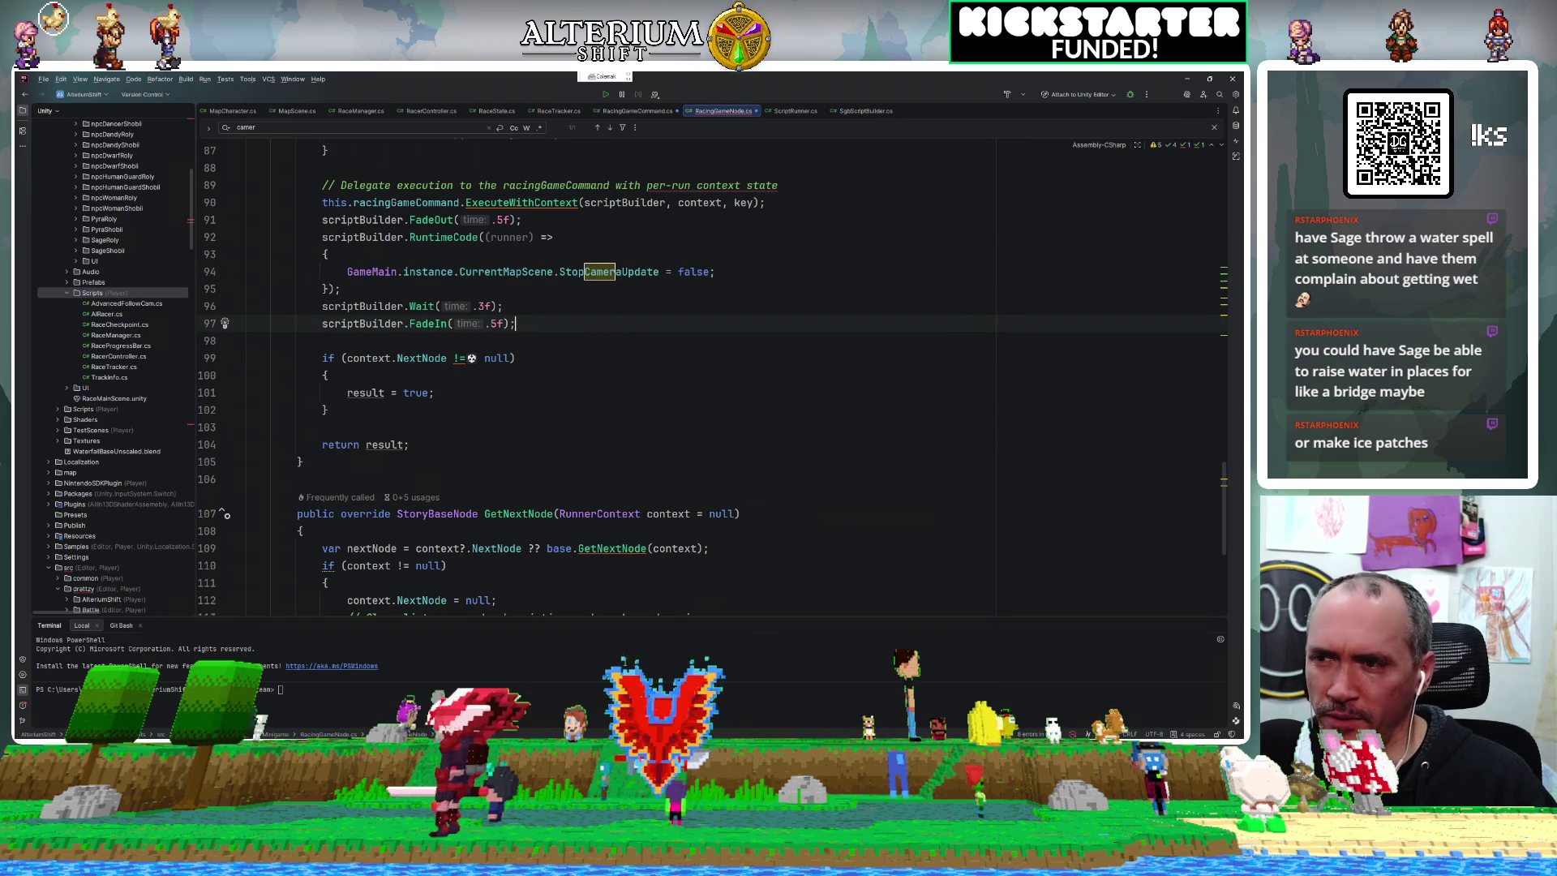
key("ctrl+s")
In Unity, clear the Console error, show the Game view and start play mode.
key("alt+Tab")
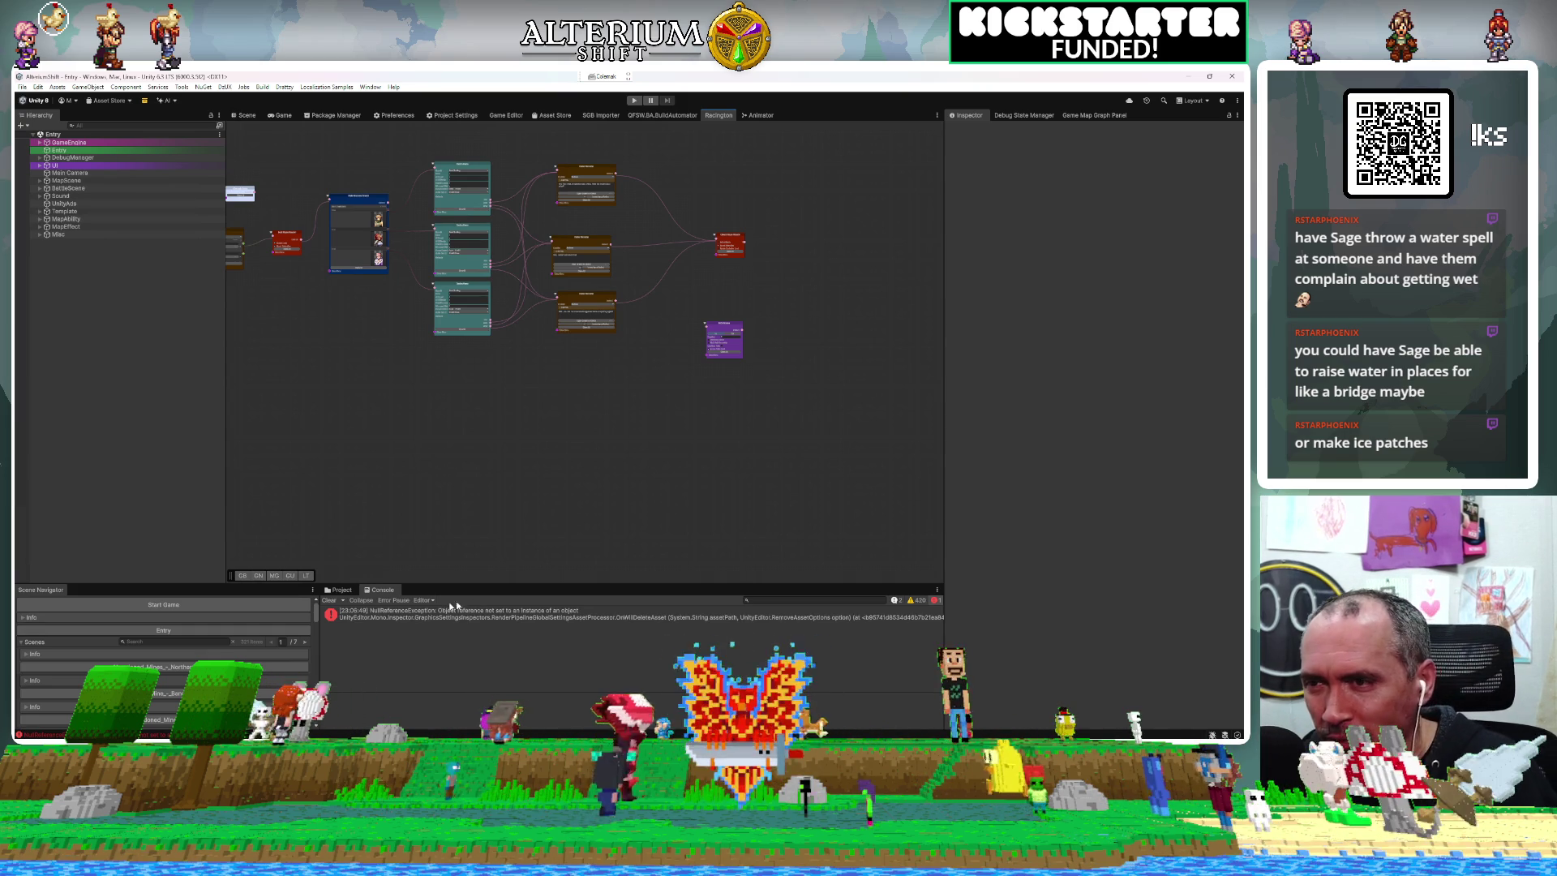
left_click(328, 600)
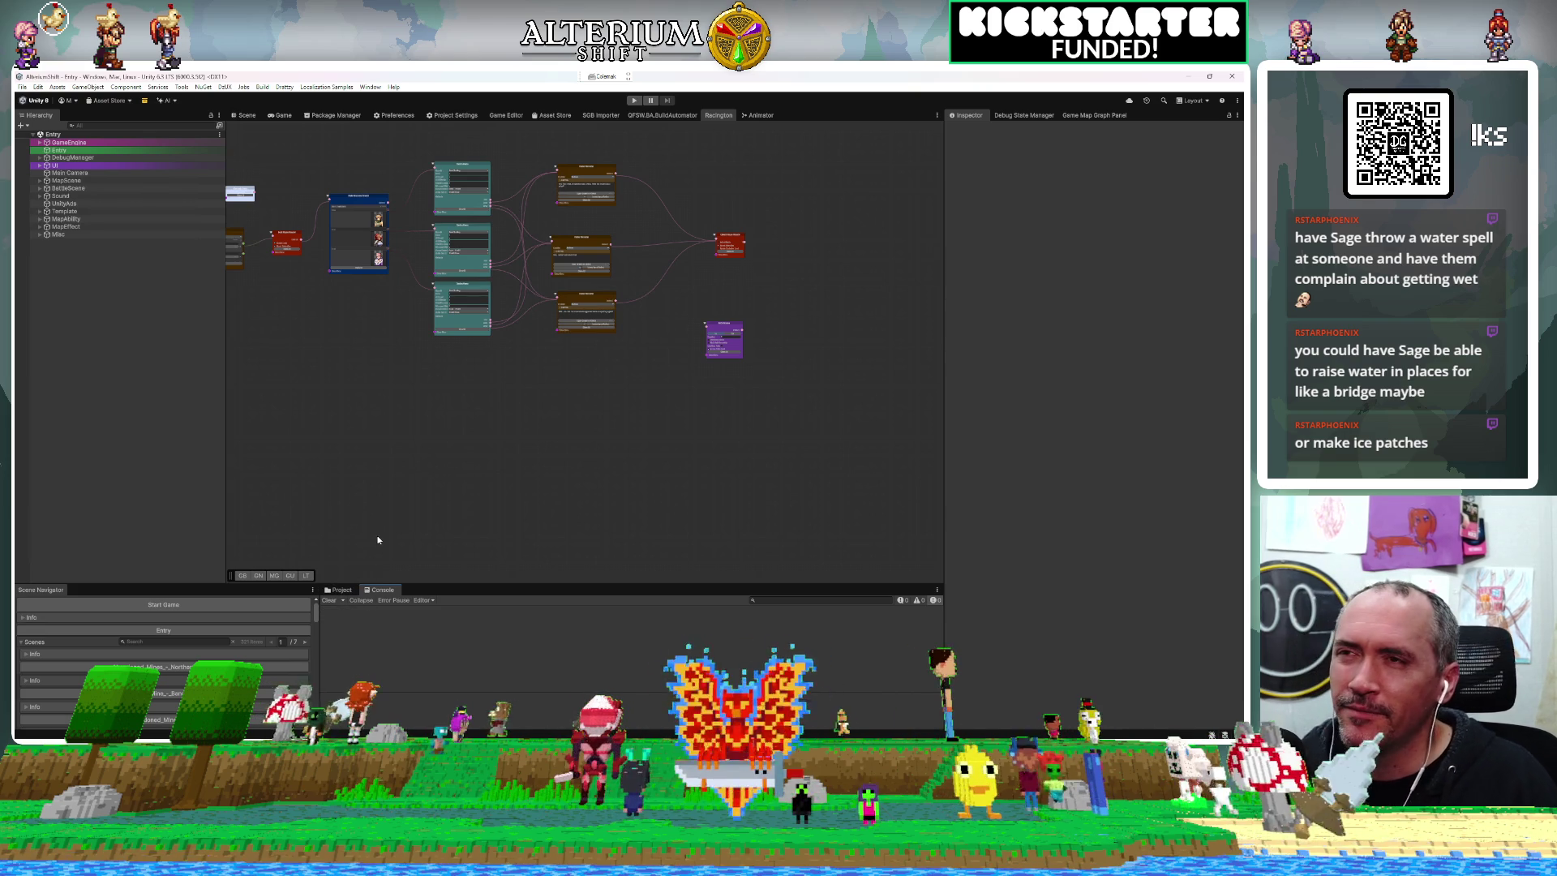
left_click(278, 116)
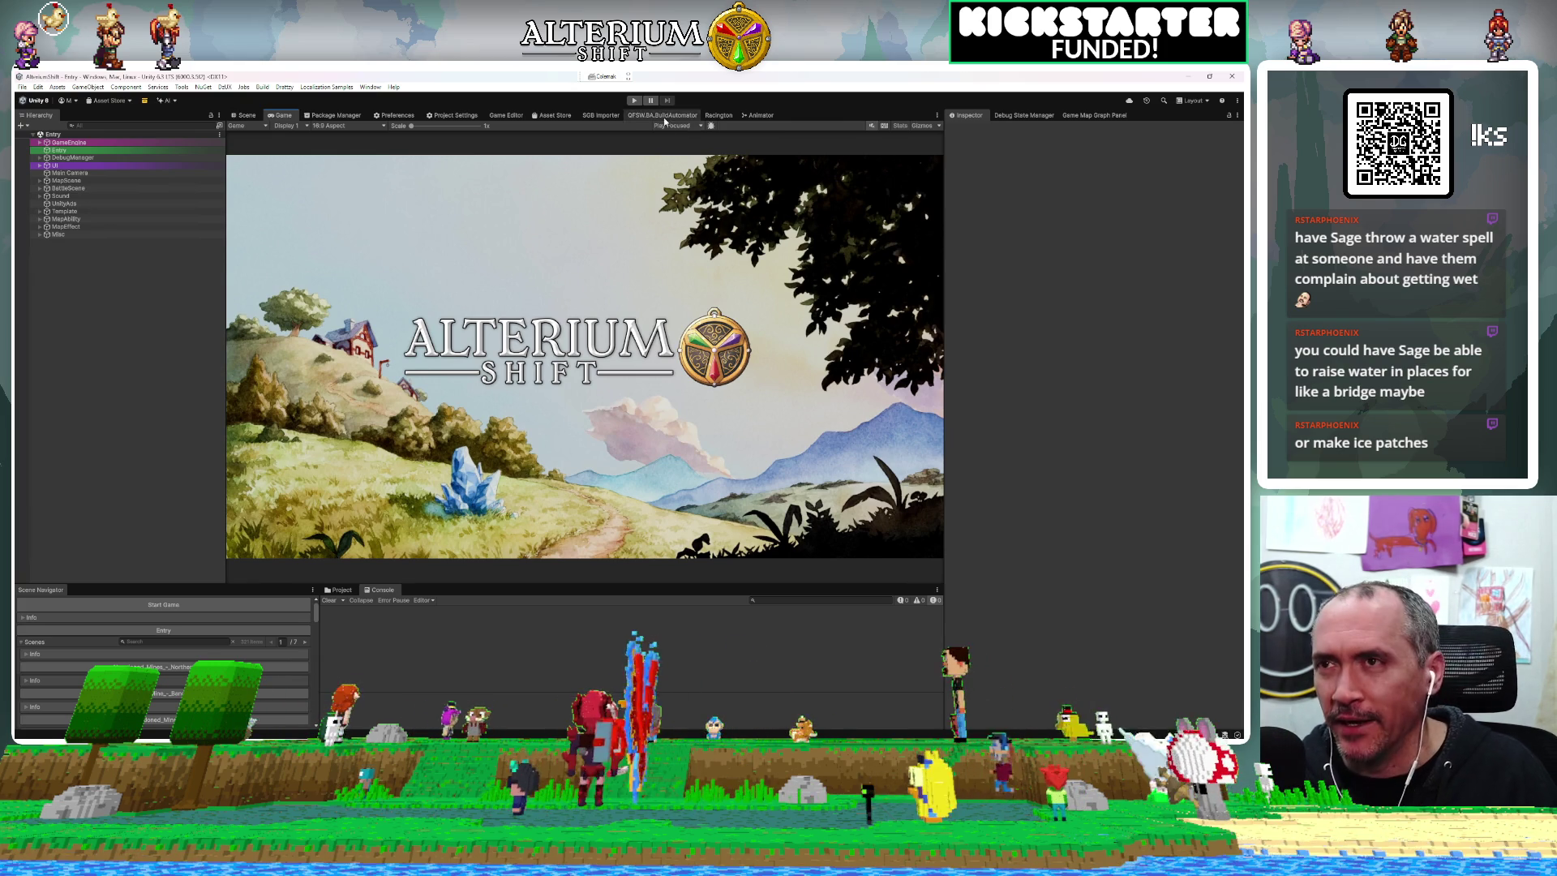
left_click(635, 102)
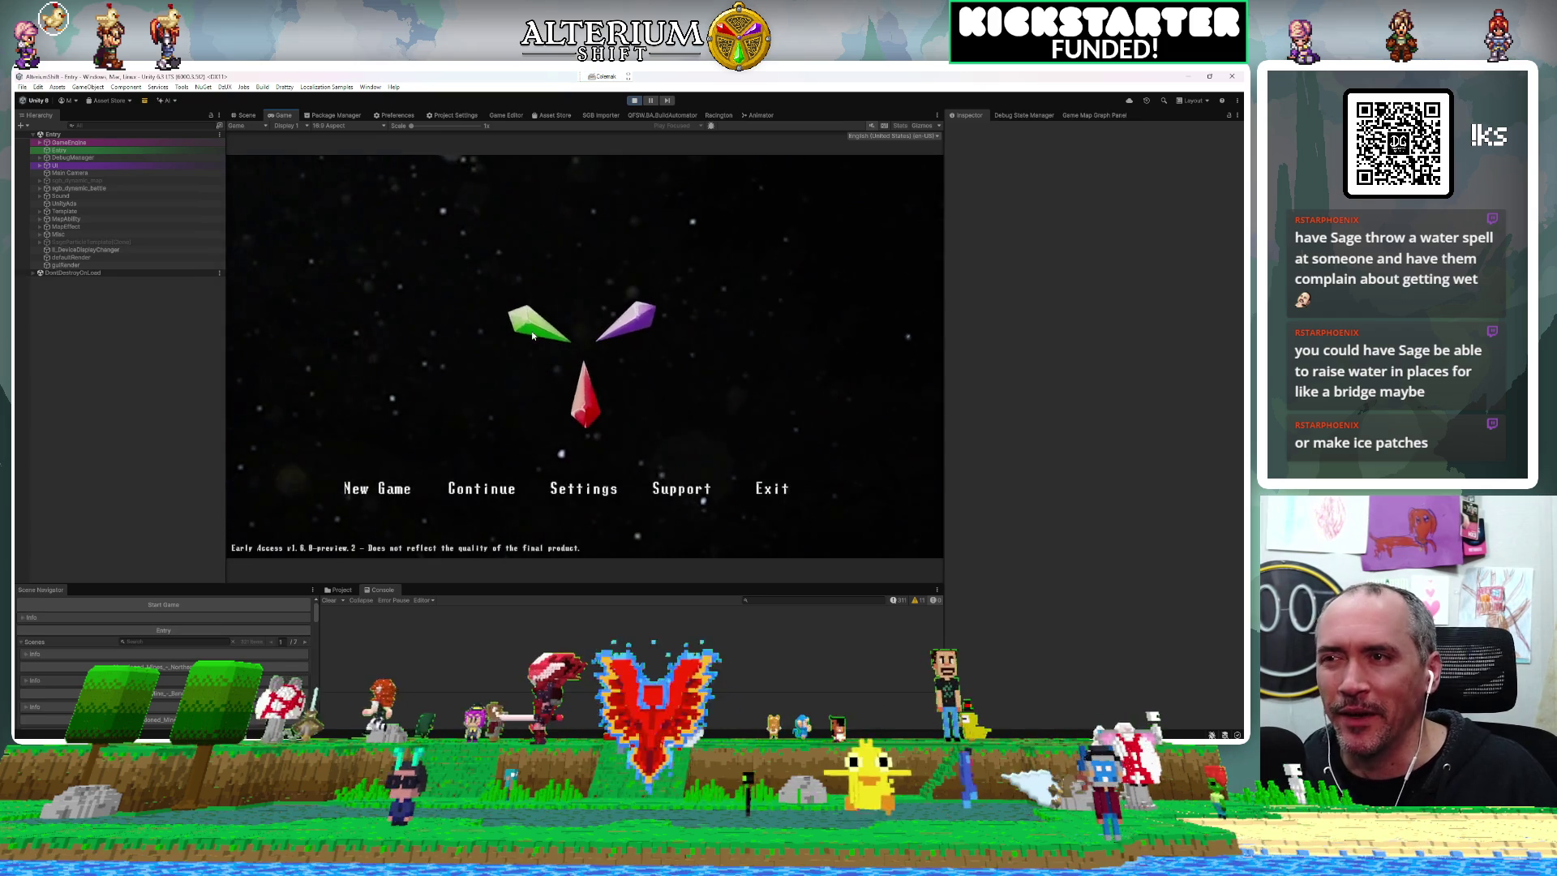
Load the Racington save from the All tab and accept the race offer.
key("Return")
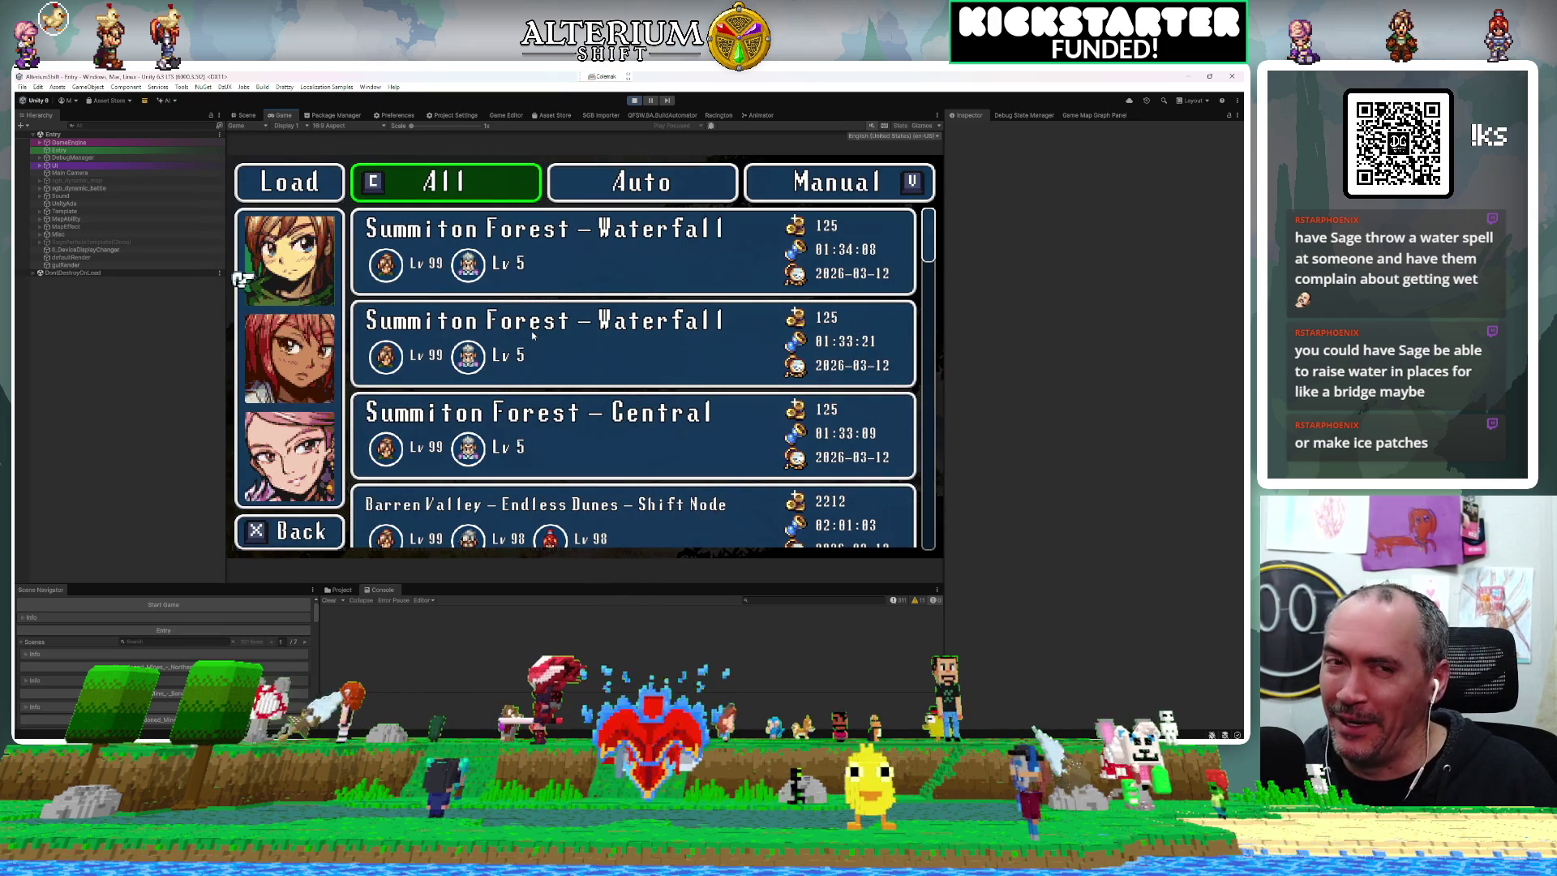
left_click(532, 333)
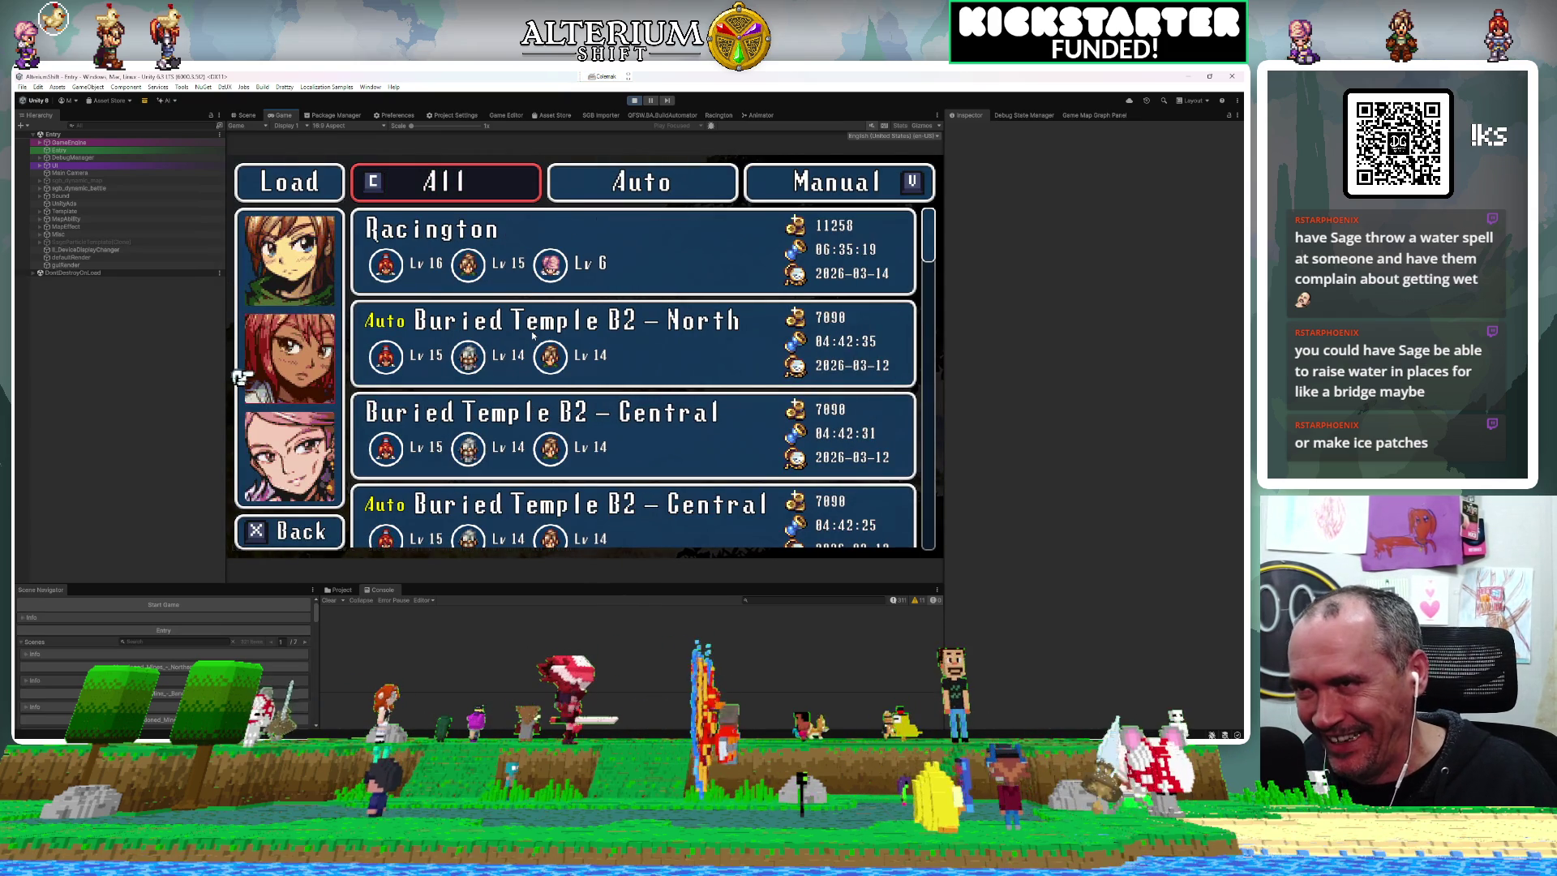
key("Up")
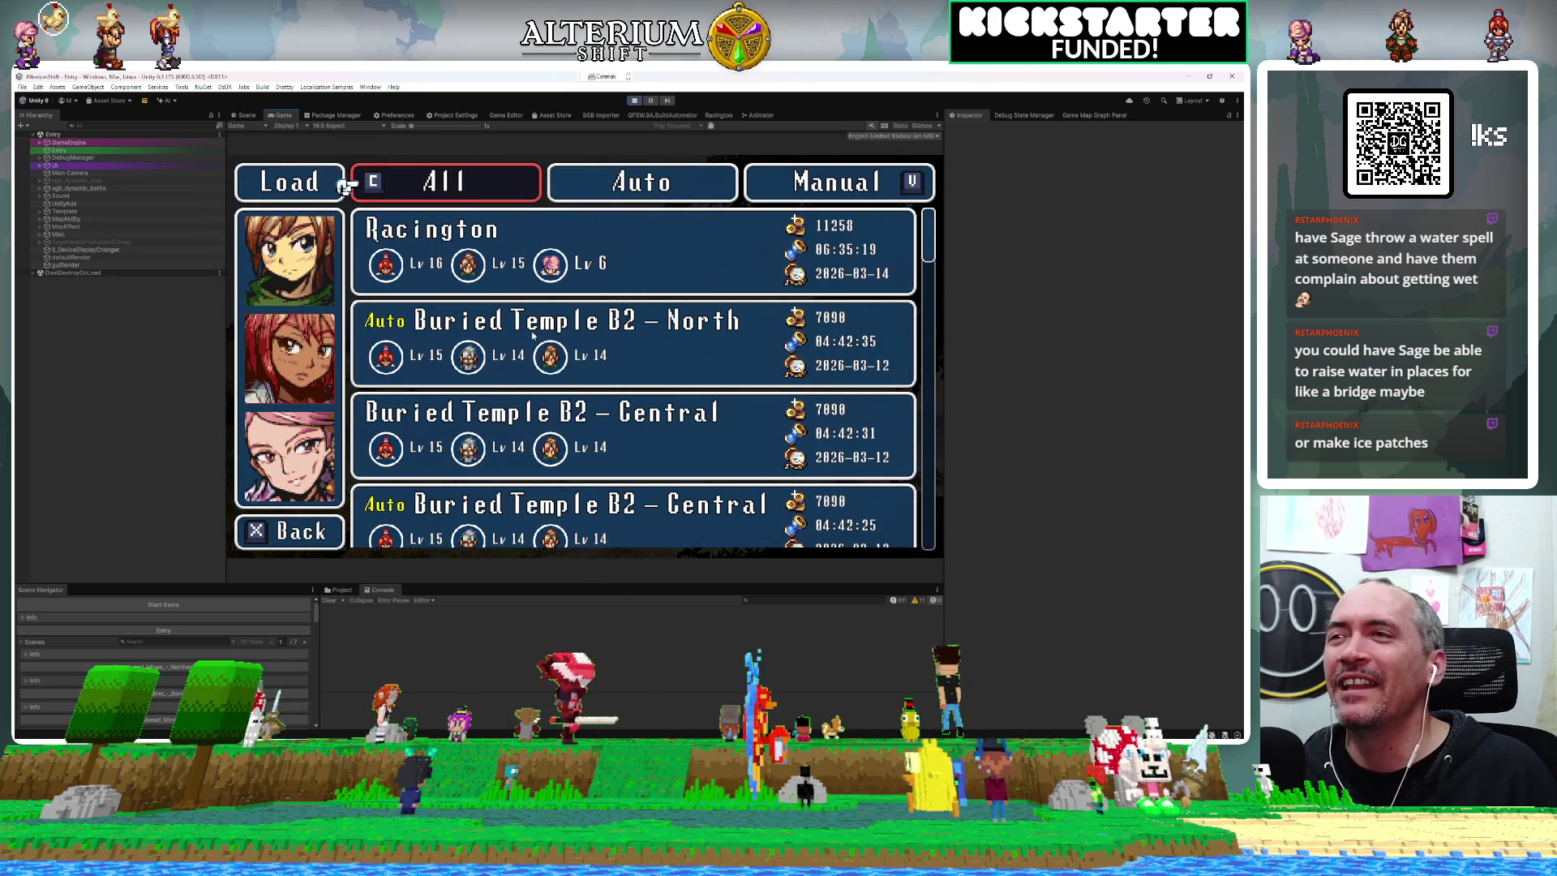
key("Down")
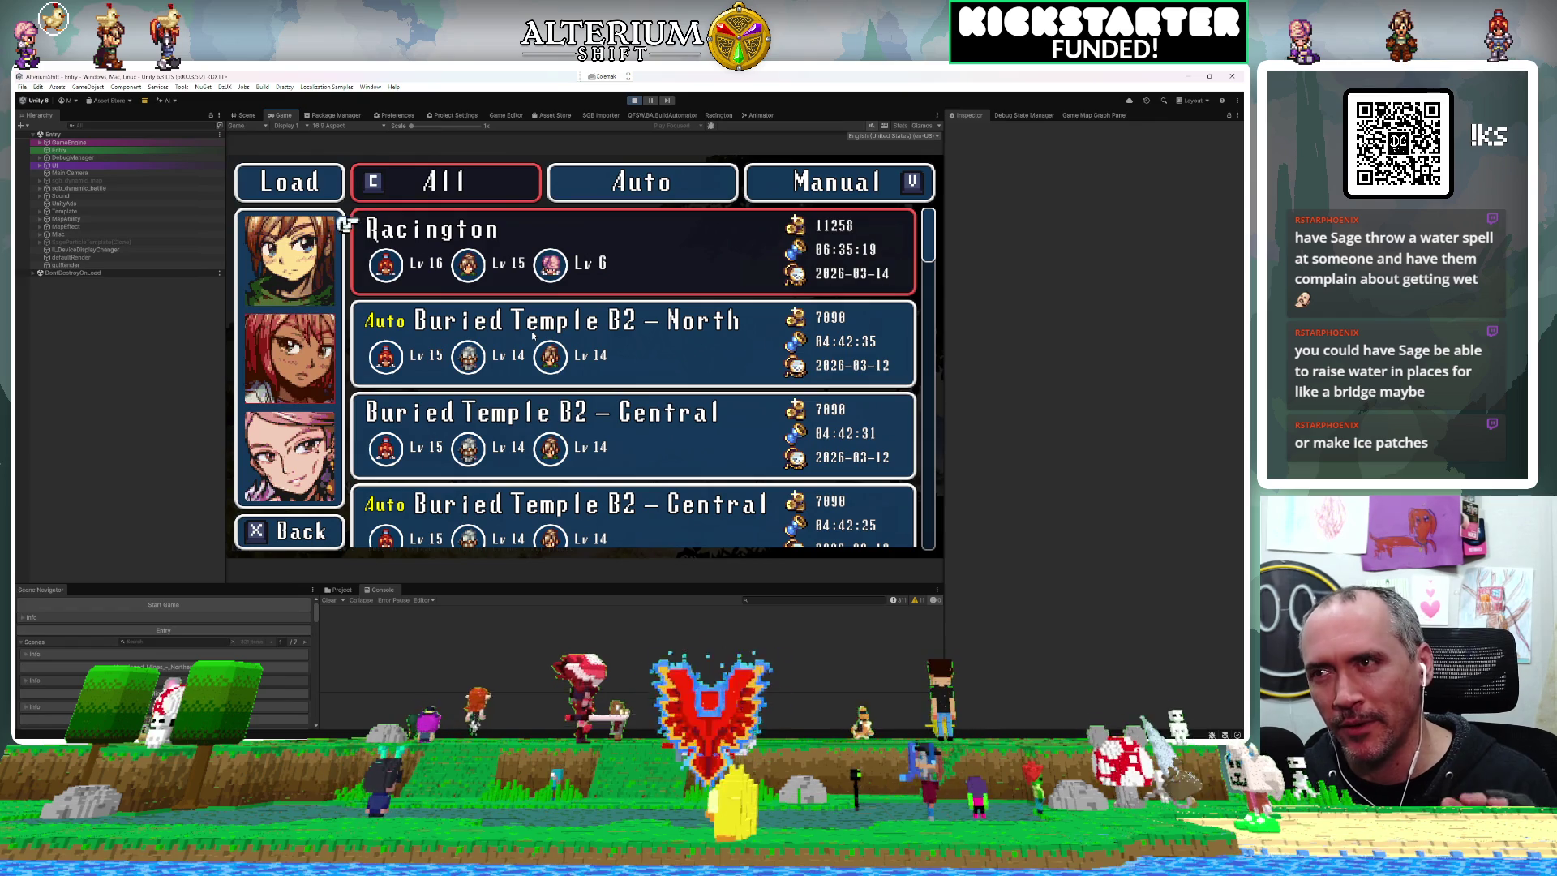
key("z")
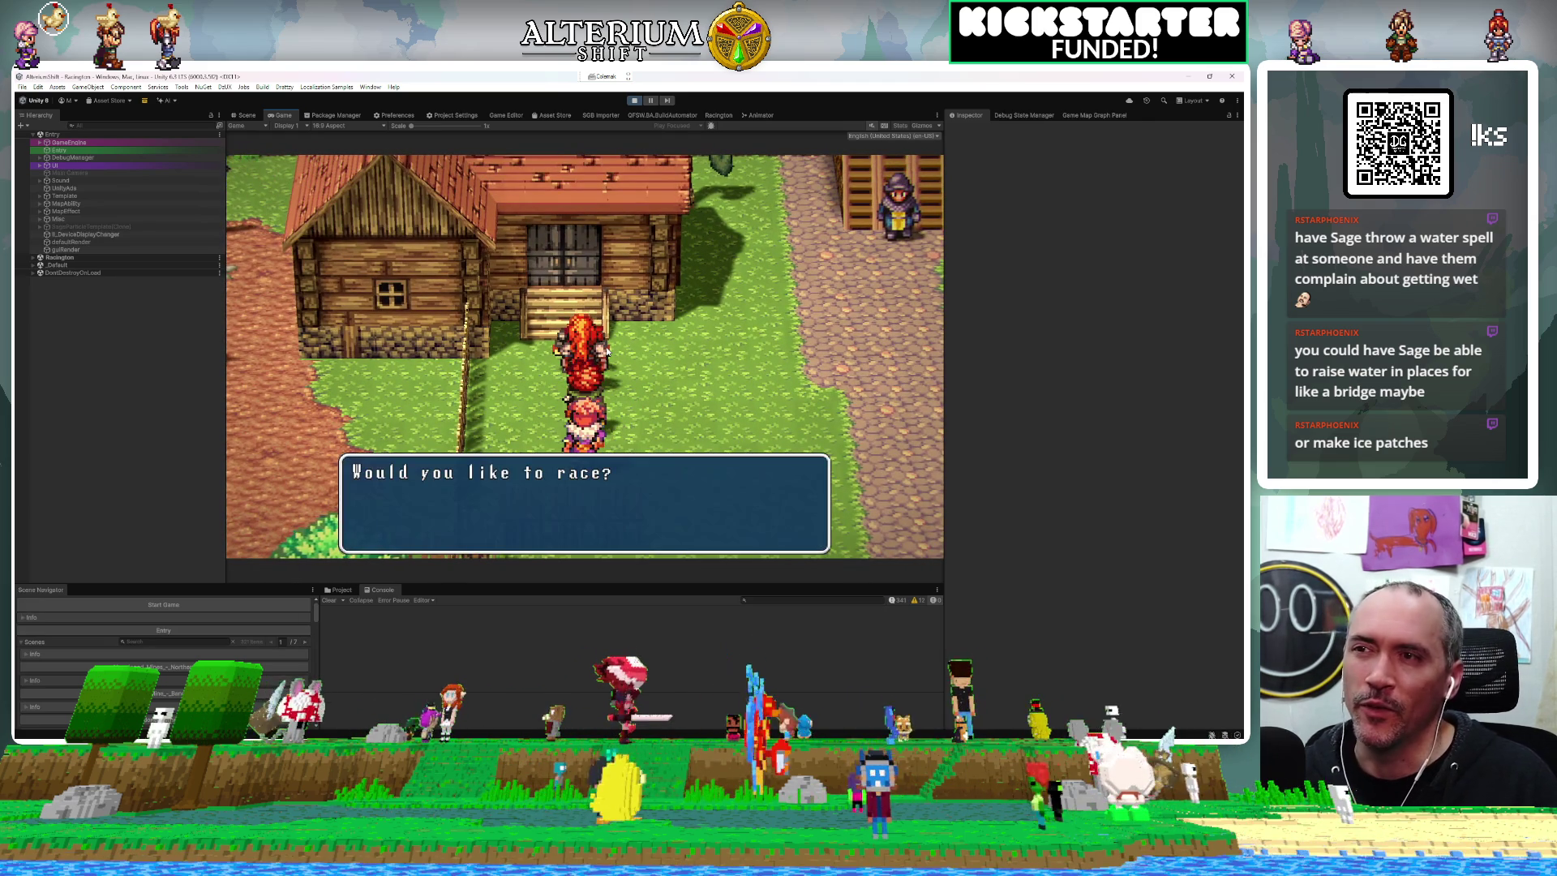
key("Return")
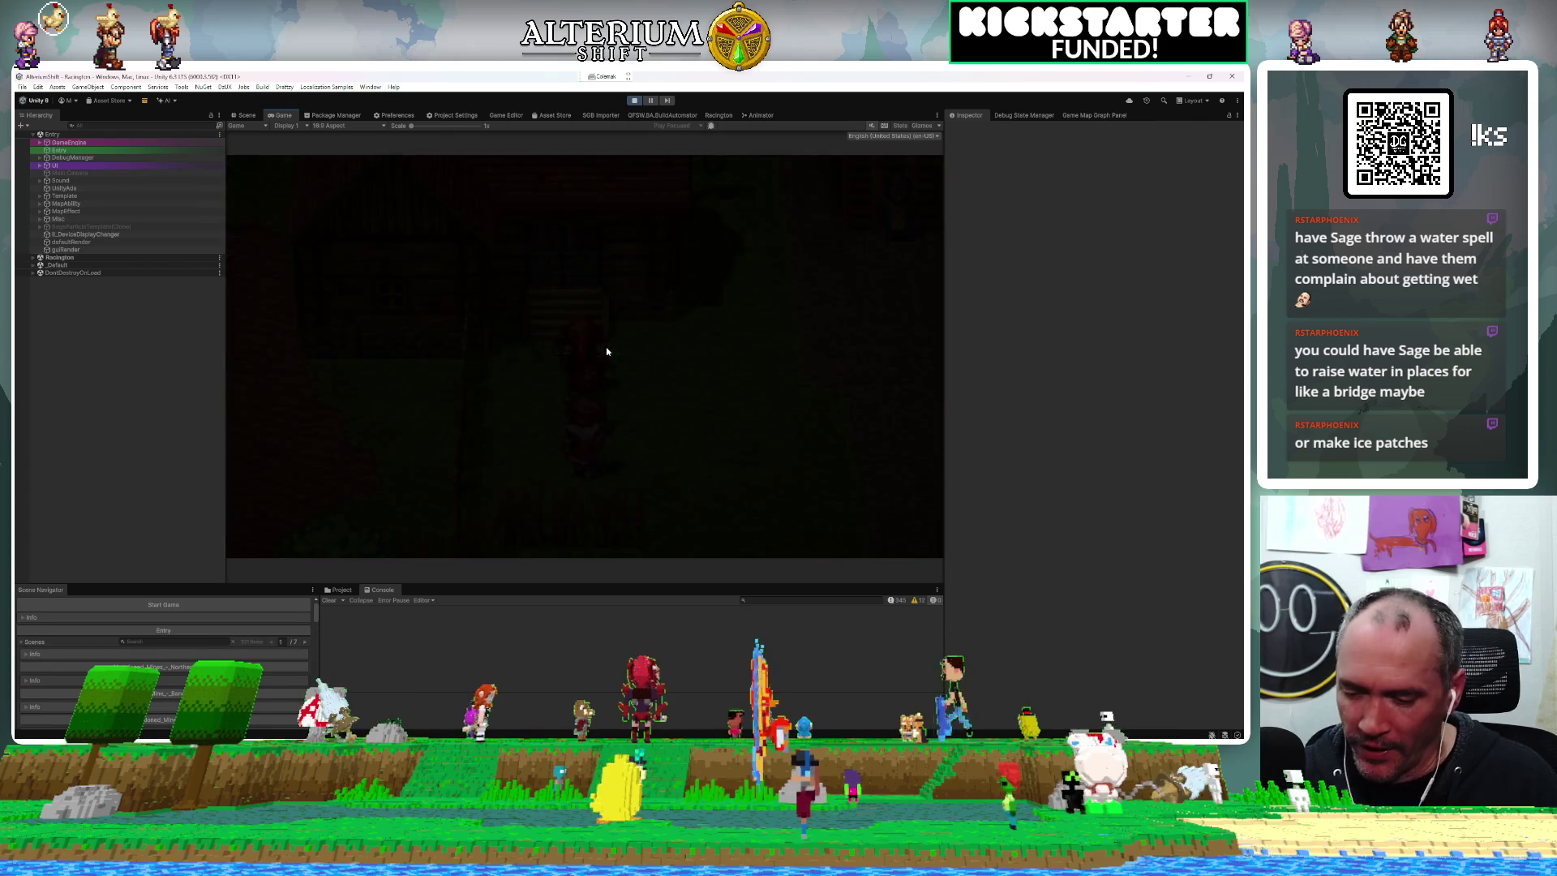
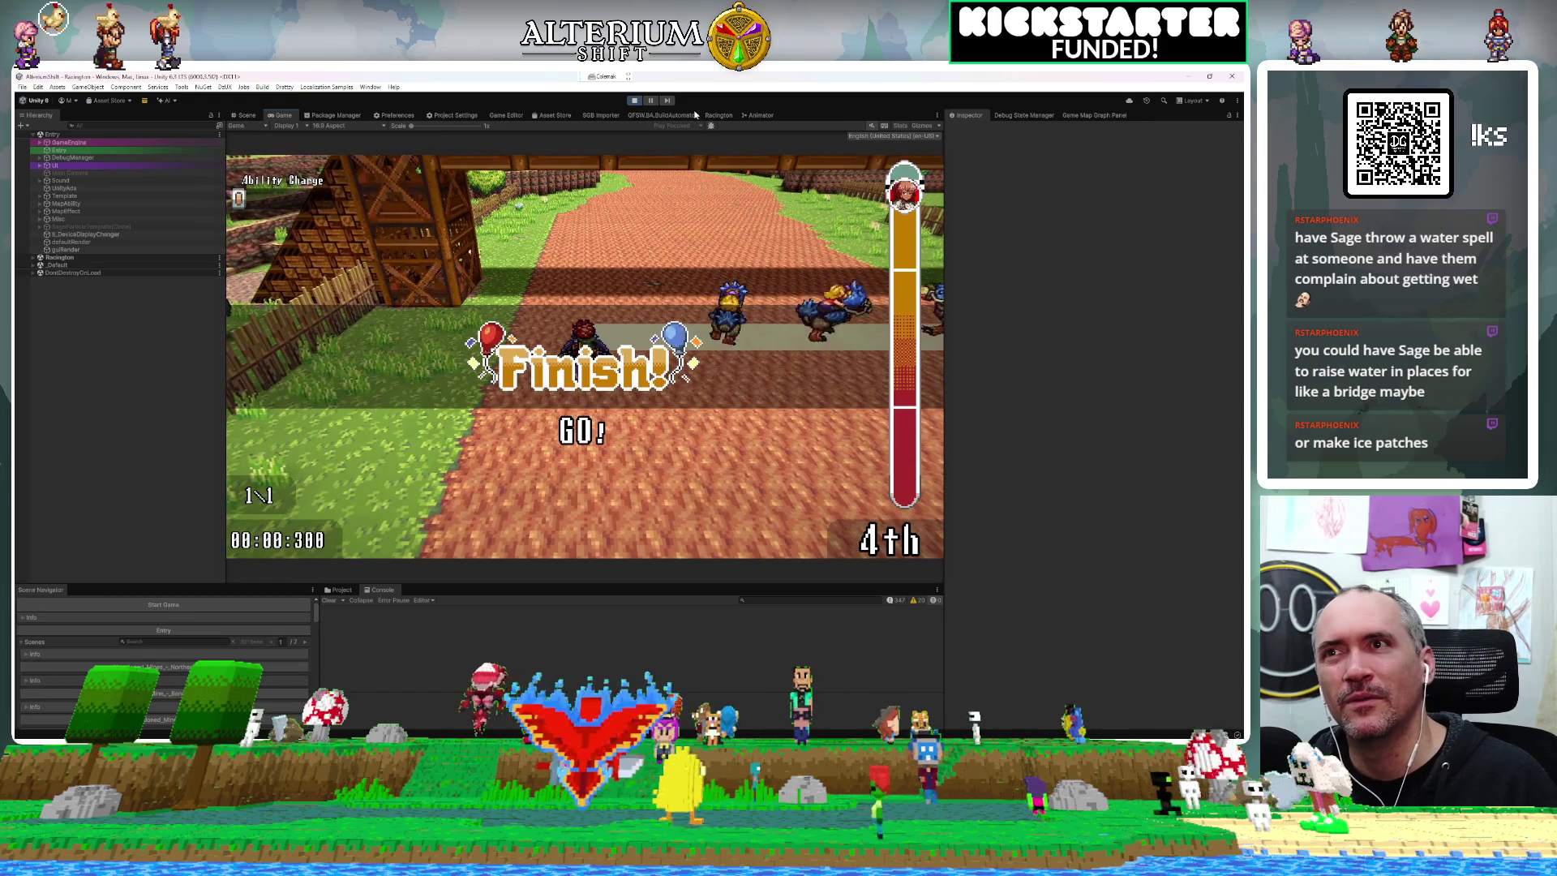
Stop play mode after the 4th-place race finish and bring Rider to the front.
left_click(633, 100)
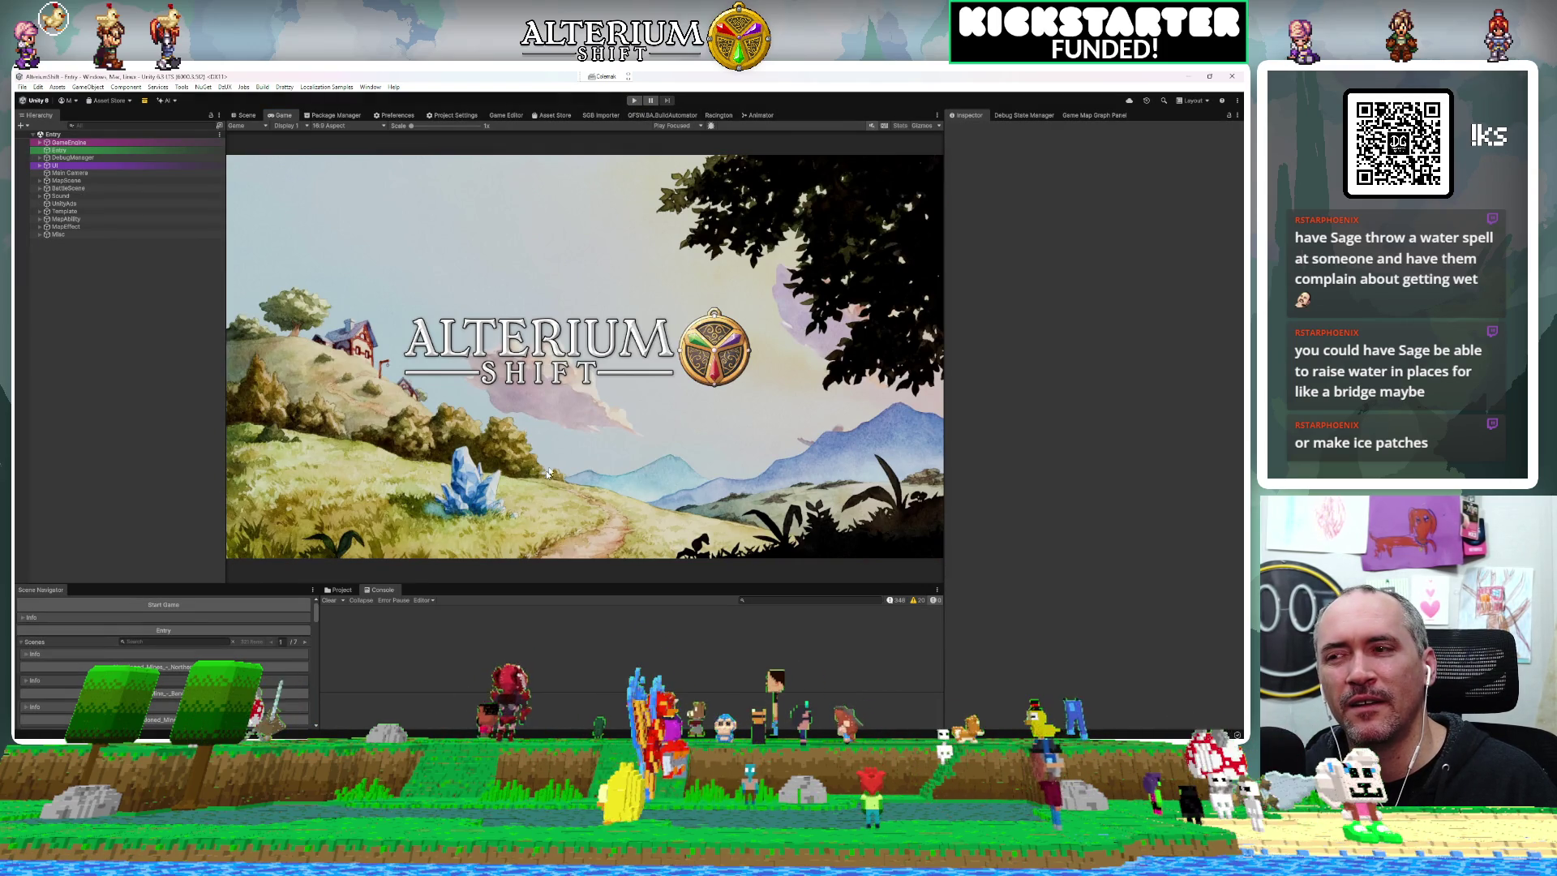
left_click(412, 695)
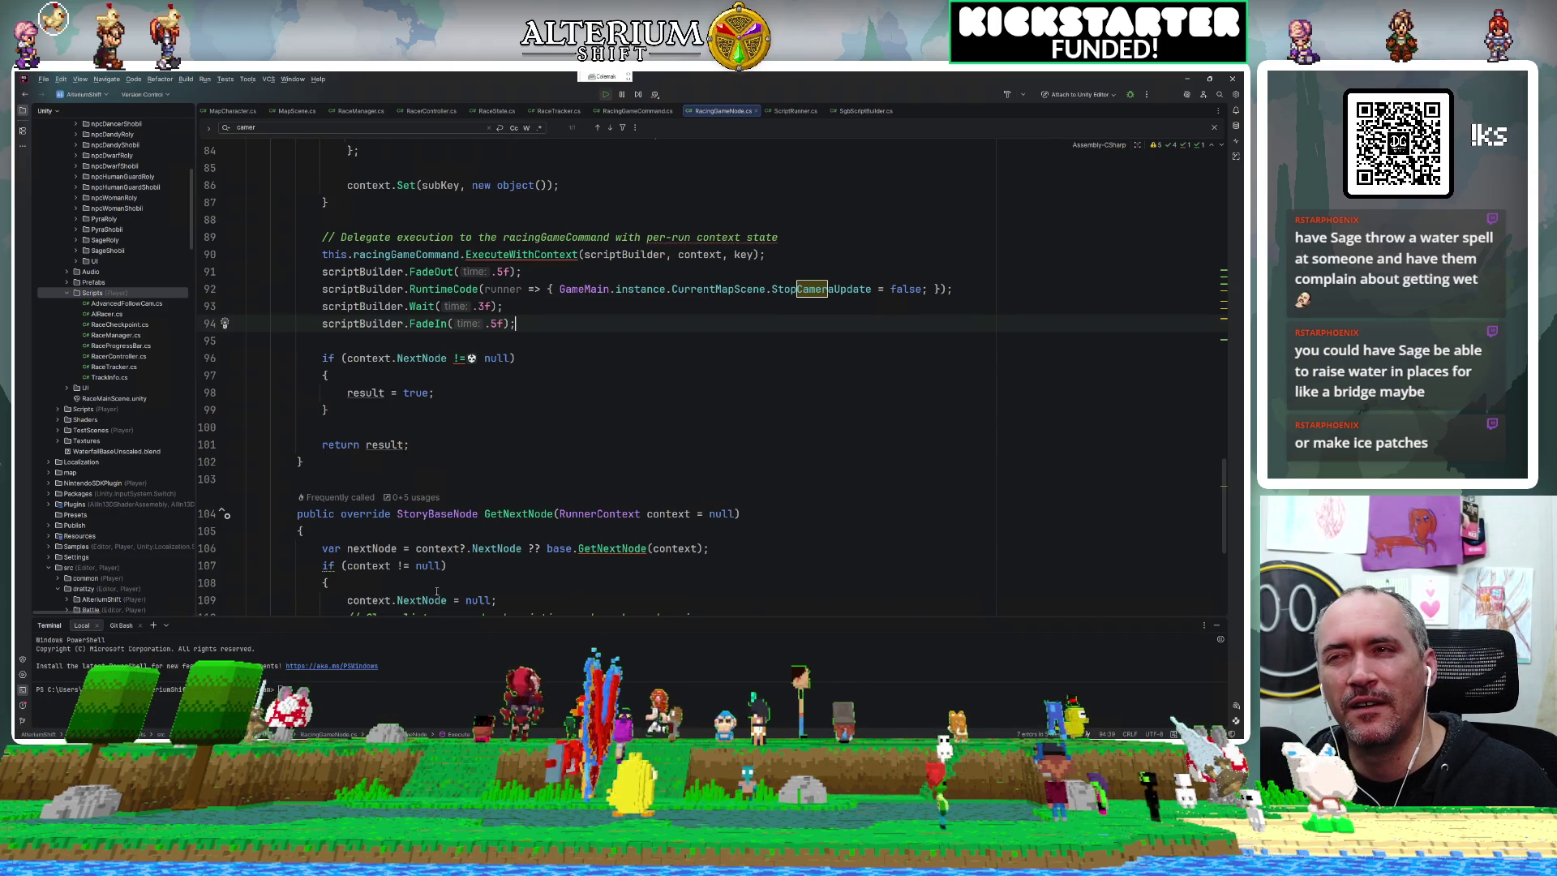
Look over RacingGameNode.cs, briefly highlighting the delegation lines 90–94.
scroll(593, 375, "down", 5)
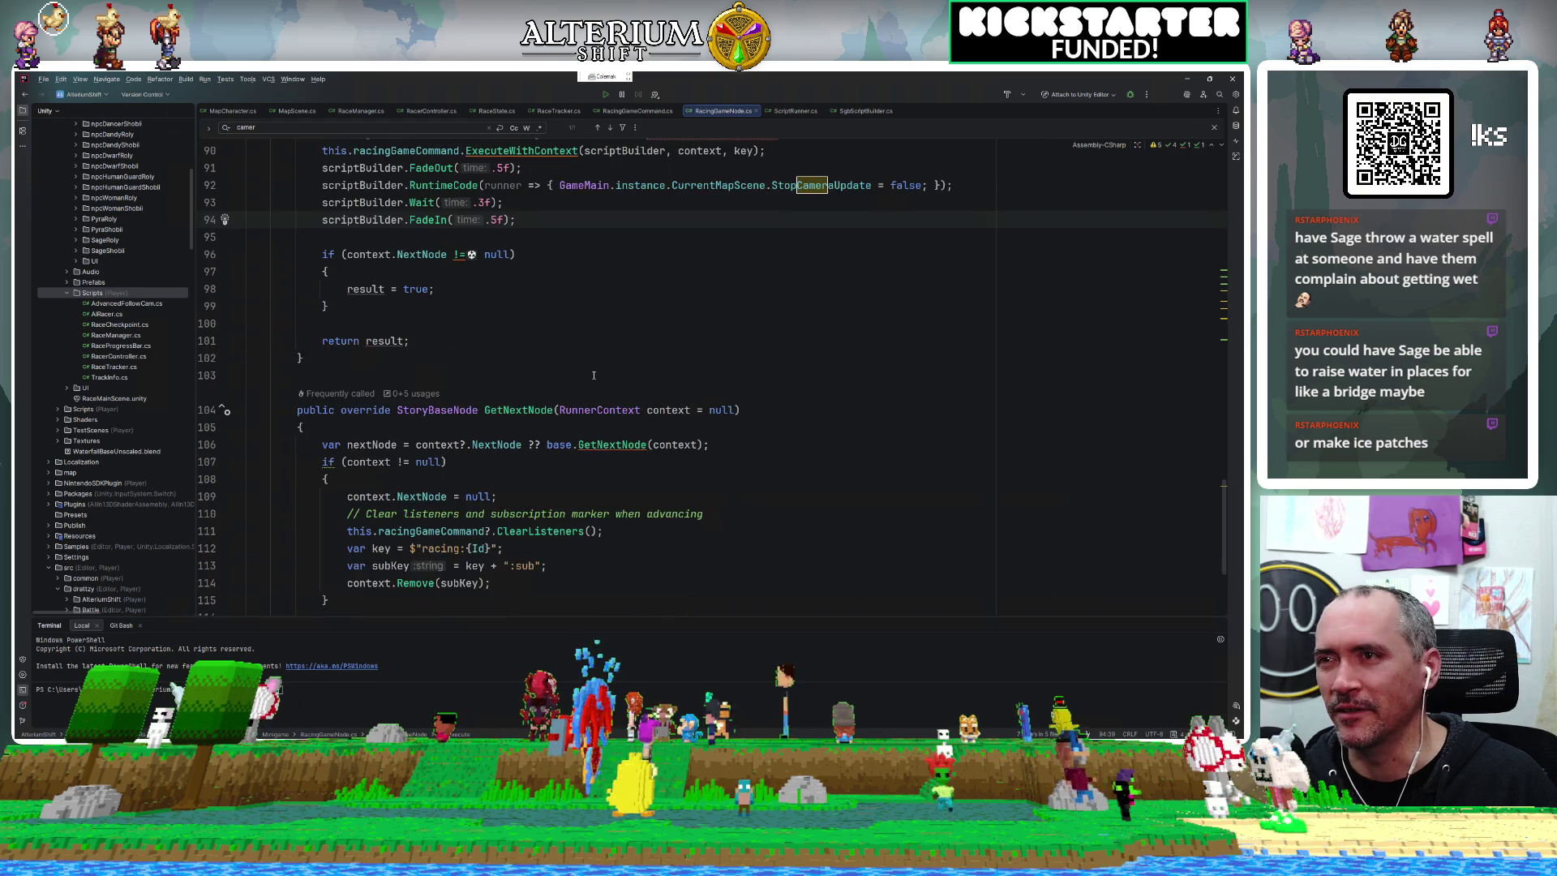
scroll(594, 375, "up", 8)
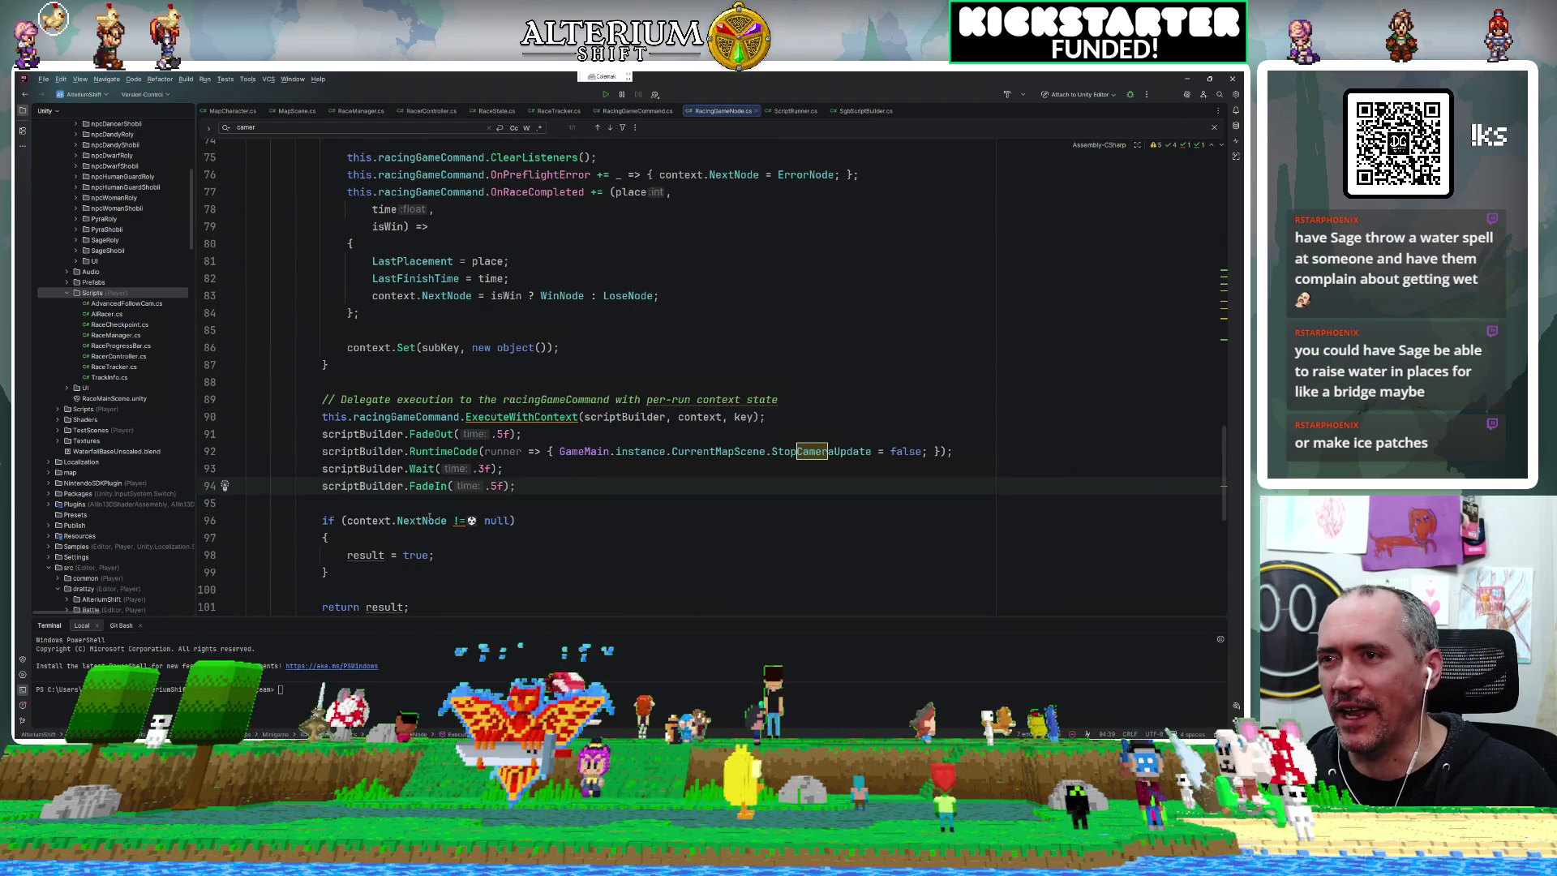
left_click_drag(568, 494, 183, 421)
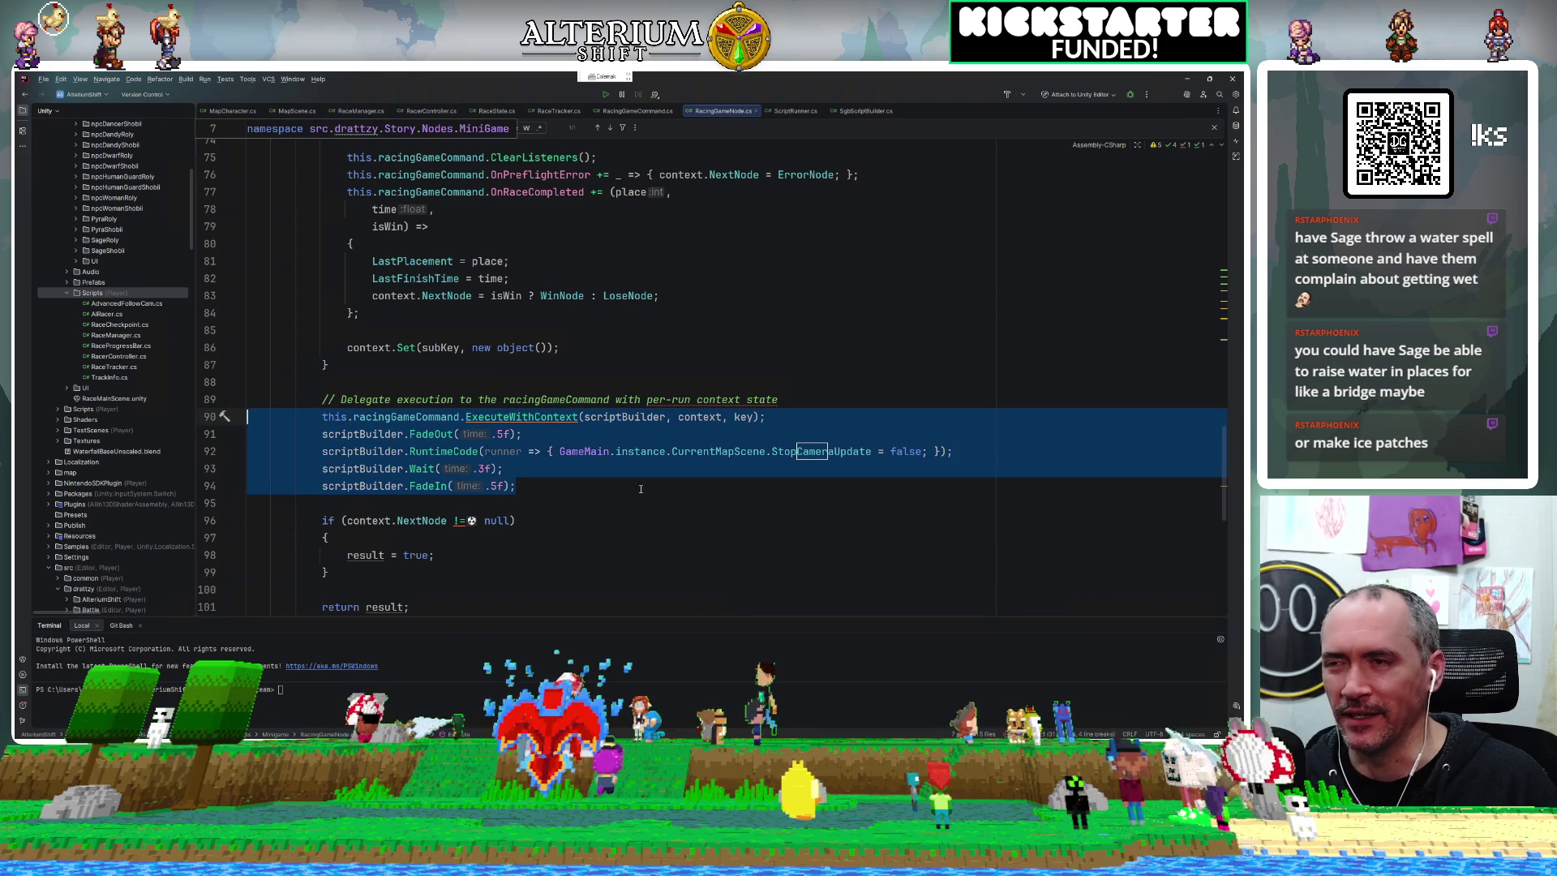
left_click(615, 485)
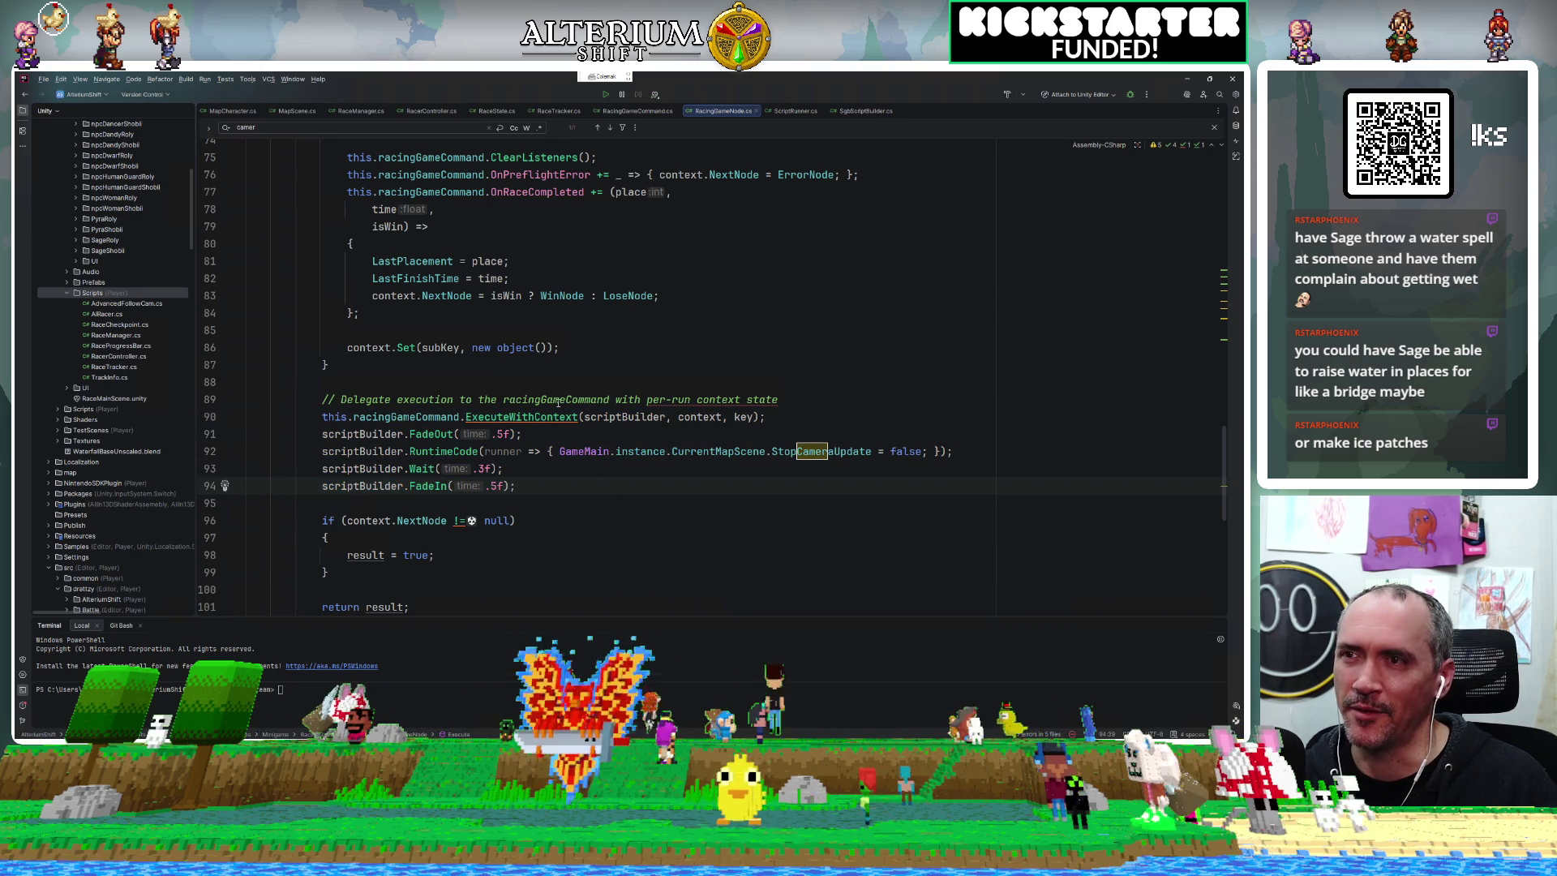
Scroll through the Init and Execute logic and jump to the ExecuteWithContext definition.
scroll(526, 418, "down", 4)
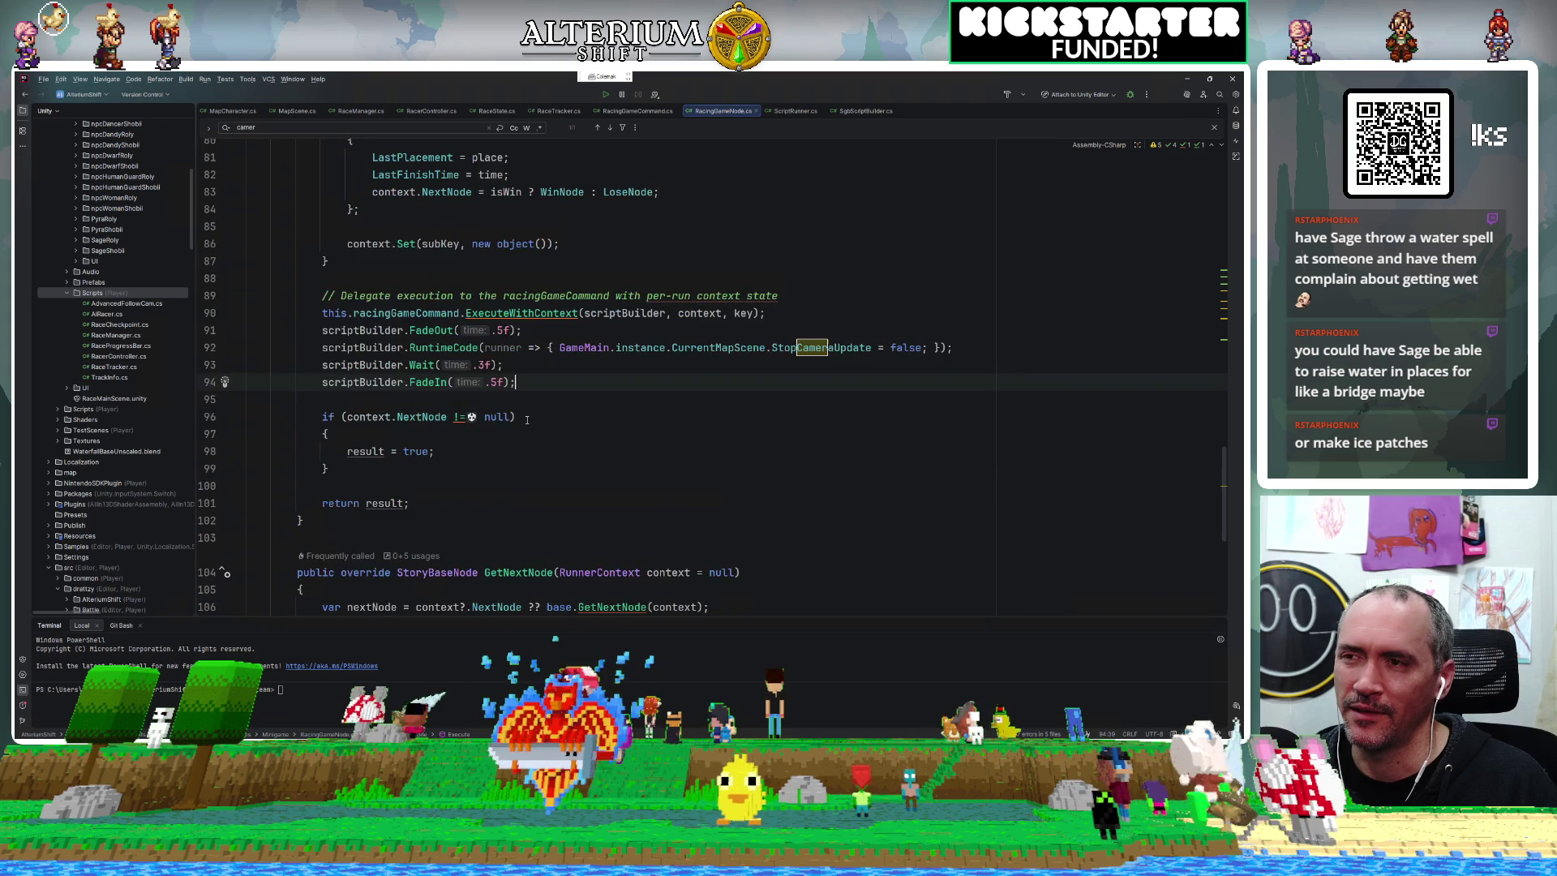
scroll(526, 419, "up", 13)
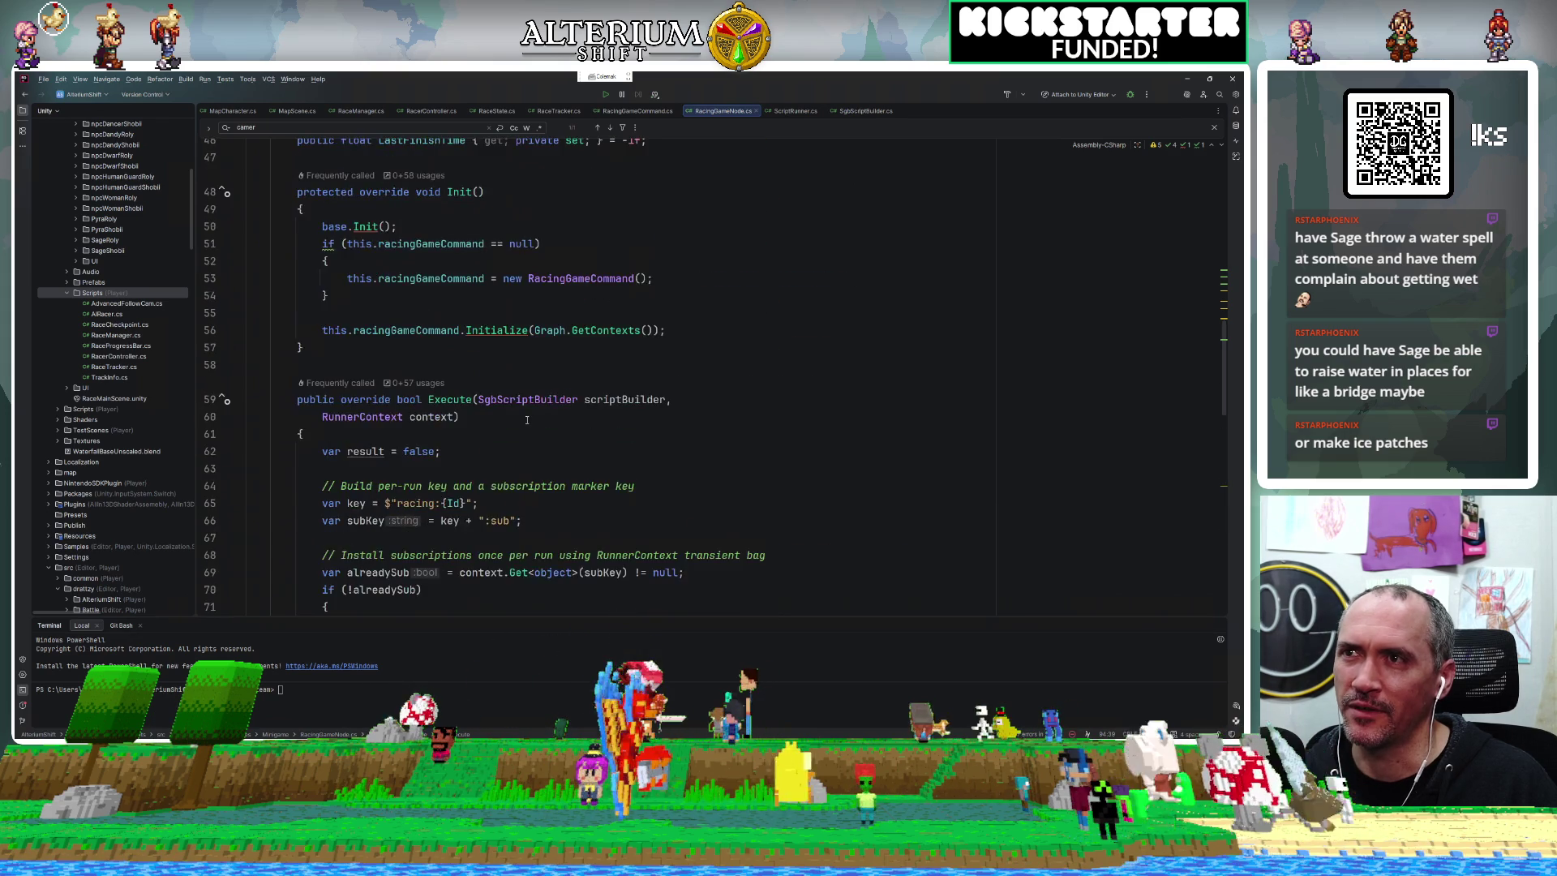
scroll(527, 420, "up", 2)
scroll(526, 419, "up", 6)
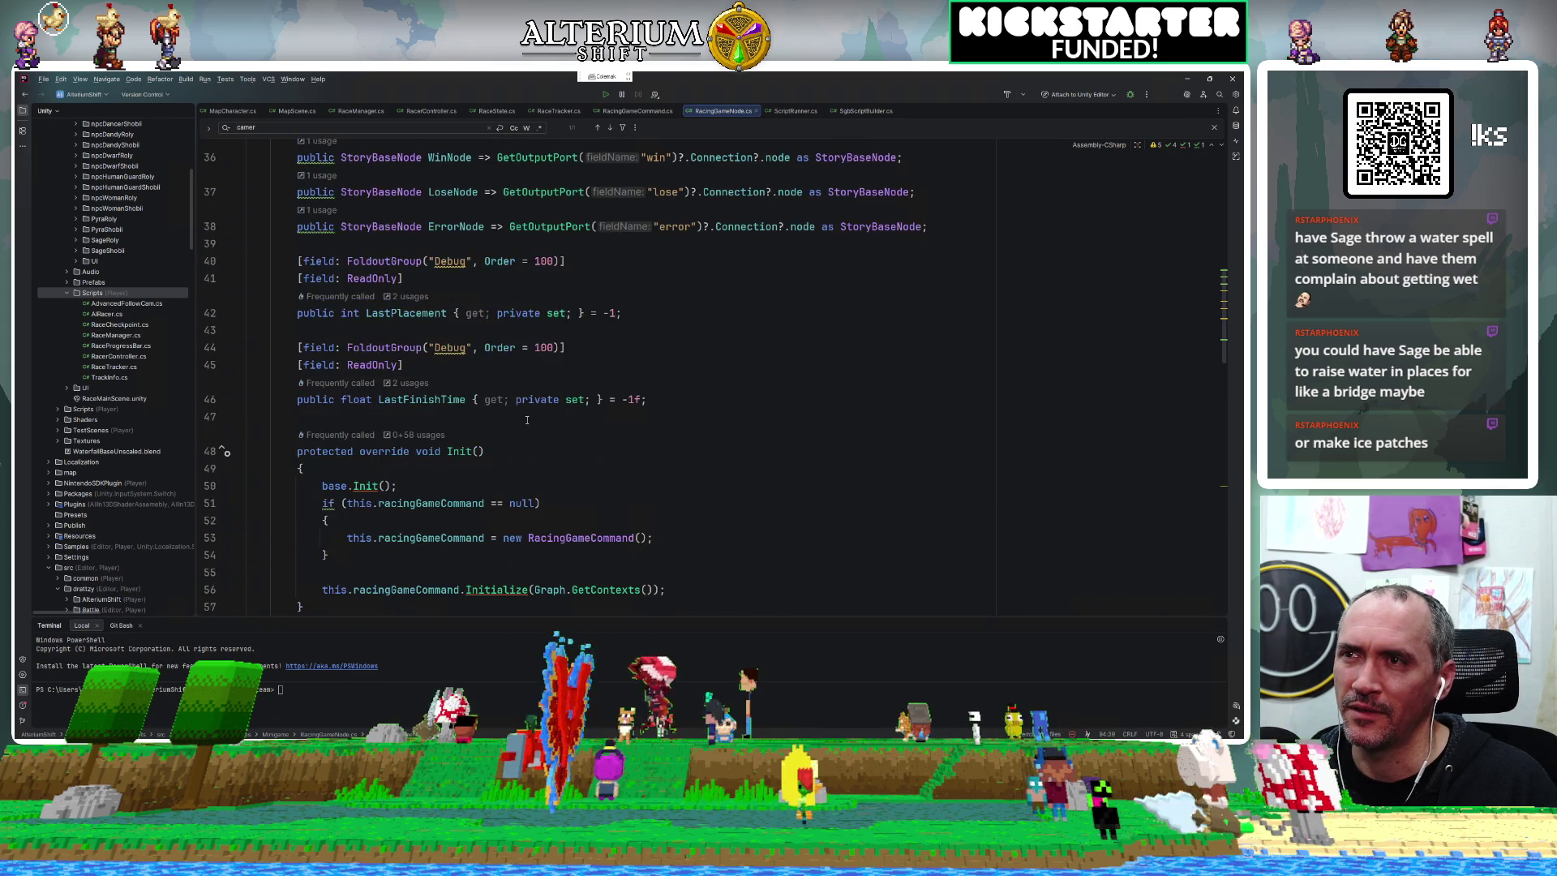
scroll(526, 419, "down", 8)
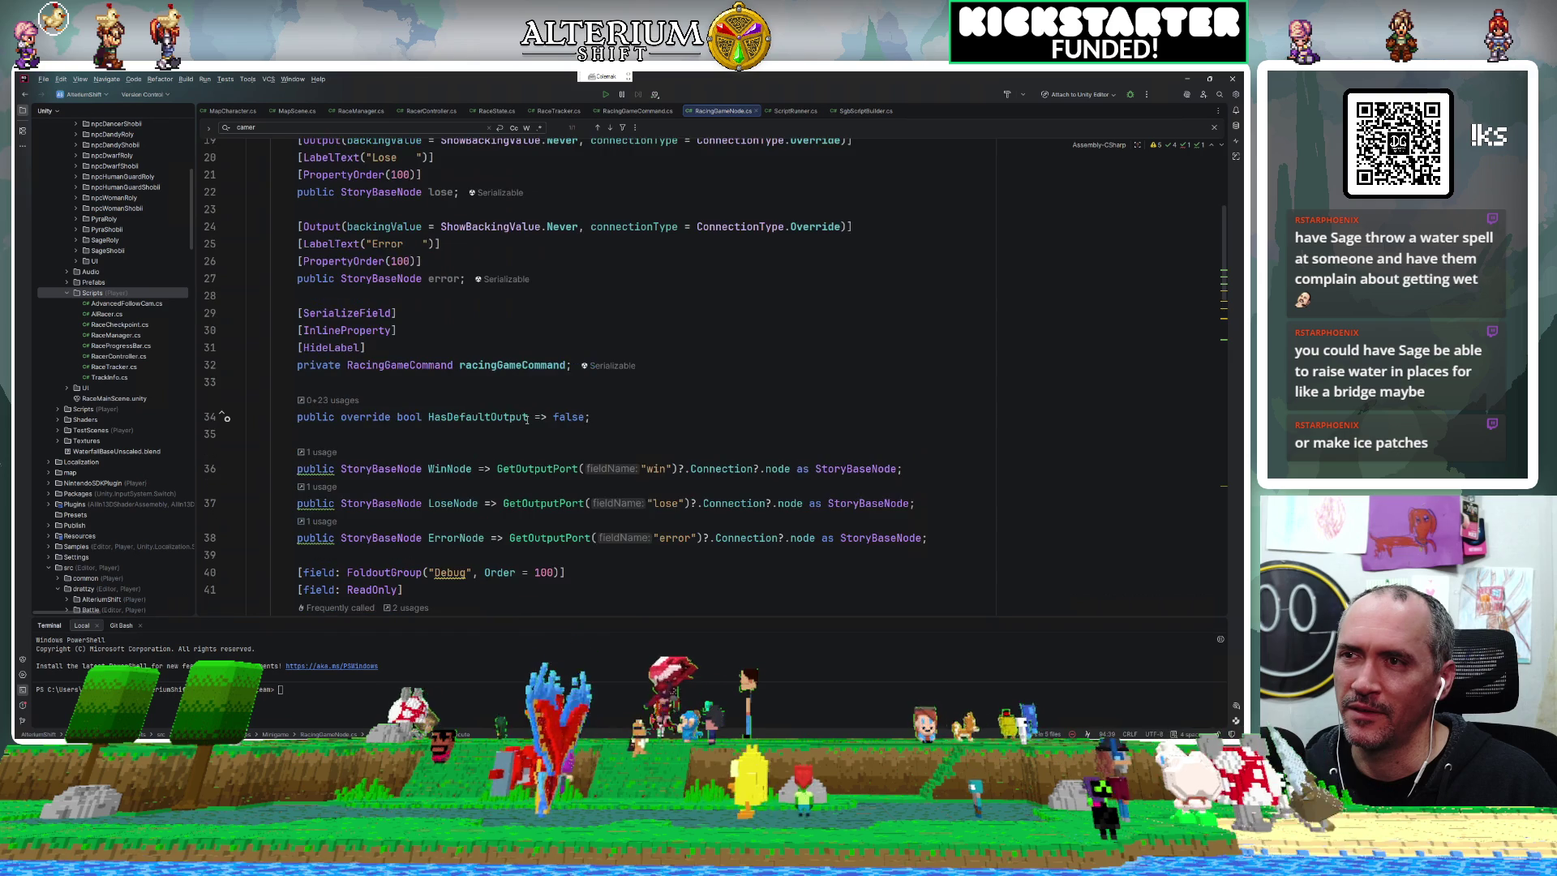
scroll(526, 419, "down", 12)
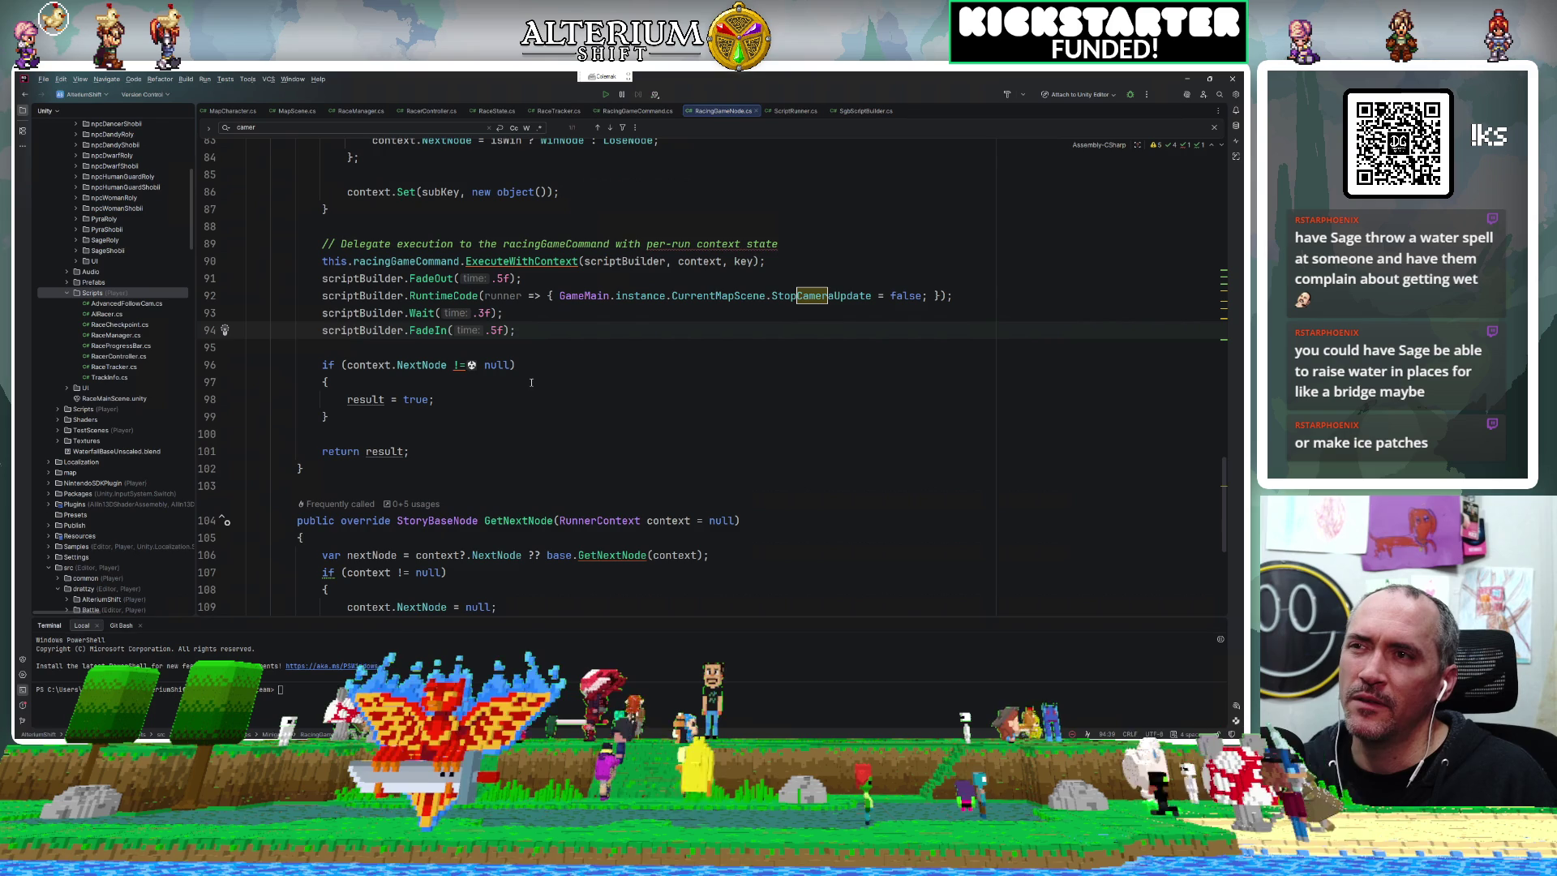
left_click(541, 262, "ctrl")
Search RacingGameCommand.cs for 'res' and scroll down through the matches.
key("ctrl+f")
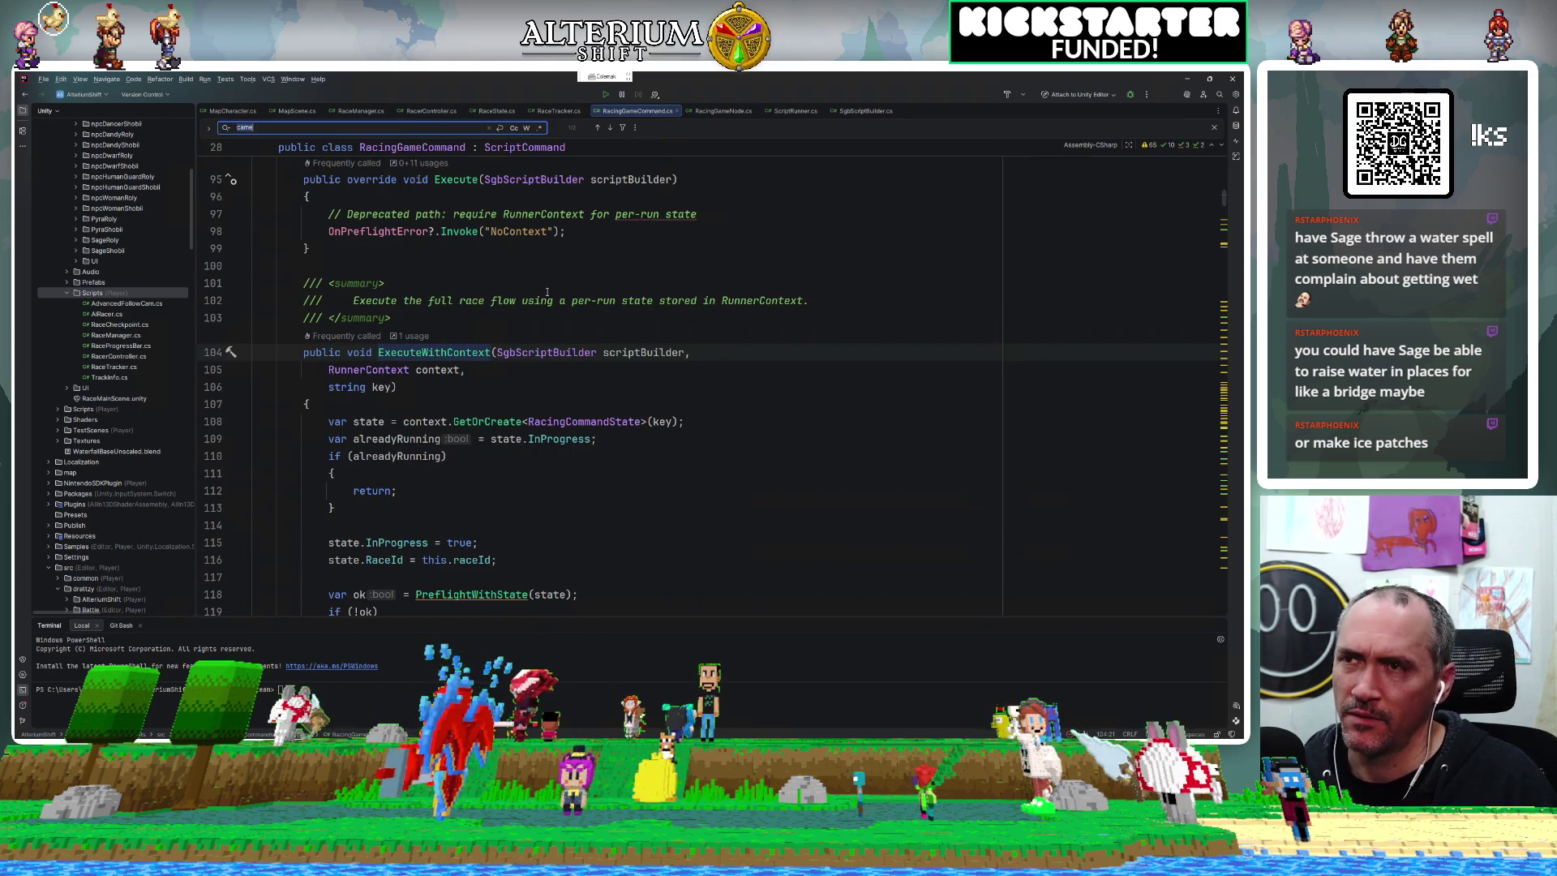
type("reset")
scroll(547, 292, "down", 2)
scroll(547, 292, "down", 2)
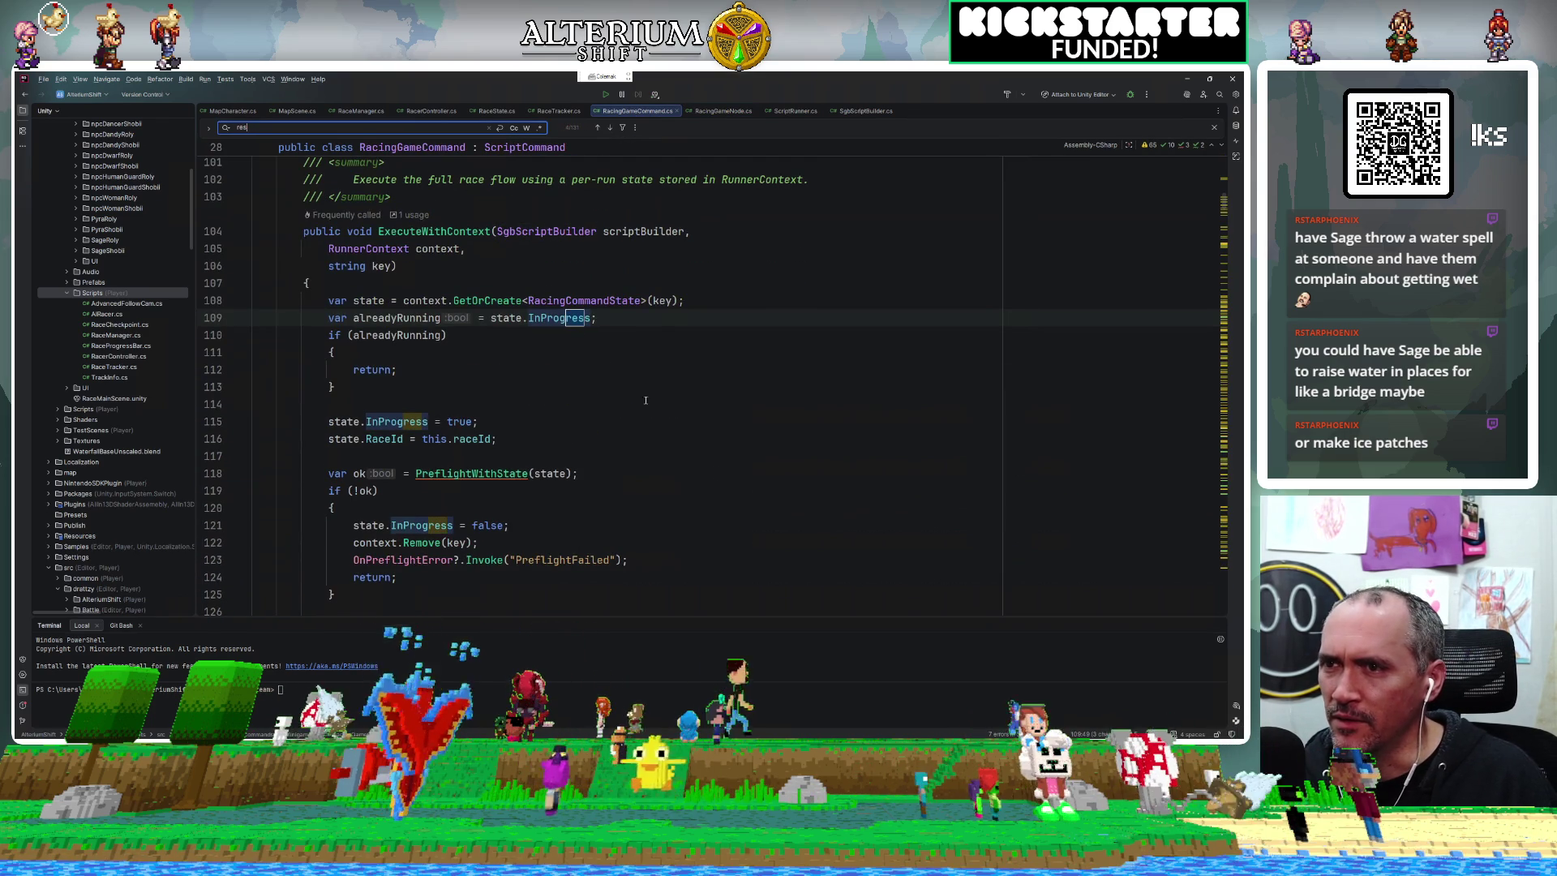
key("BackSpace")
key("BackSpace")
scroll(716, 473, "down", 2)
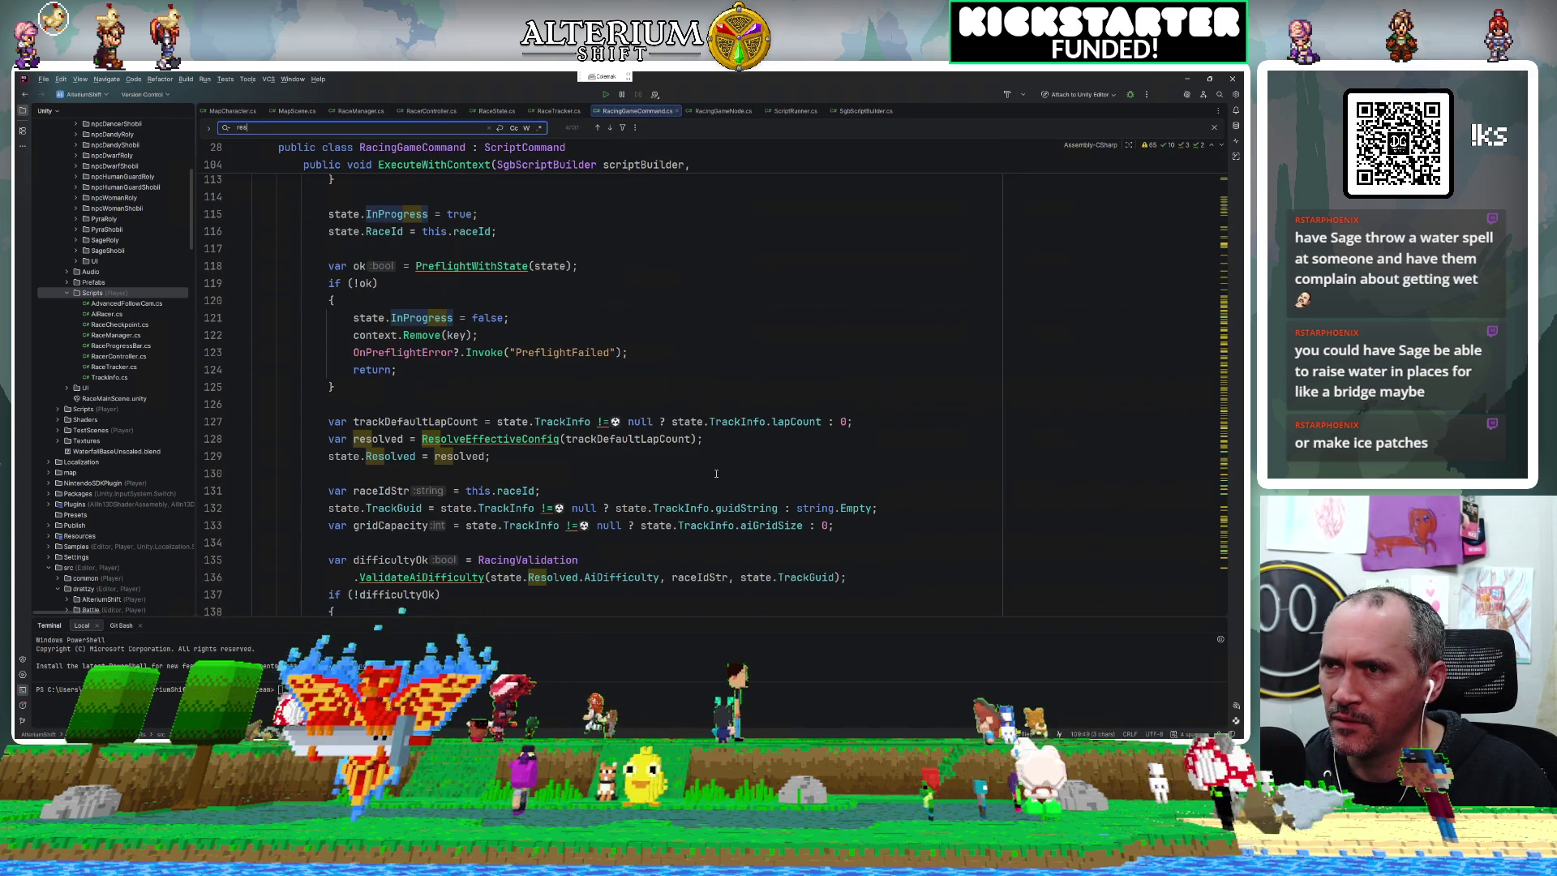
scroll(716, 473, "down", 10)
scroll(716, 473, "down", 9)
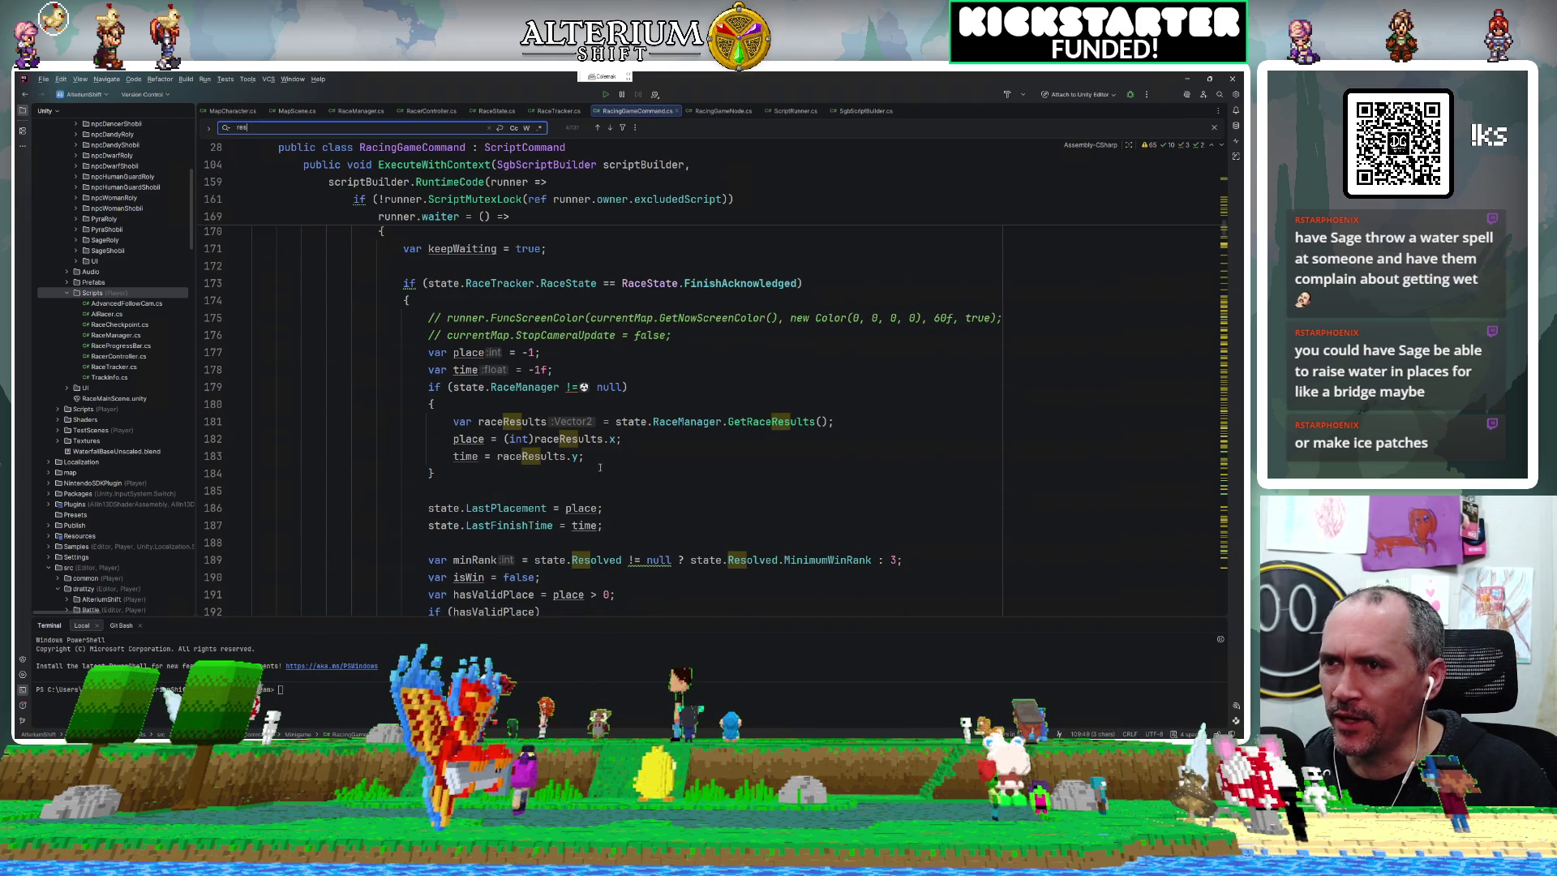
scroll(509, 413, "down", 5)
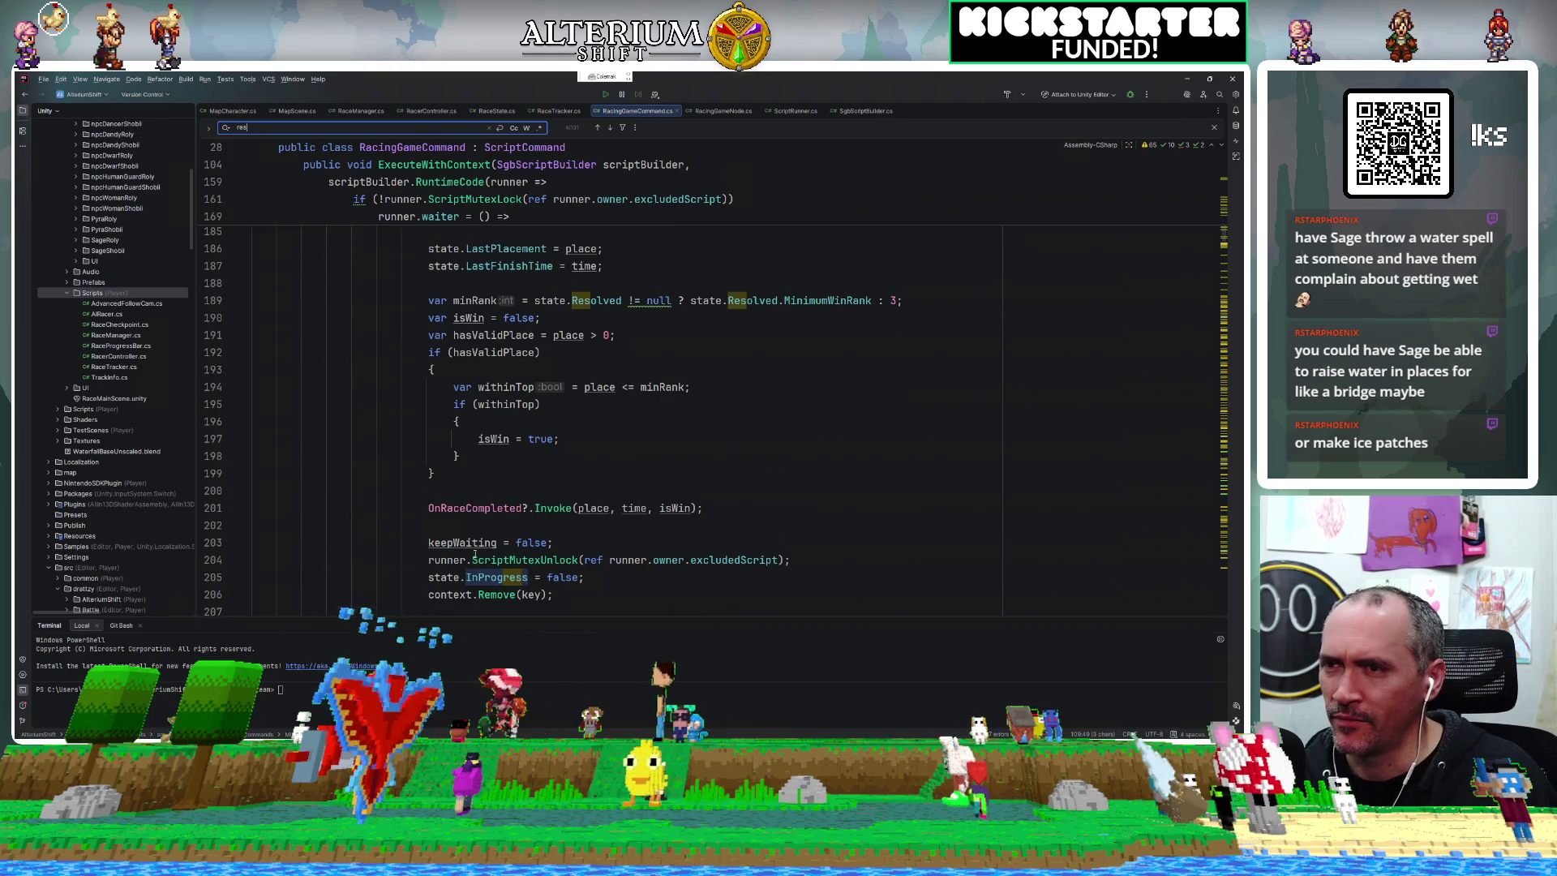
Inspect the OnRaceCompleted call and select the ScriptMutexUnlock line after it.
left_click(519, 524)
left_click(653, 507)
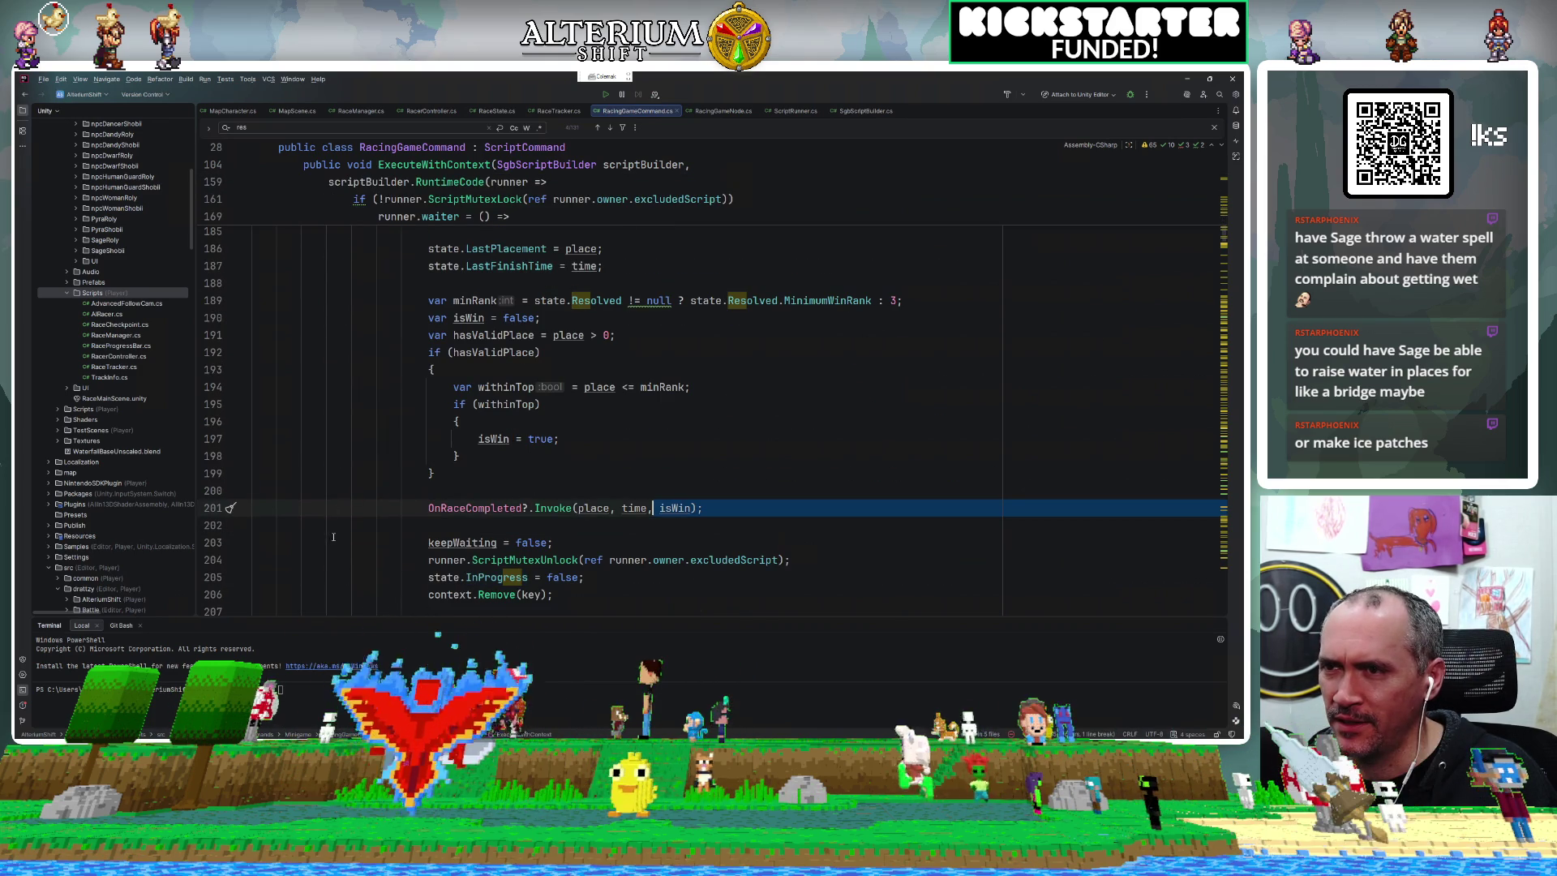
left_click(379, 527)
key("Escape")
scroll(441, 526, "down", 1)
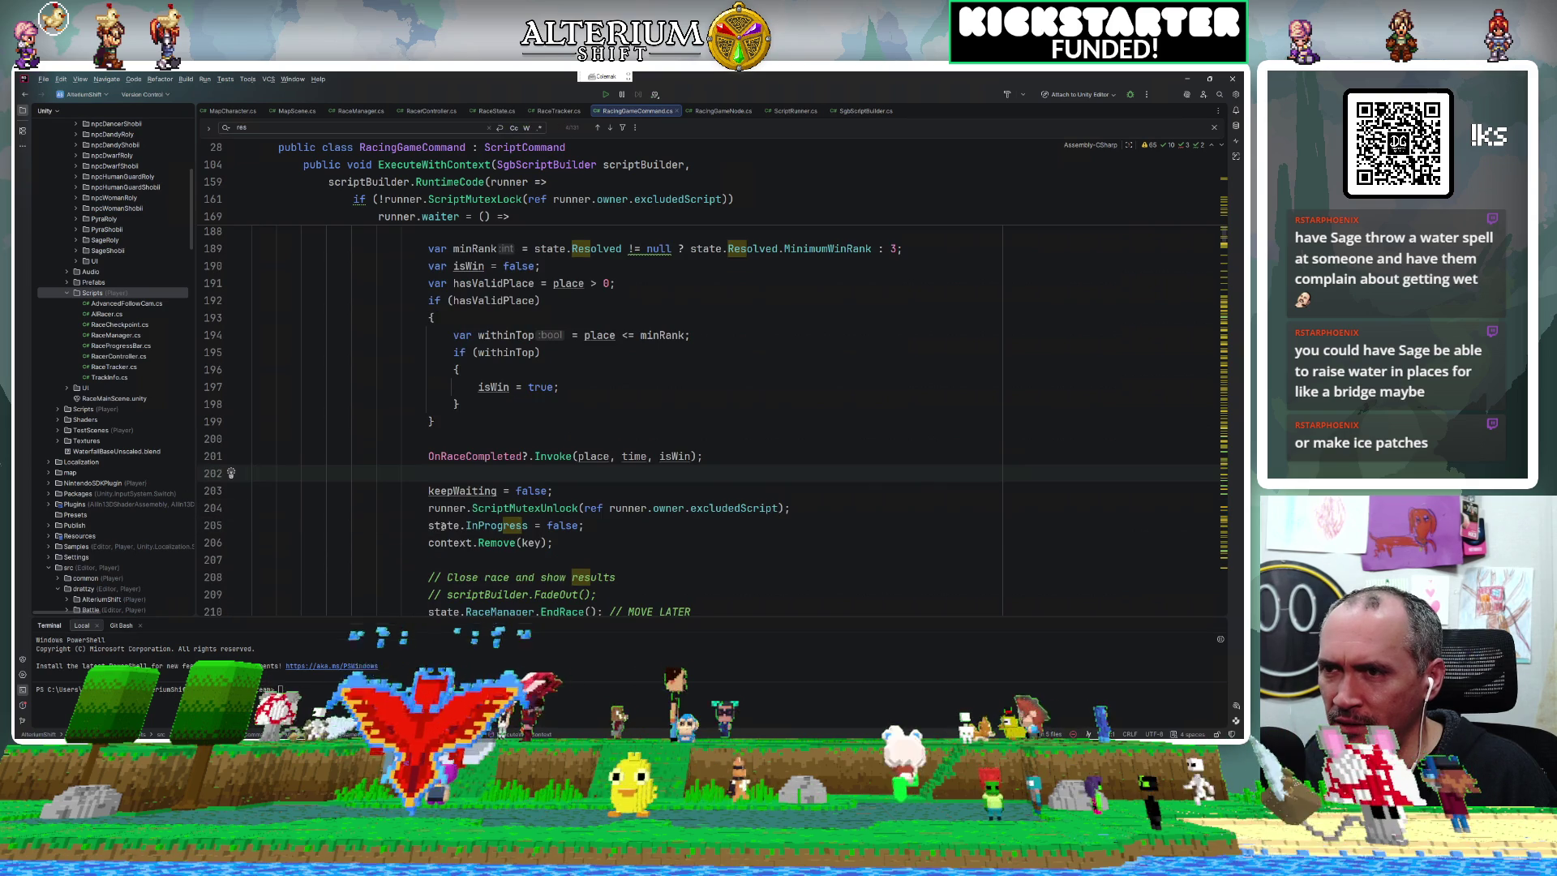
left_click(414, 524)
key("shift+Up")
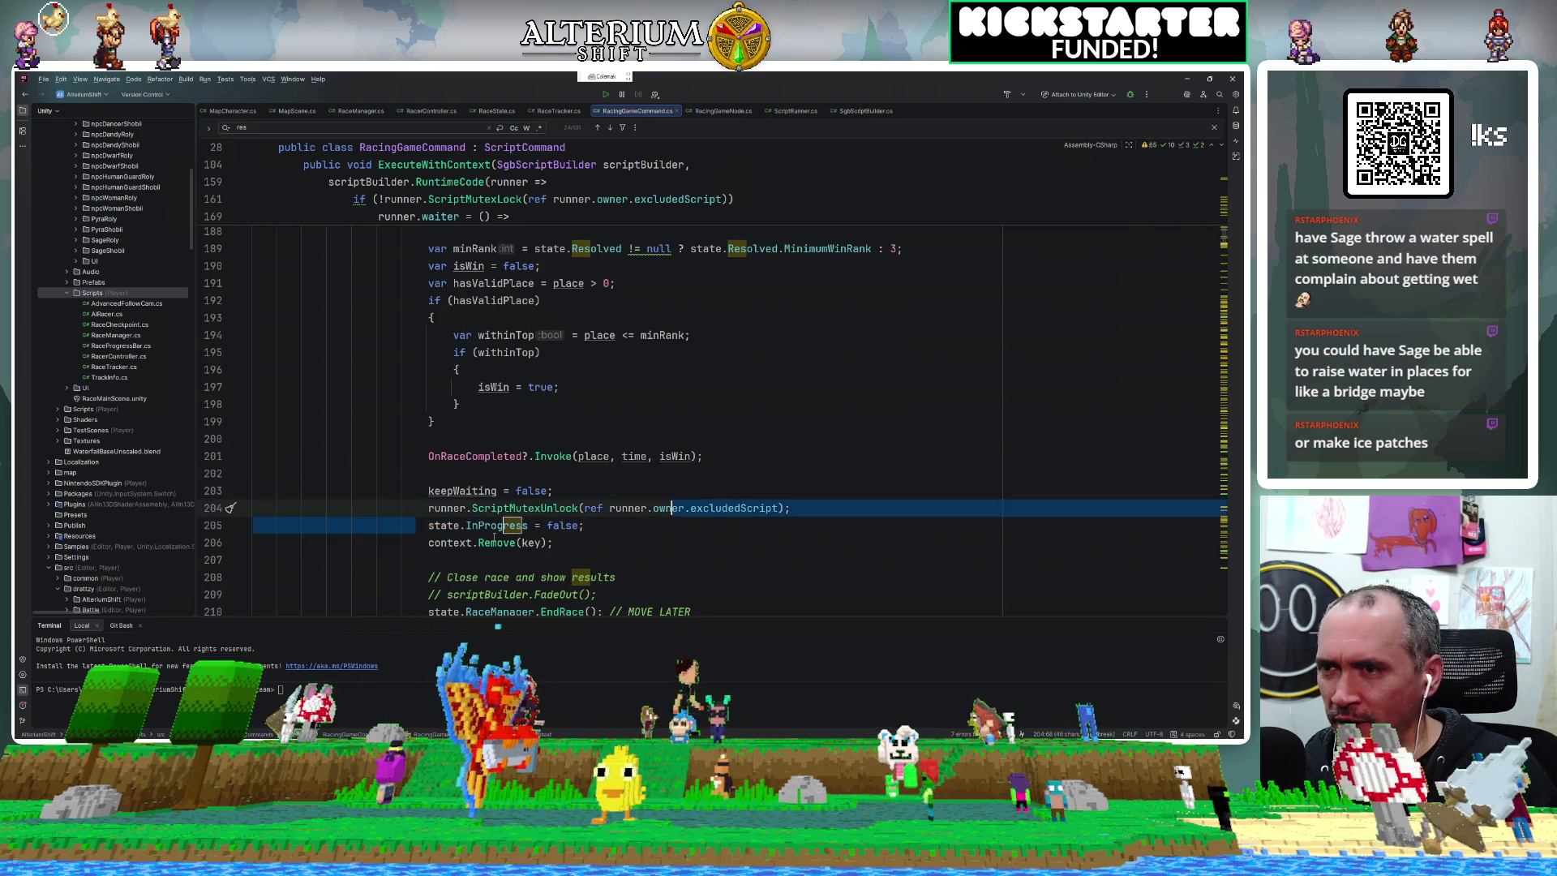
Review the remaining cleanup code, then return to RacingGameNode.cs at the ExecuteWithContext call.
scroll(461, 537, "down", 1)
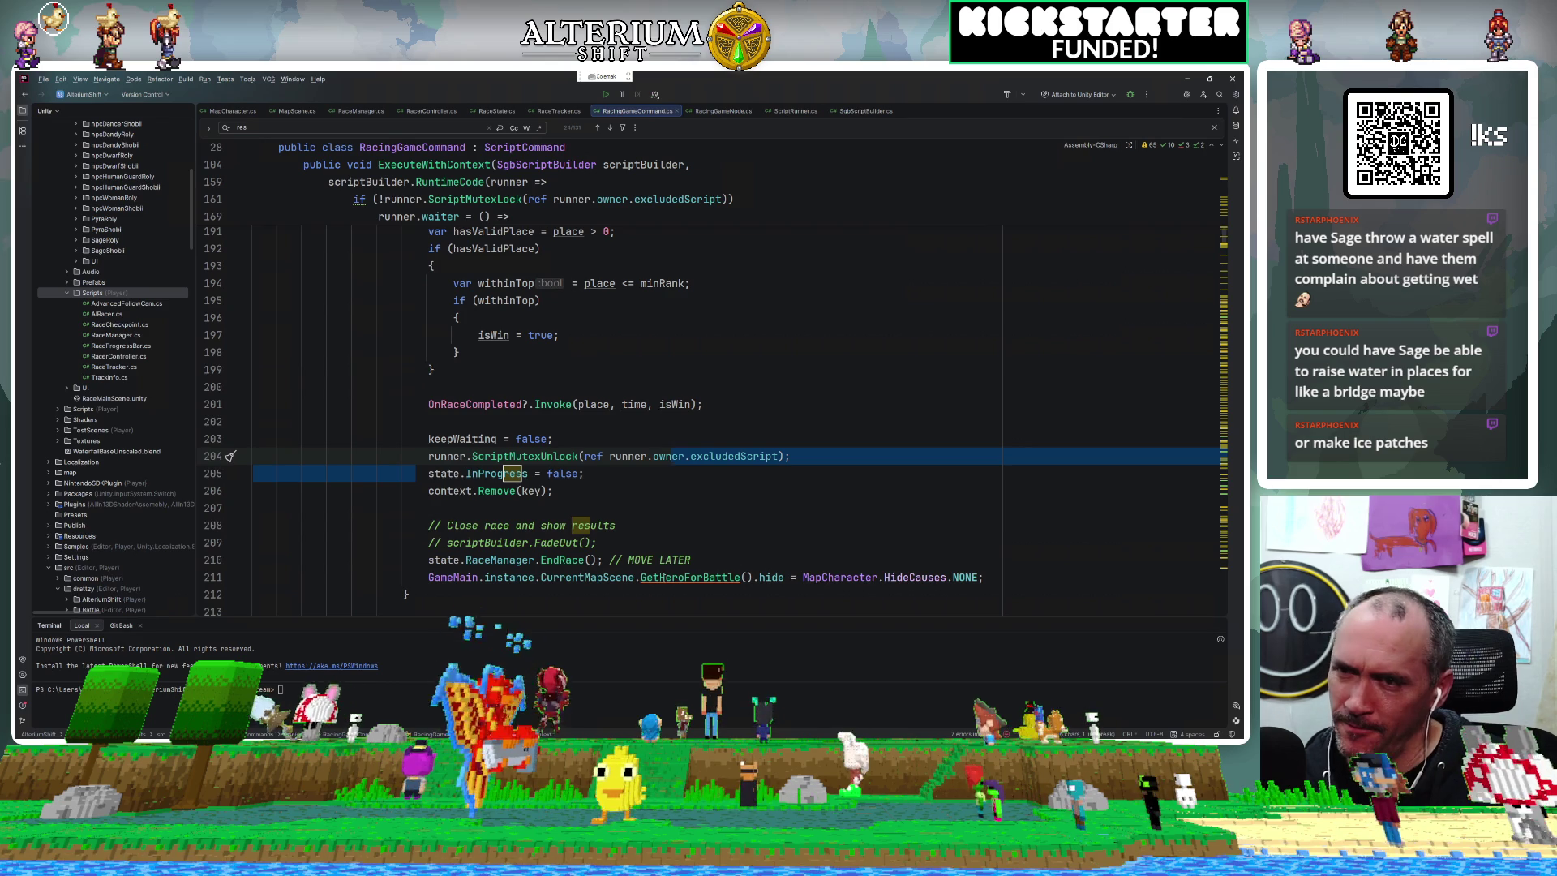
scroll(691, 542, "down", 4)
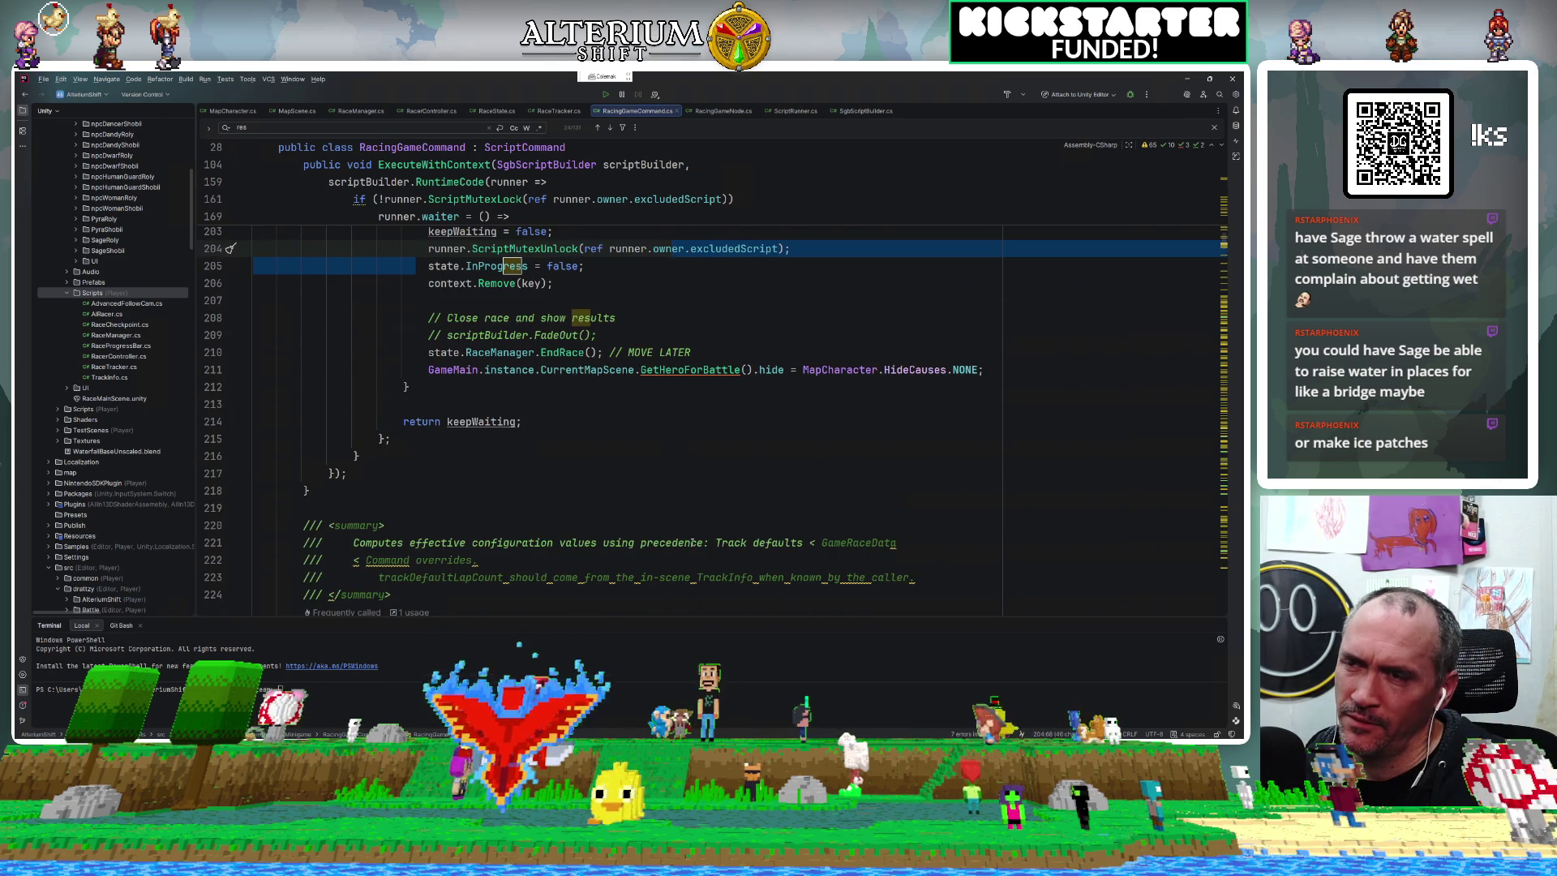
scroll(691, 541, "up", 1)
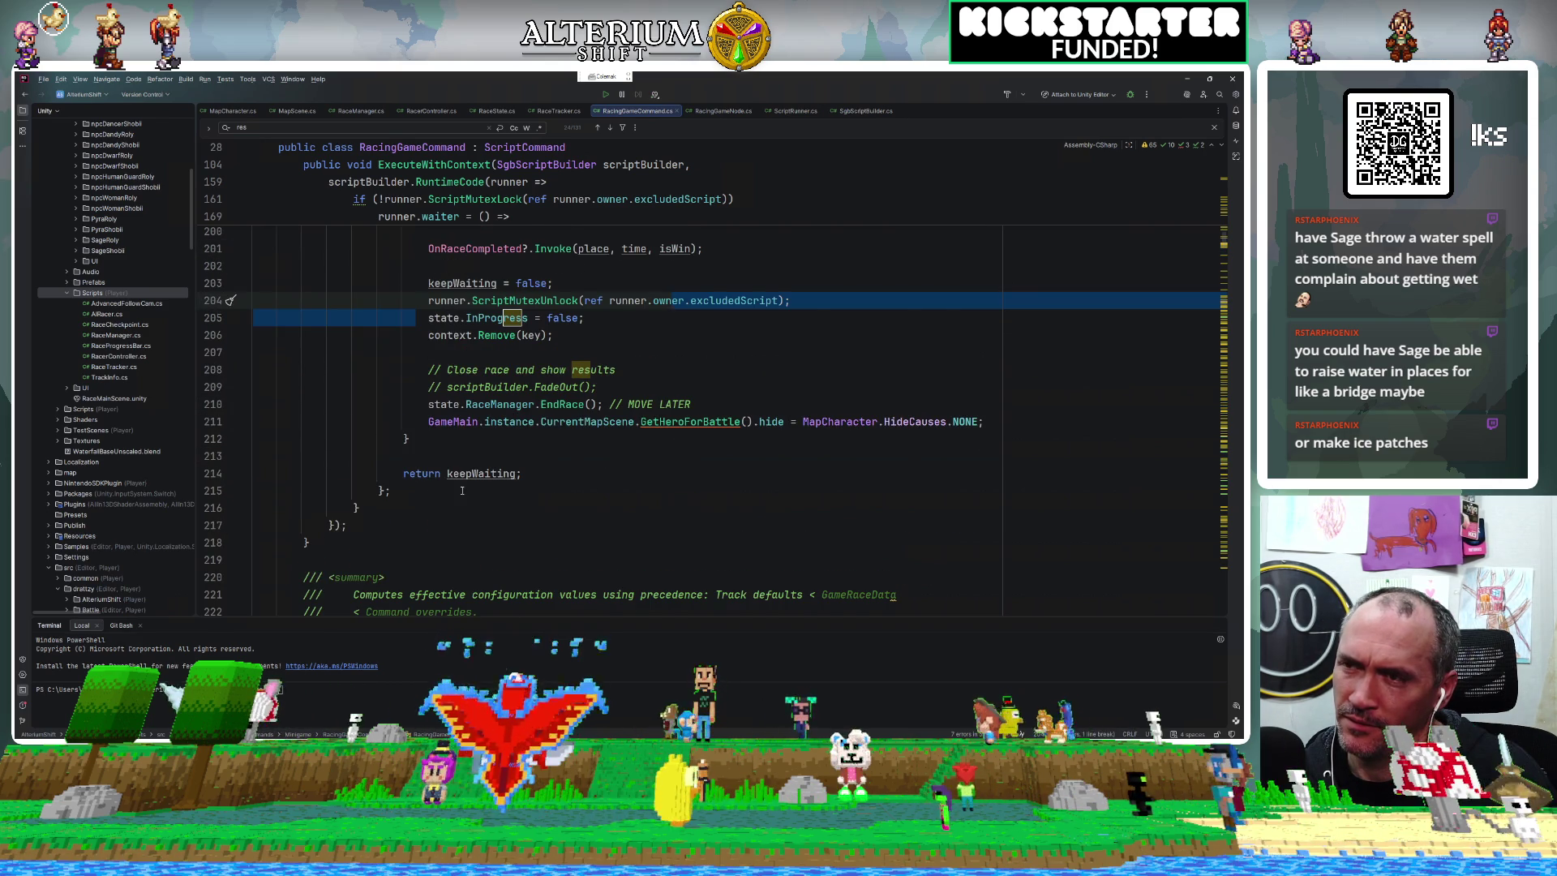
scroll(494, 499, "down", 3)
scroll(461, 491, "up", 3)
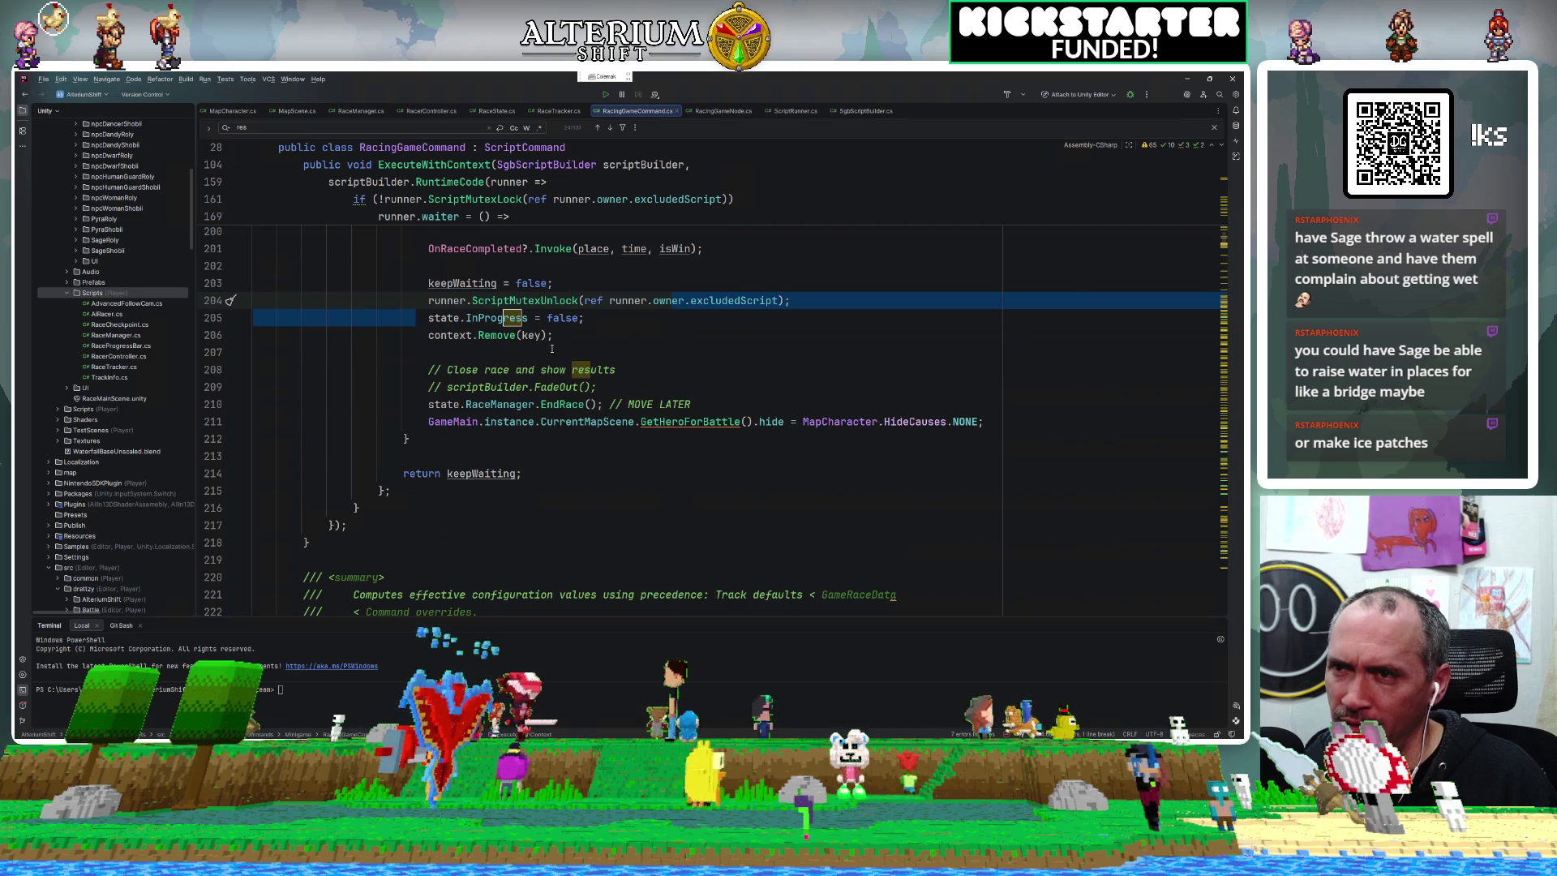
left_click(705, 110)
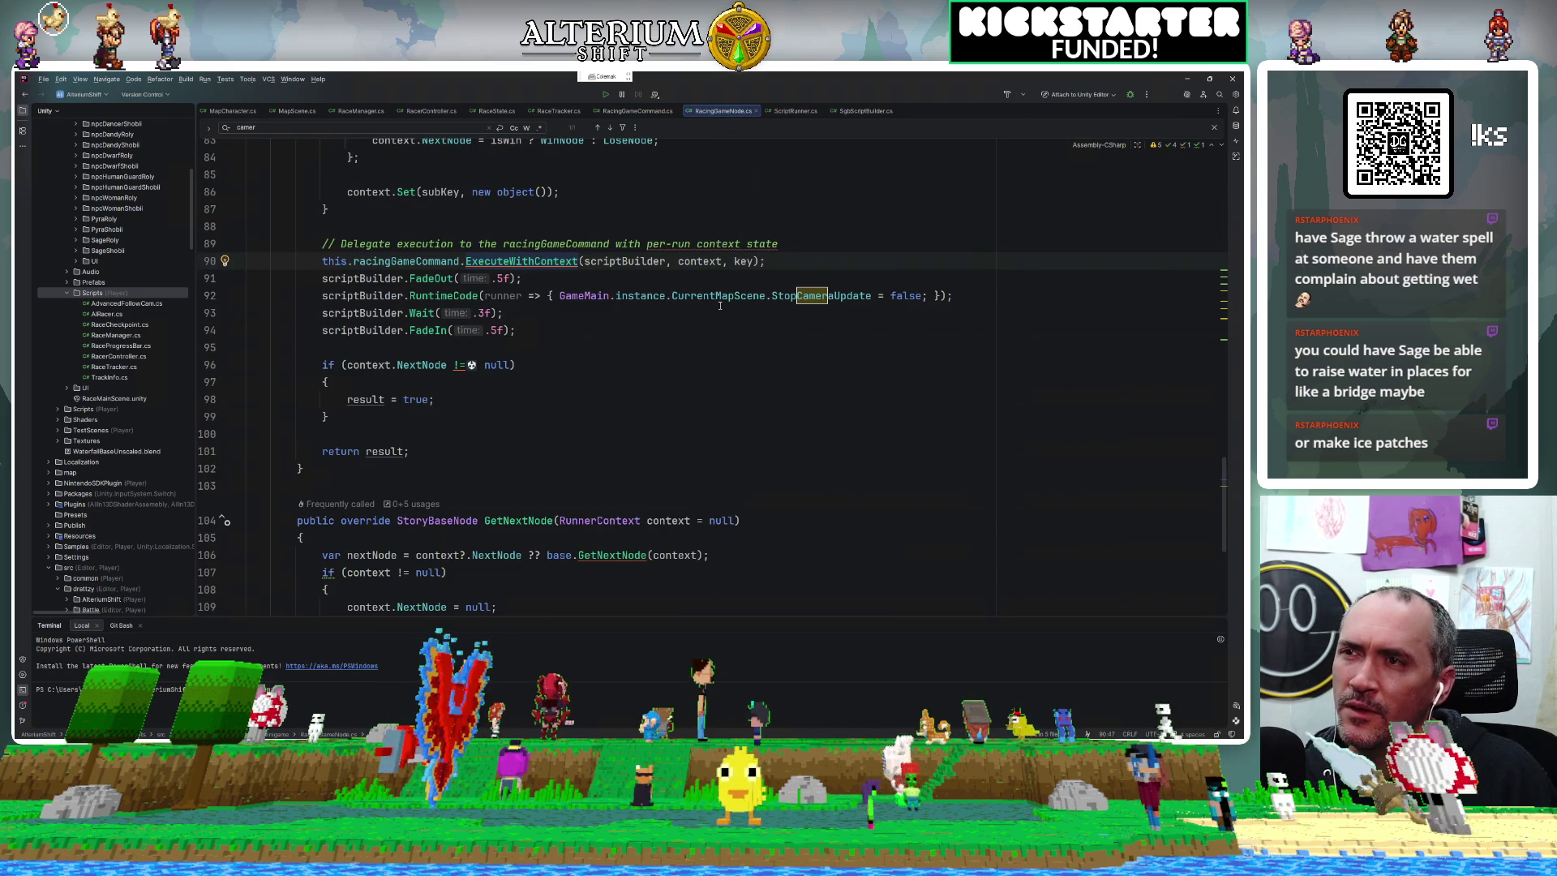
Highlight the NextNode result check on lines 95–99, then go back to Unity.
left_click_drag(316, 340, 562, 418)
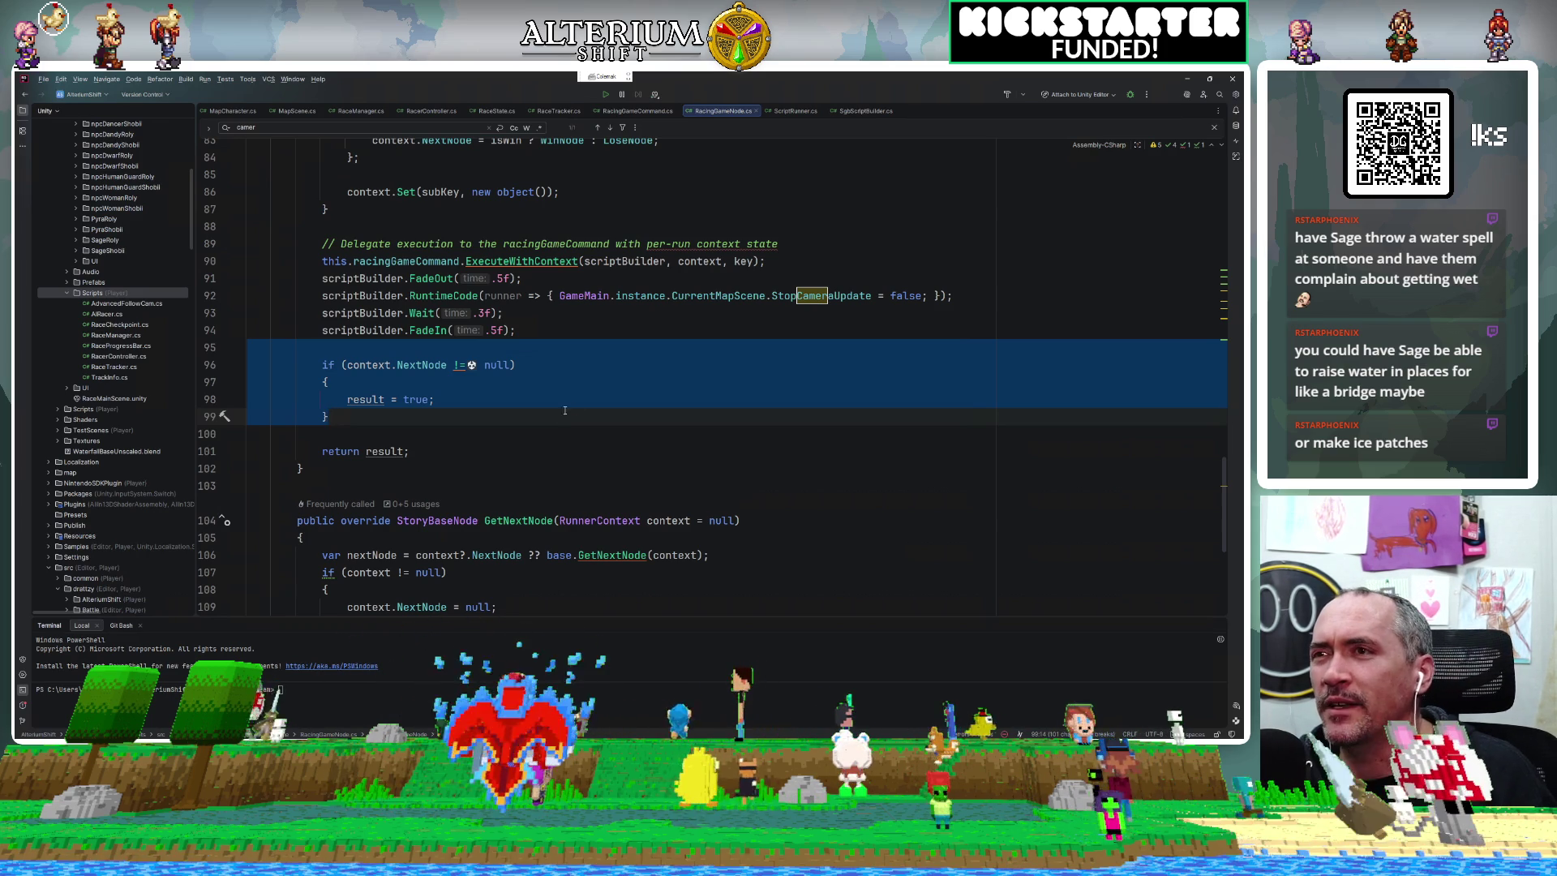
scroll(558, 405, "up", 5)
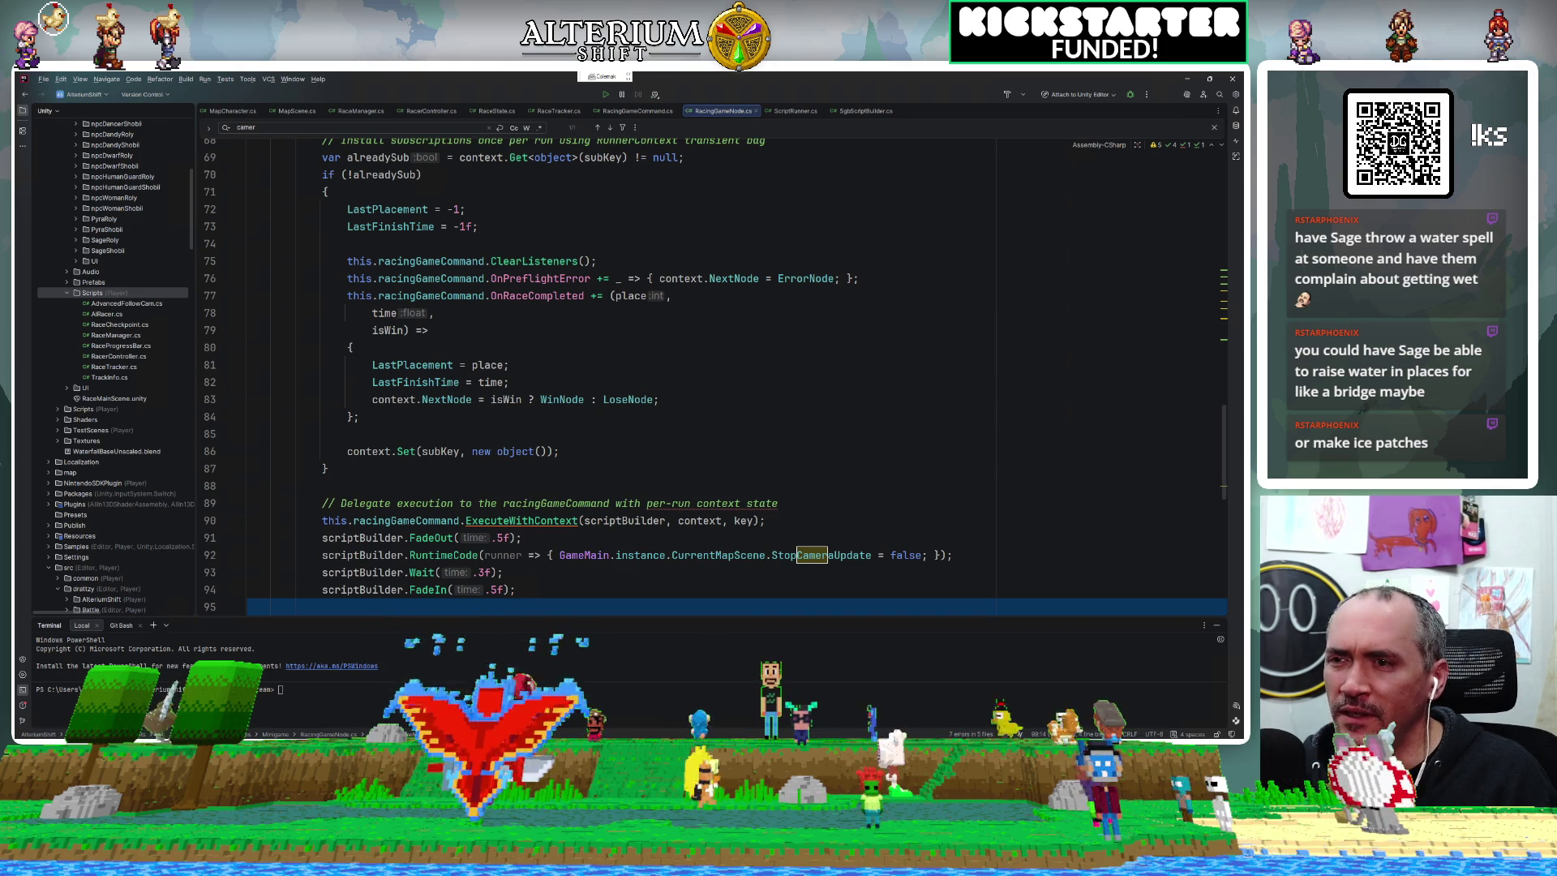
key("alt+Tab")
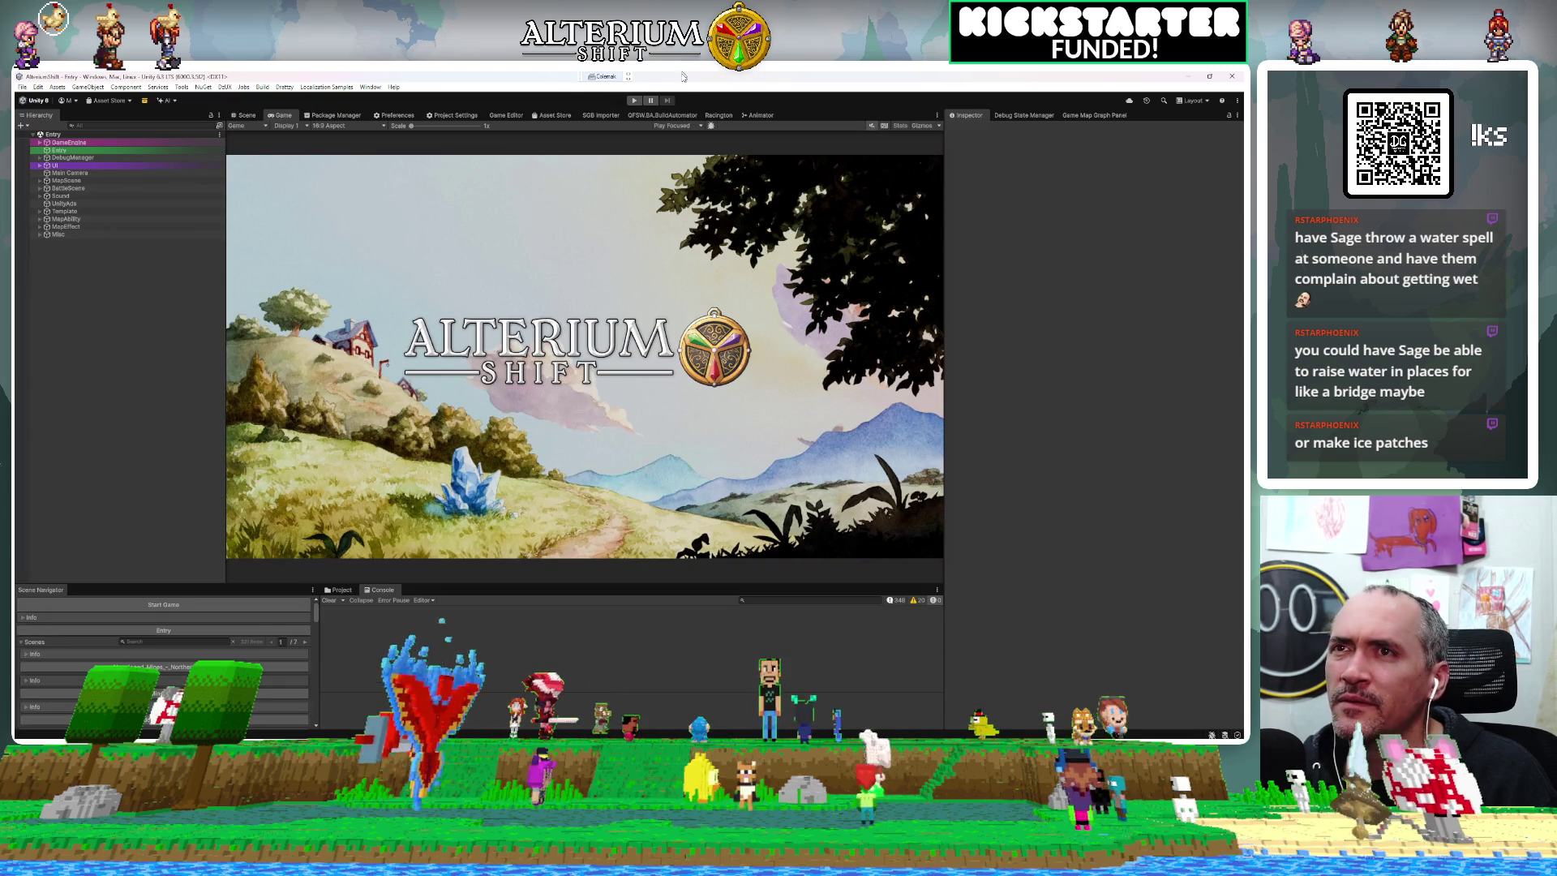
Open the Racington node graph and zoom in on the Racing Game and Dialog Message nodes.
left_click(718, 115)
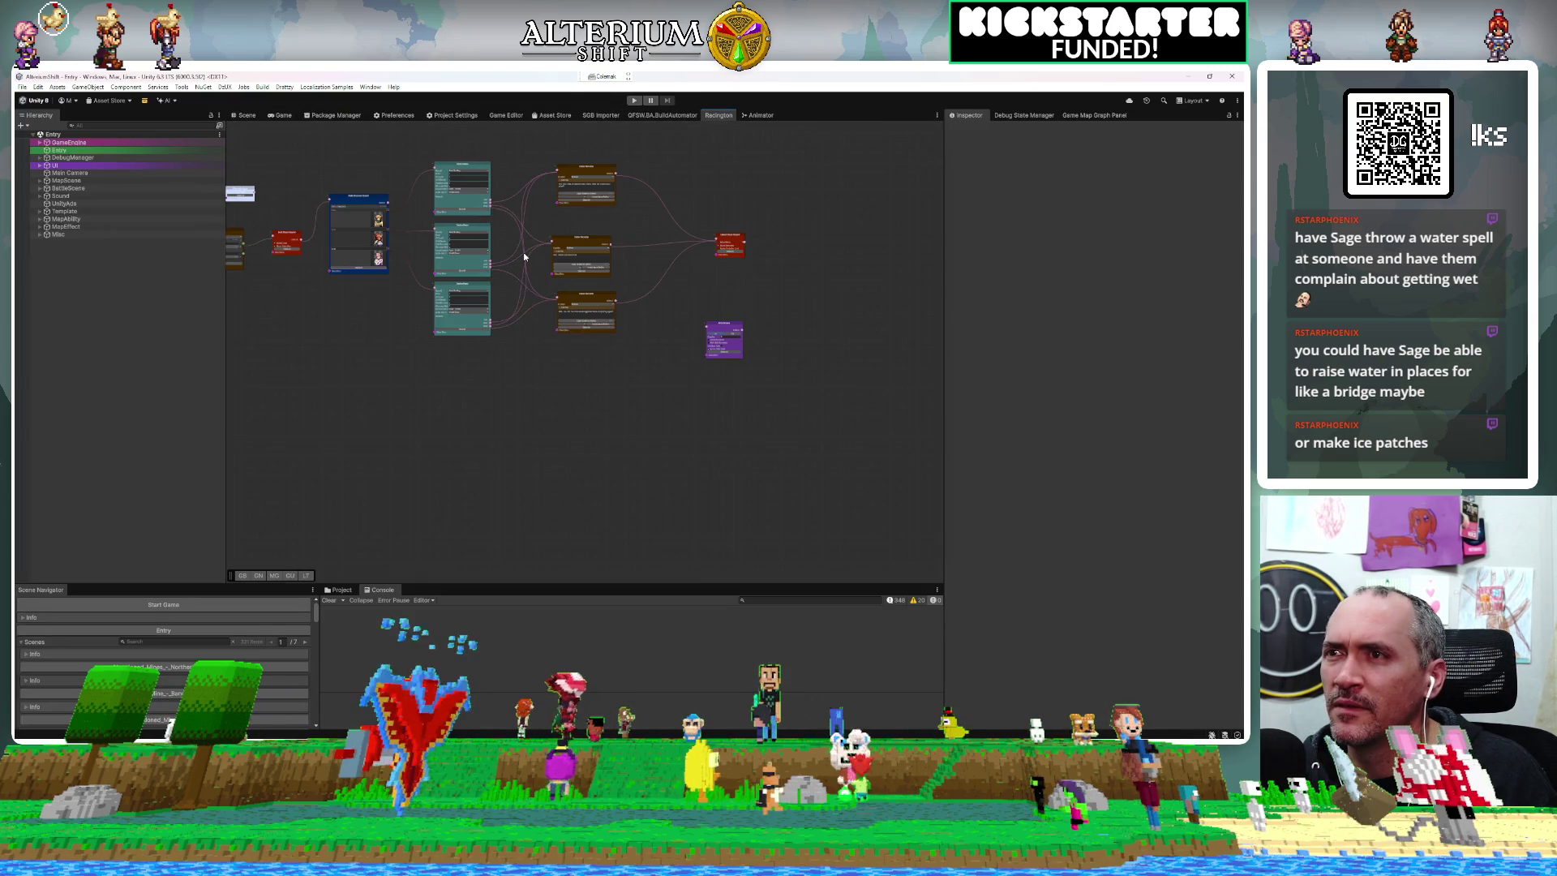
scroll(524, 264, "up", 5)
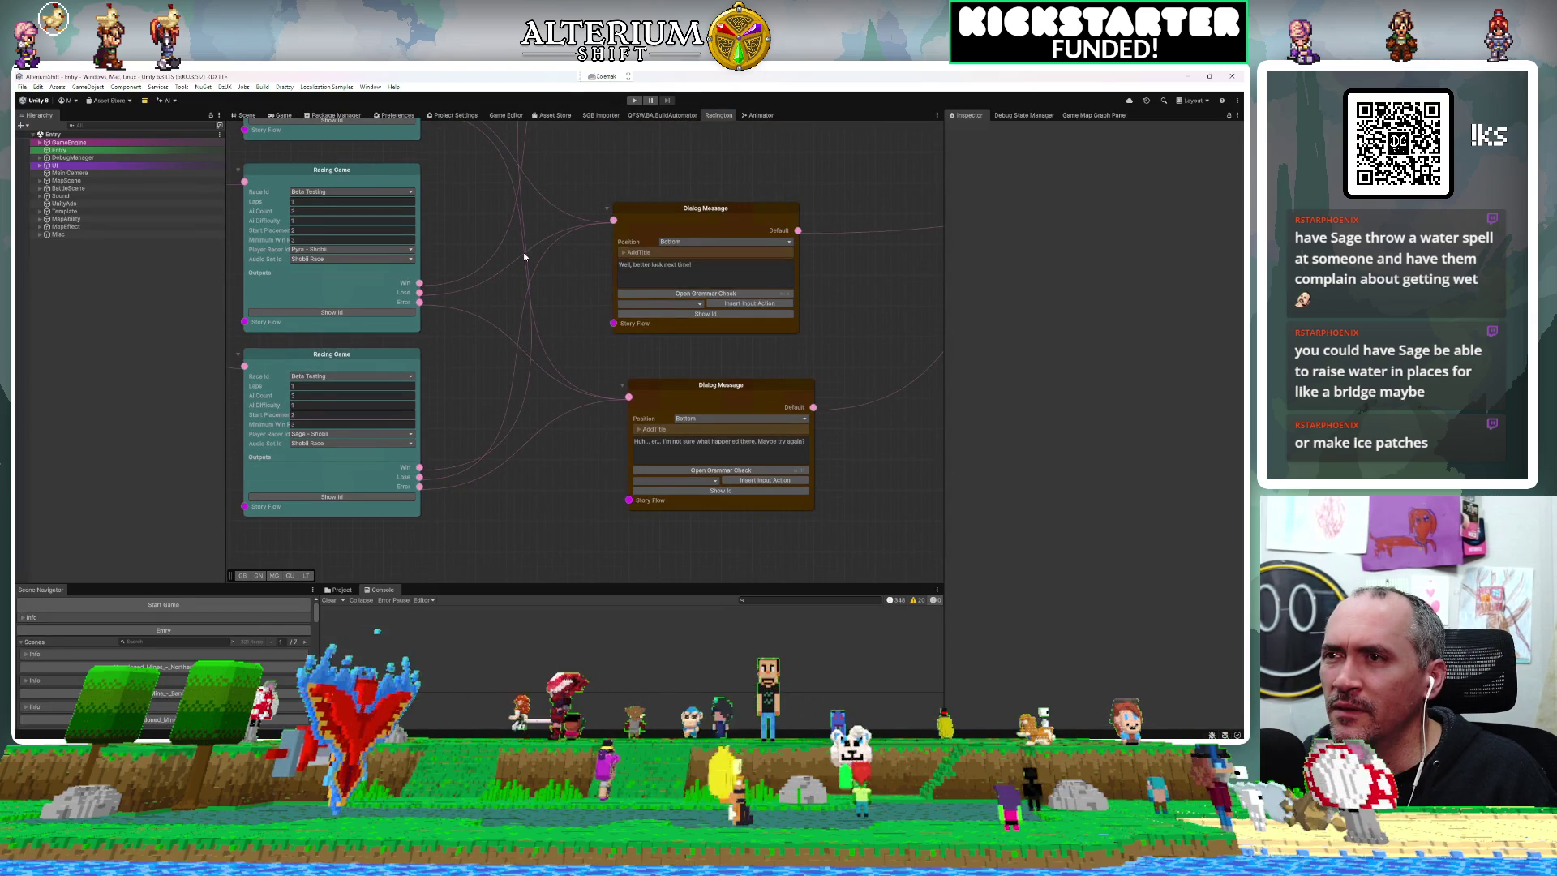
scroll(524, 257, "down", 5)
scroll(524, 257, "up", 5)
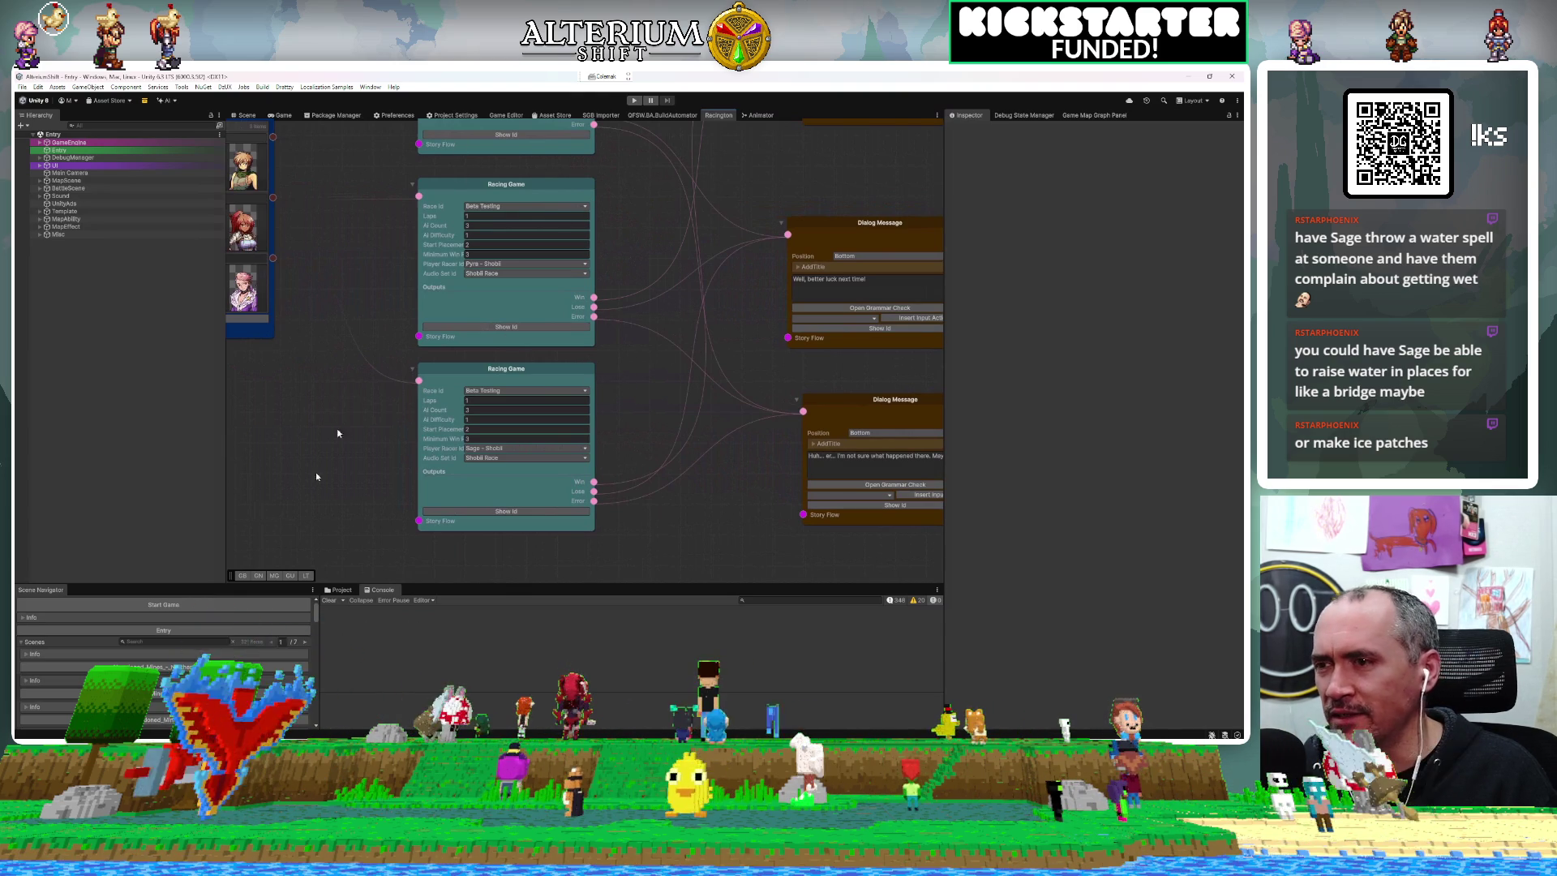
key("alt+Tab")
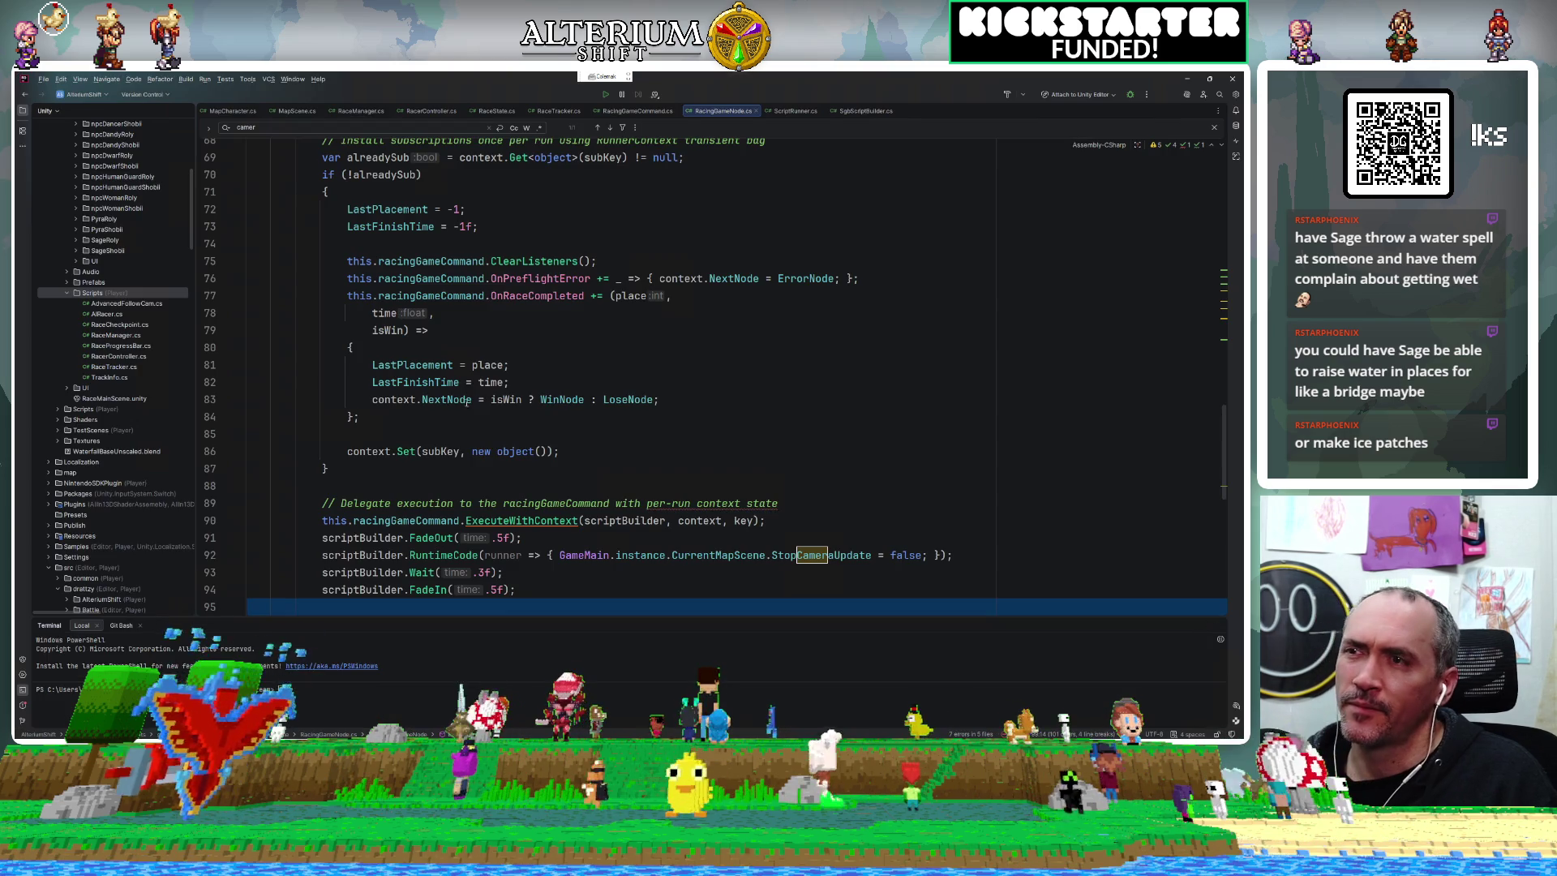
Break on line 81 (LastPlacement = place) and line 107 (GetNextNode check), then attach to Unity Editor.
scroll(610, 358, "down", 4)
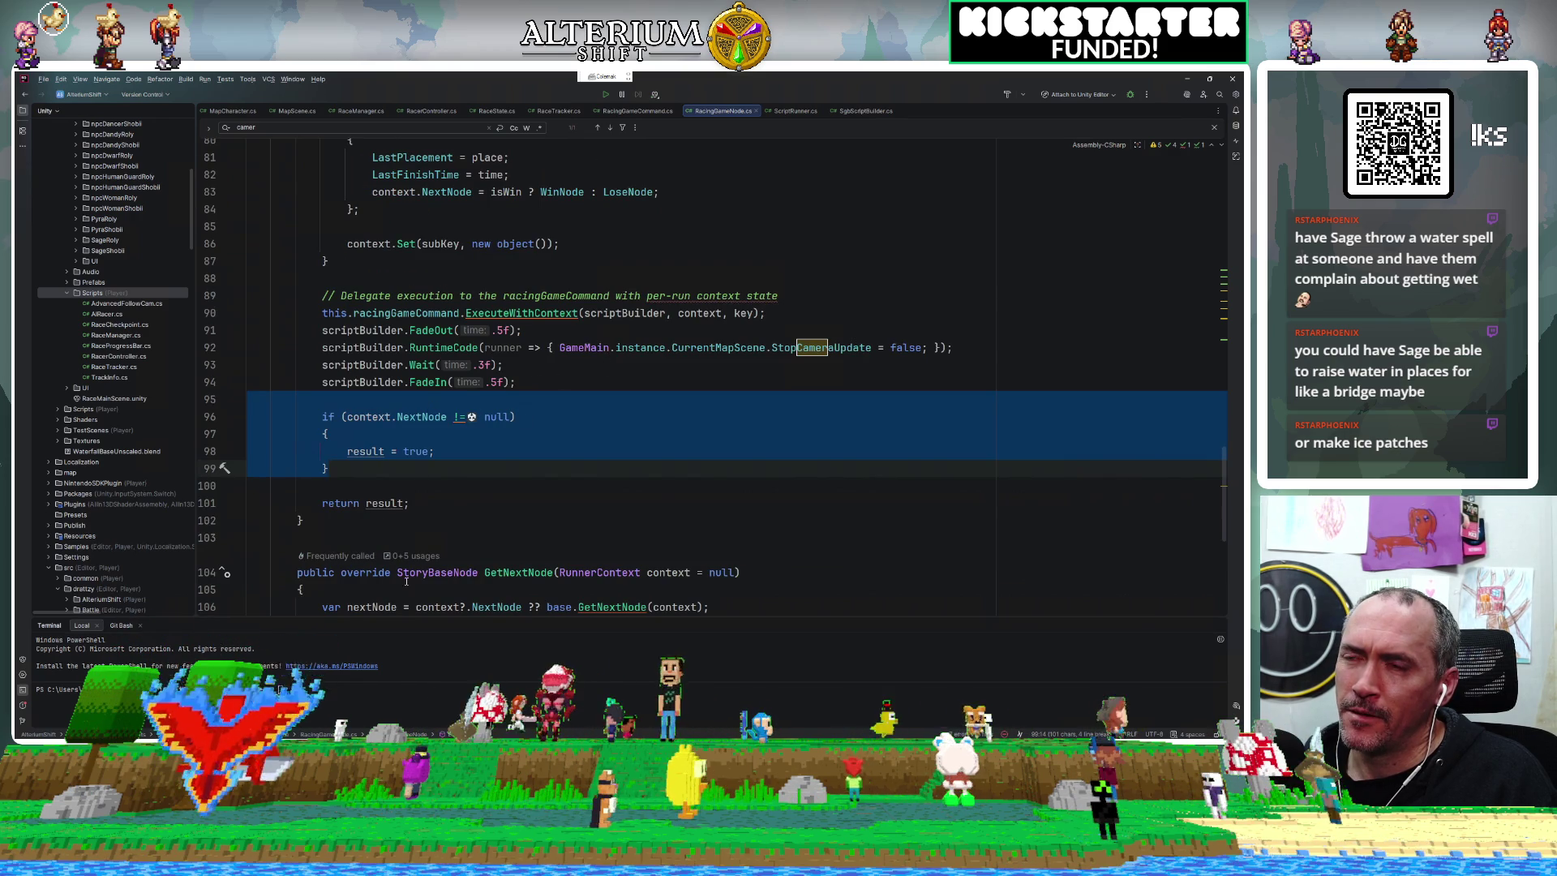
scroll(486, 465, "down", 4)
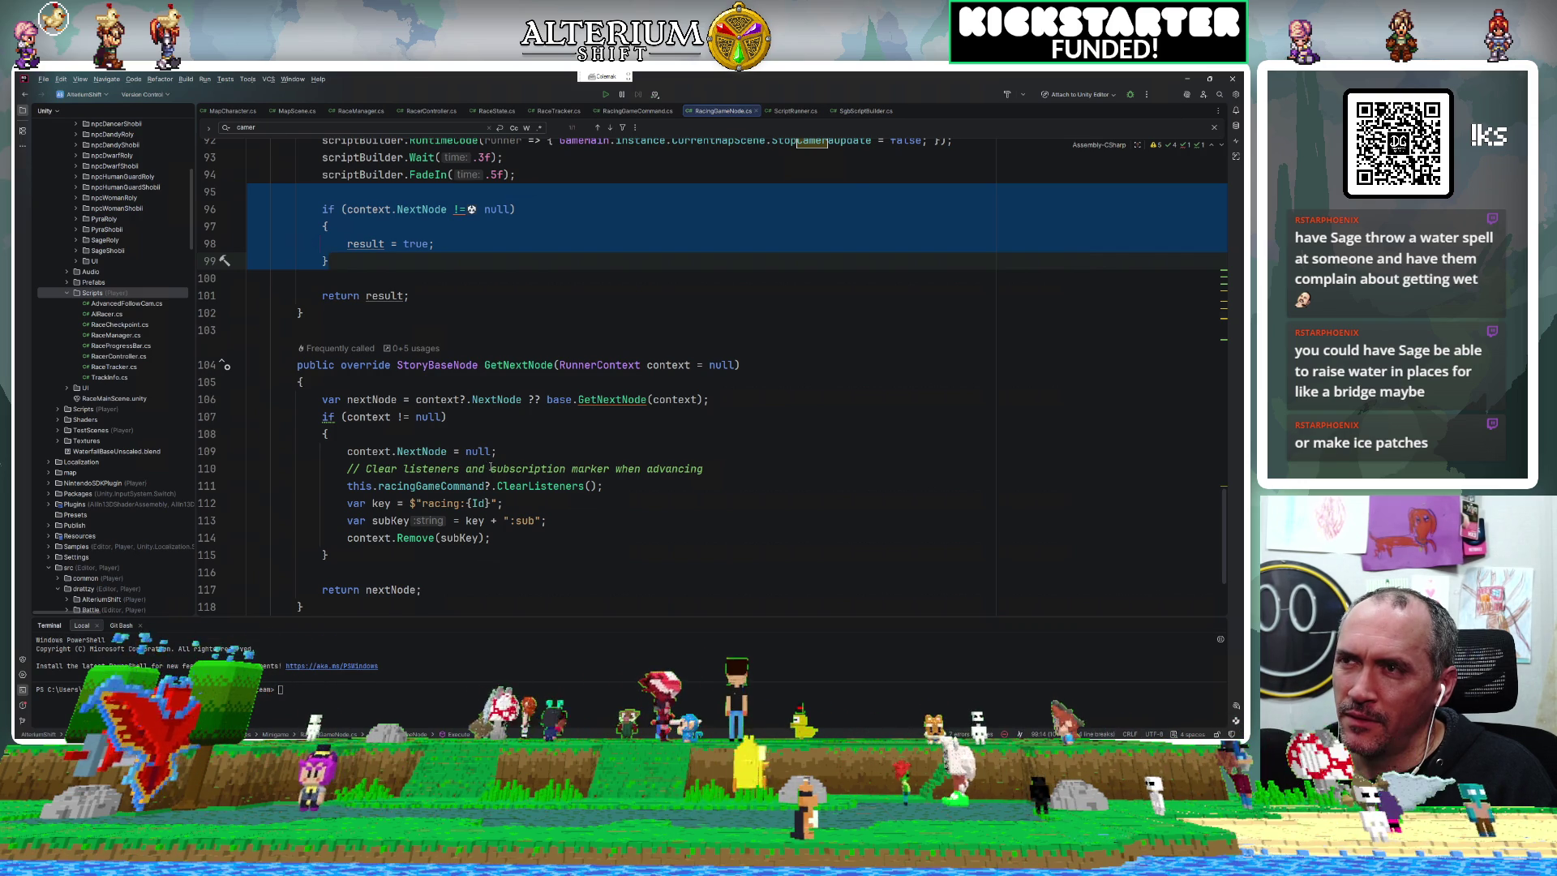
scroll(491, 468, "up", 6)
scroll(490, 467, "up", 4)
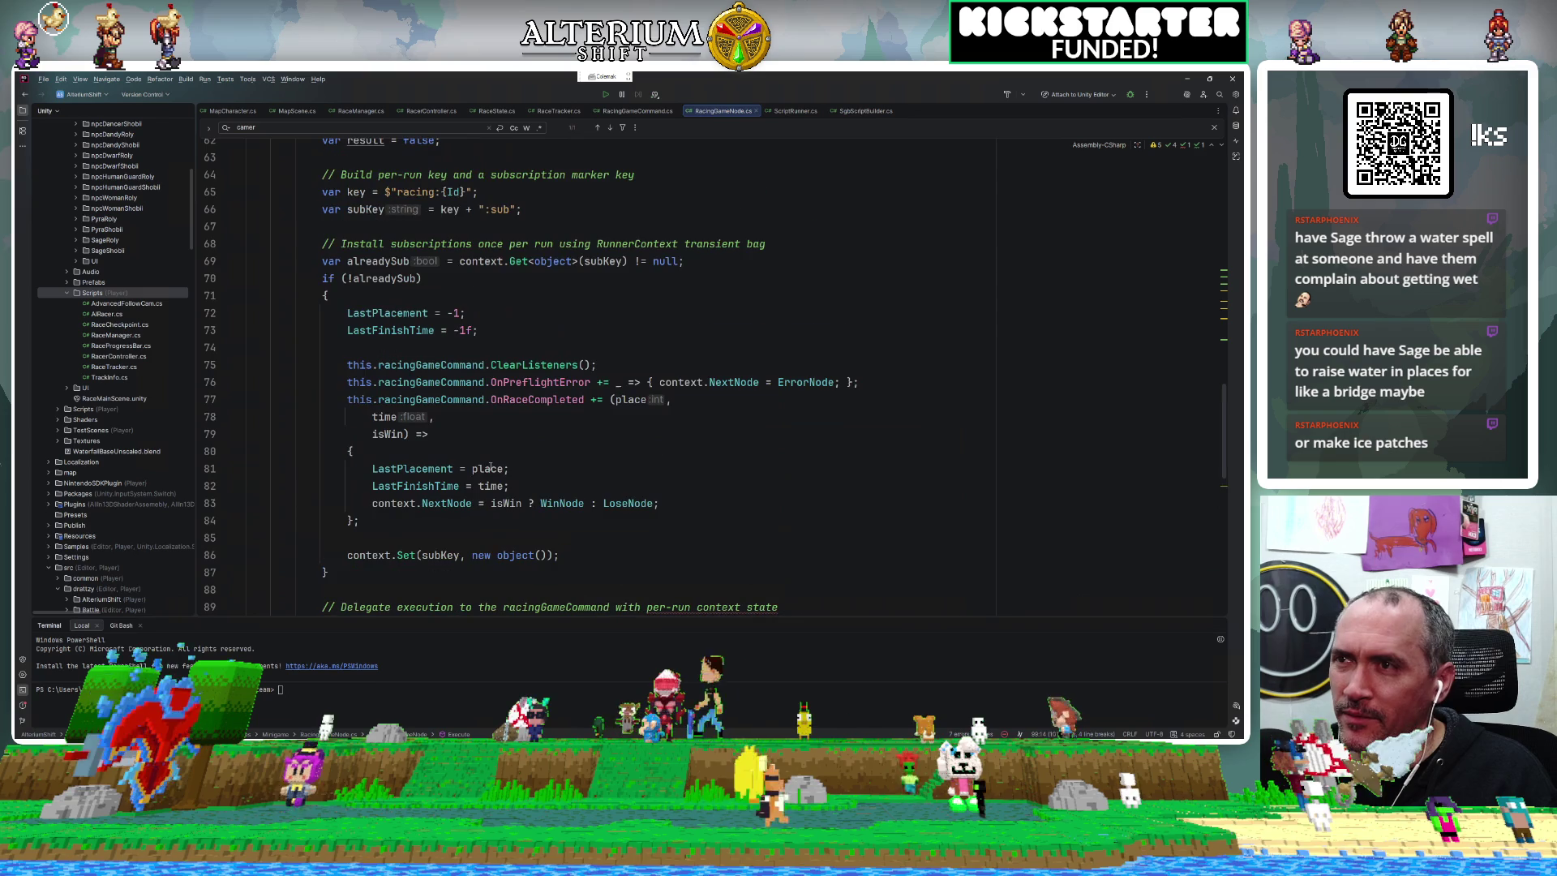
left_click(211, 468)
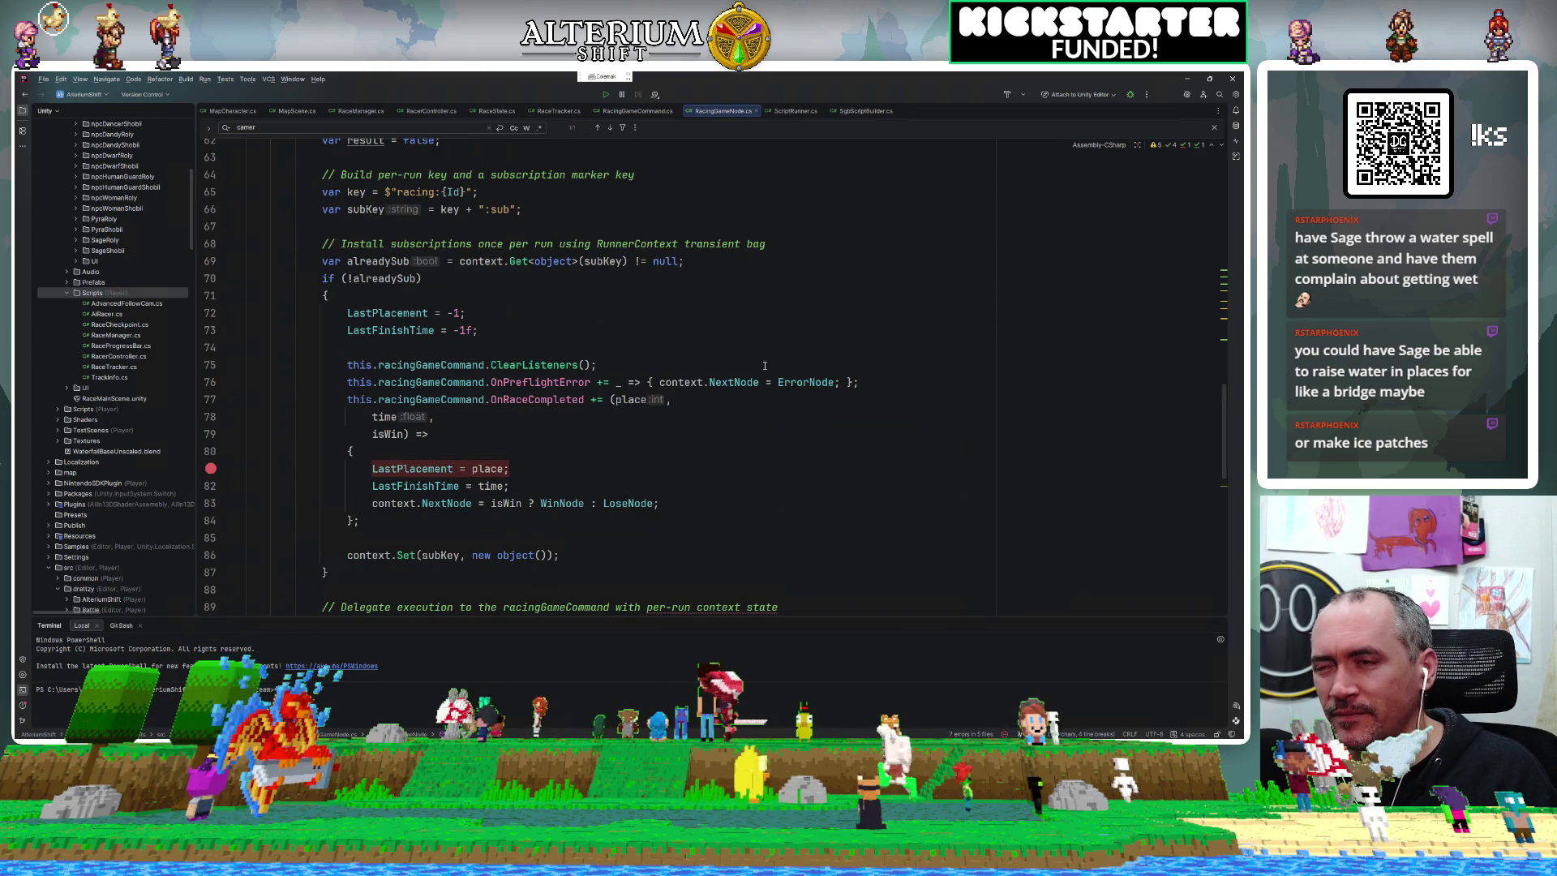
scroll(709, 325, "down", 3)
scroll(710, 325, "down", 7)
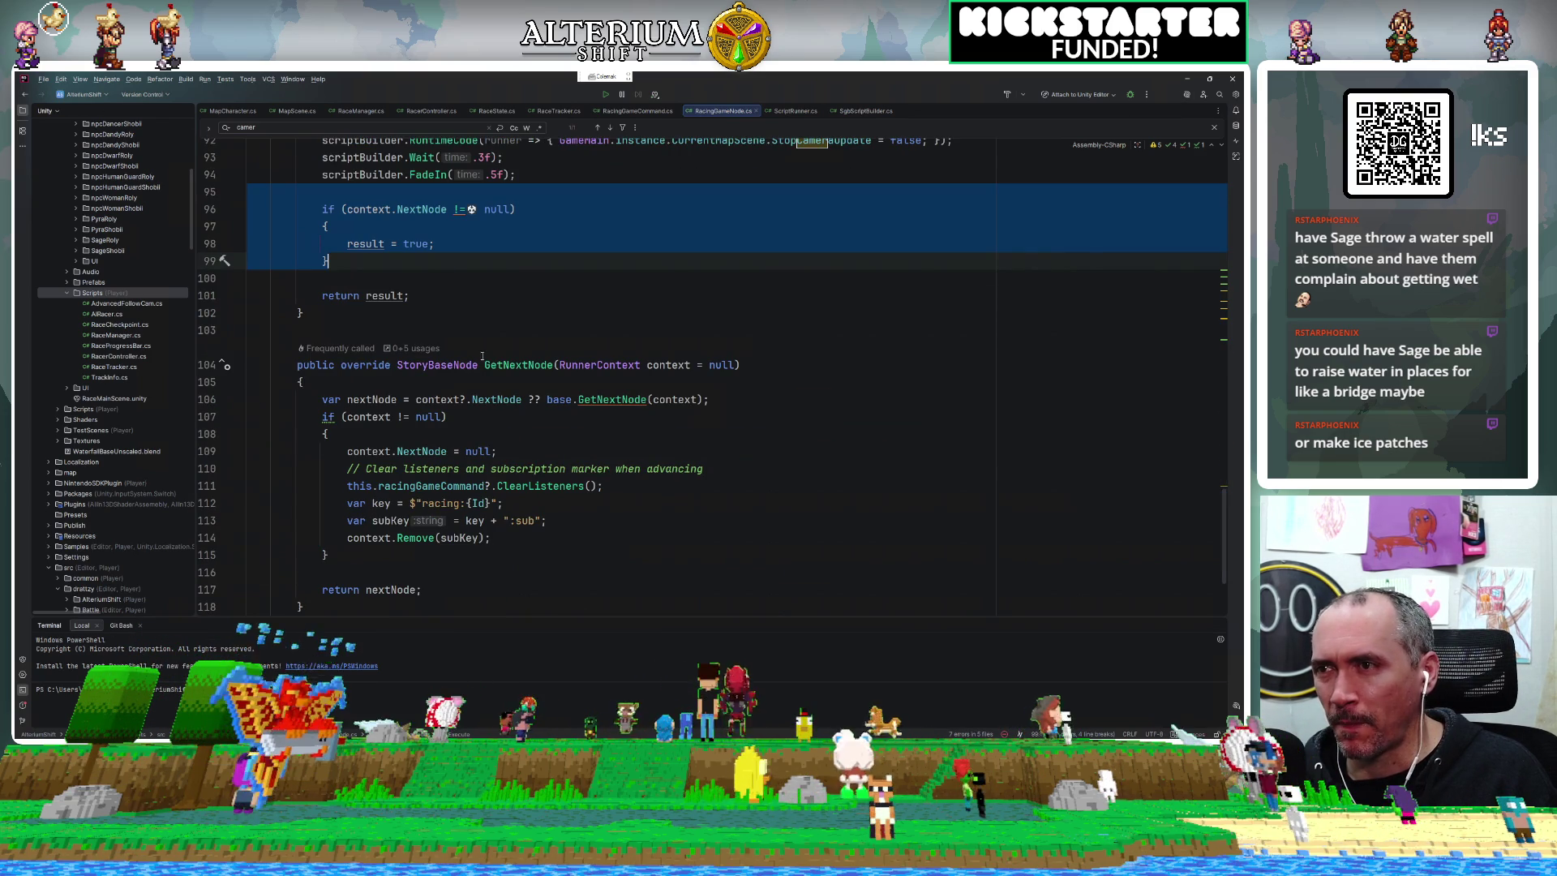
left_click(211, 416)
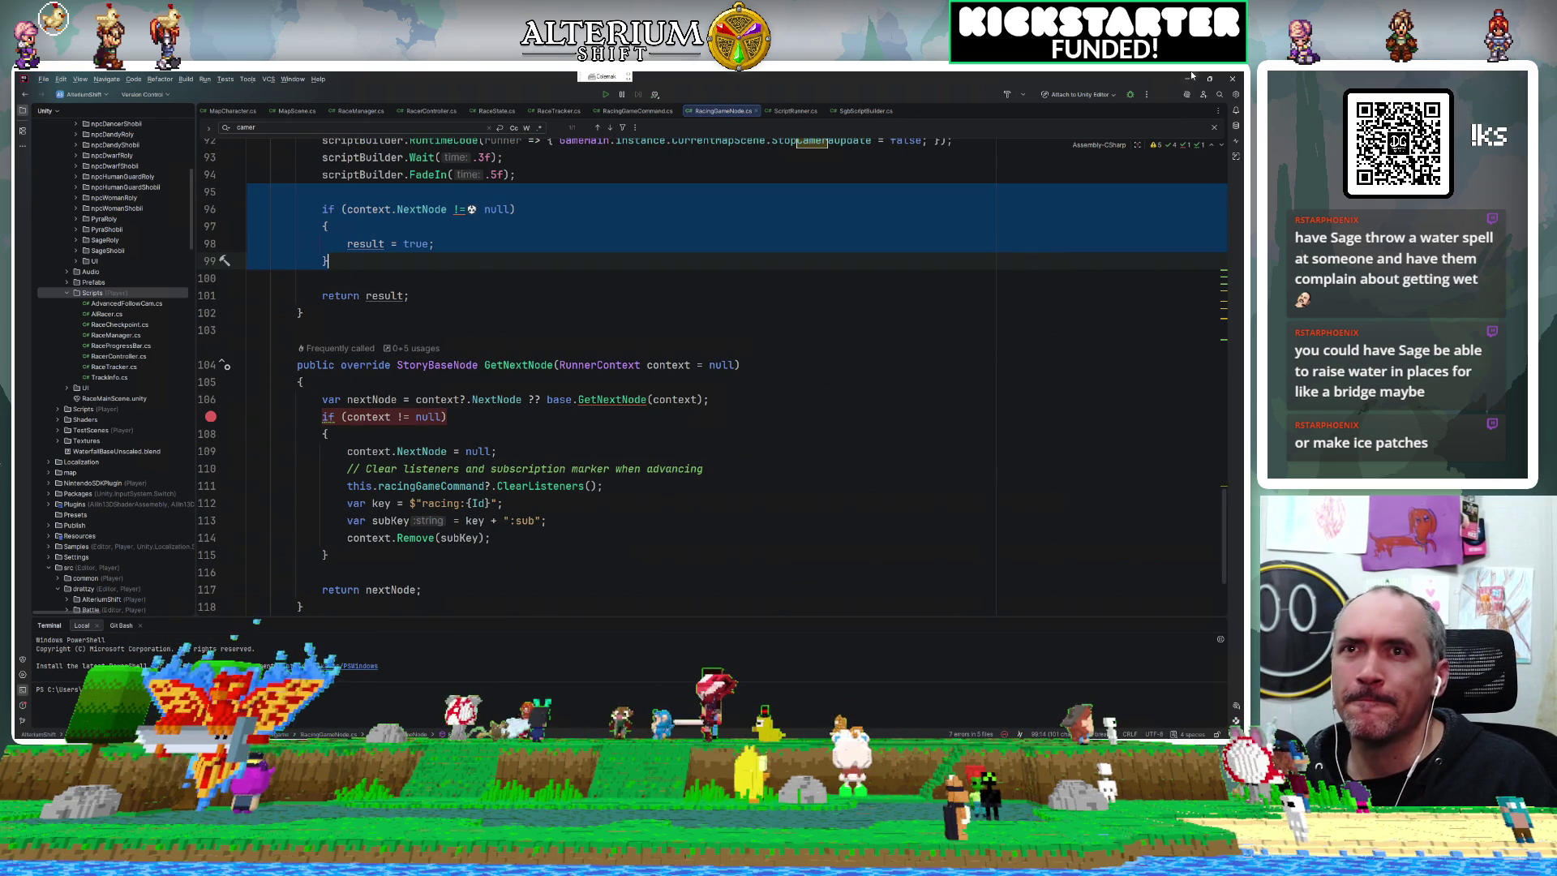
left_click(1131, 95)
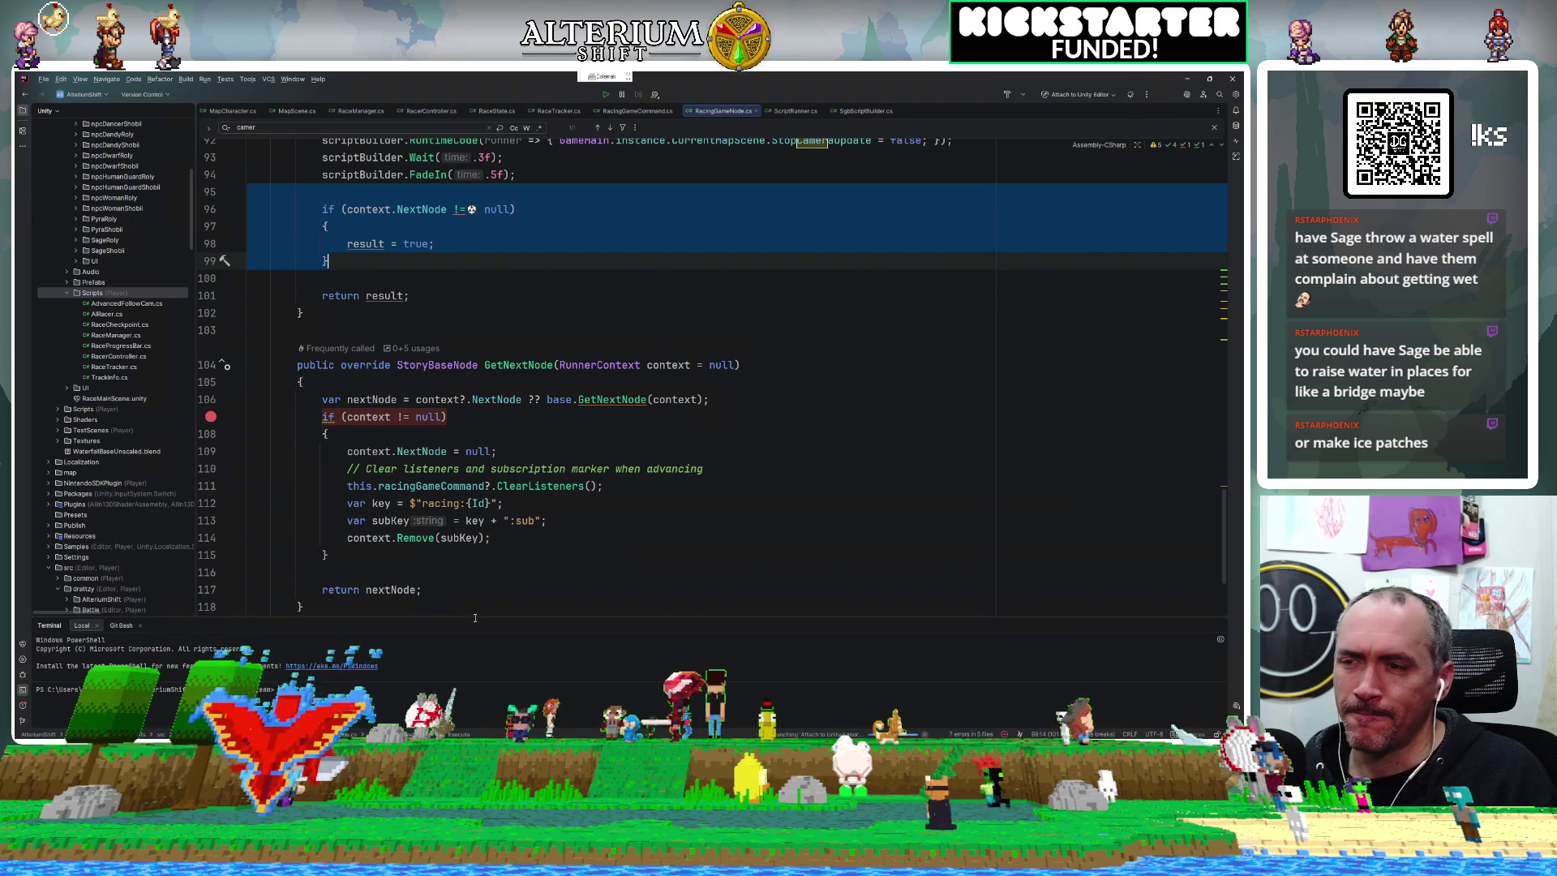
key("alt+Tab")
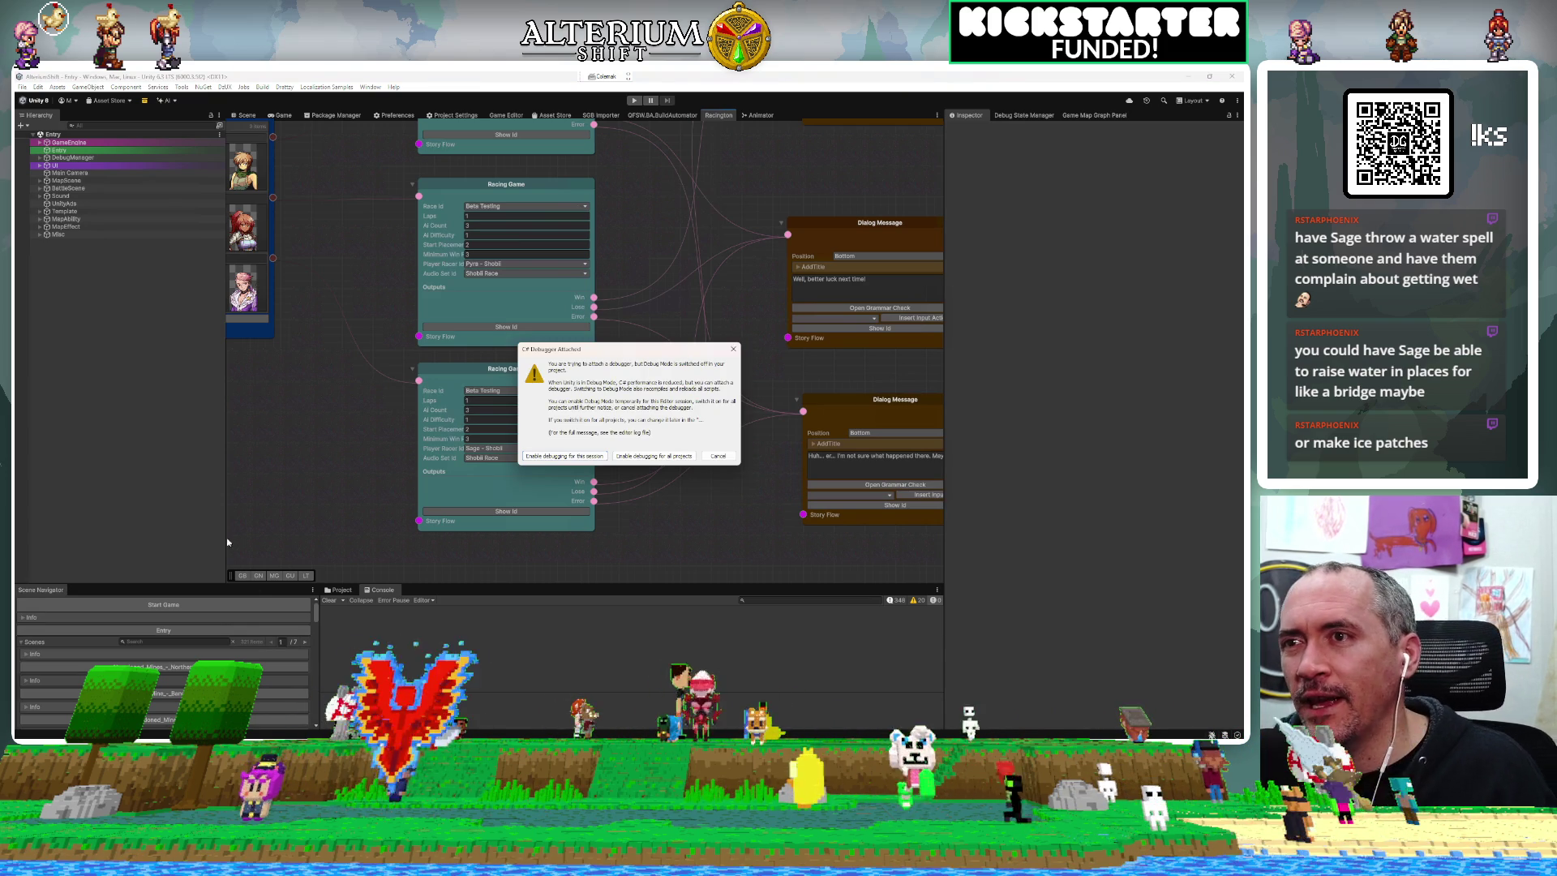
Enable debugging for this session and open the NullReferenceException's source, AddressablesPlayerBuildProcessor.cs.
left_click(538, 455)
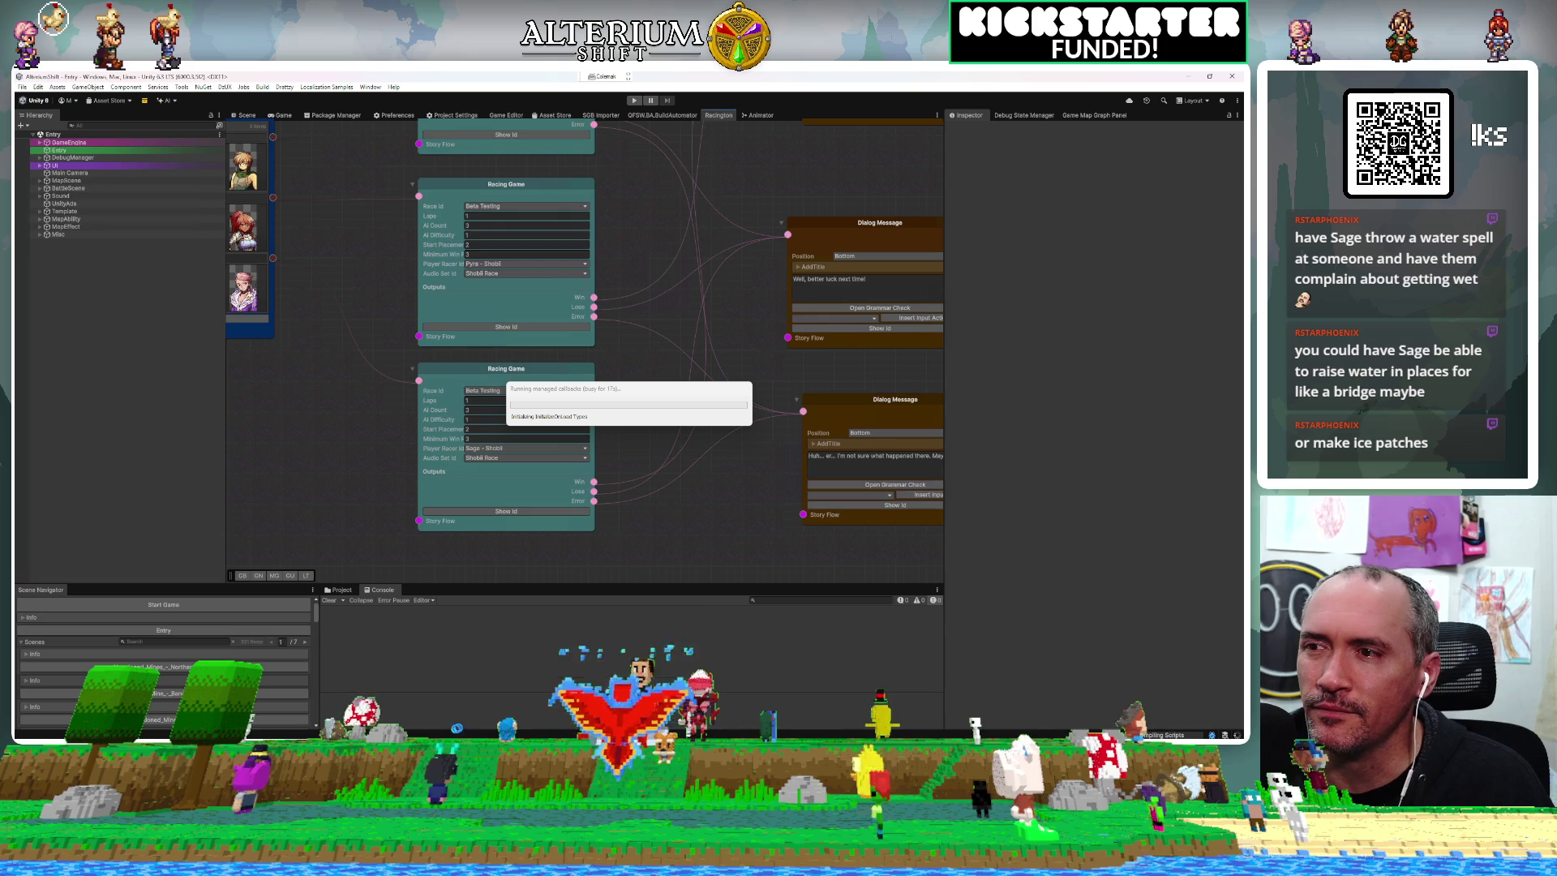
mouse_move(412, 733)
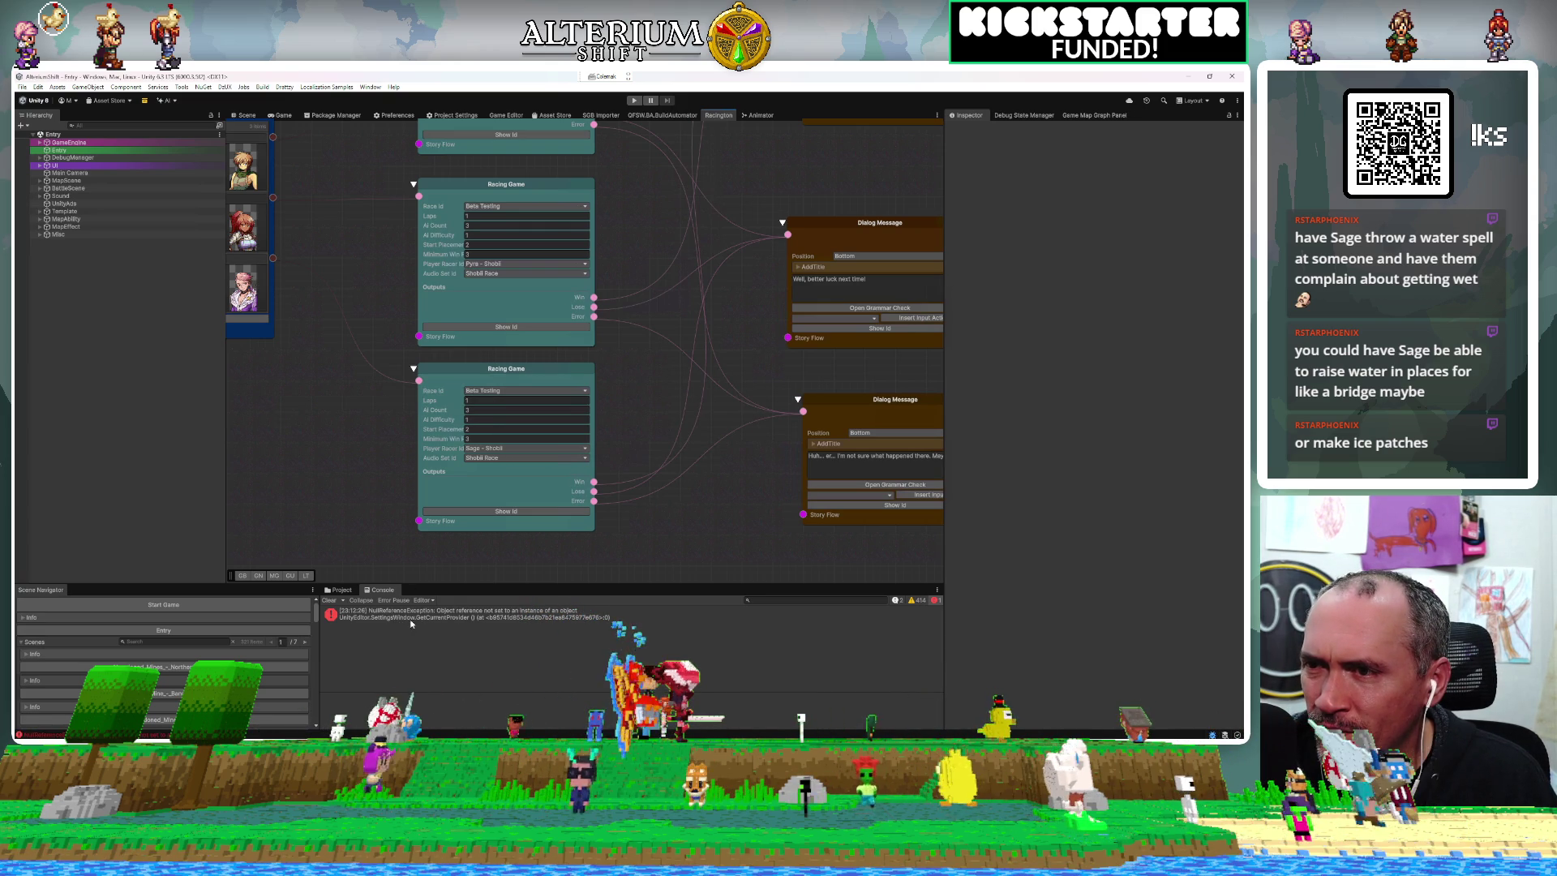
left_click(413, 617)
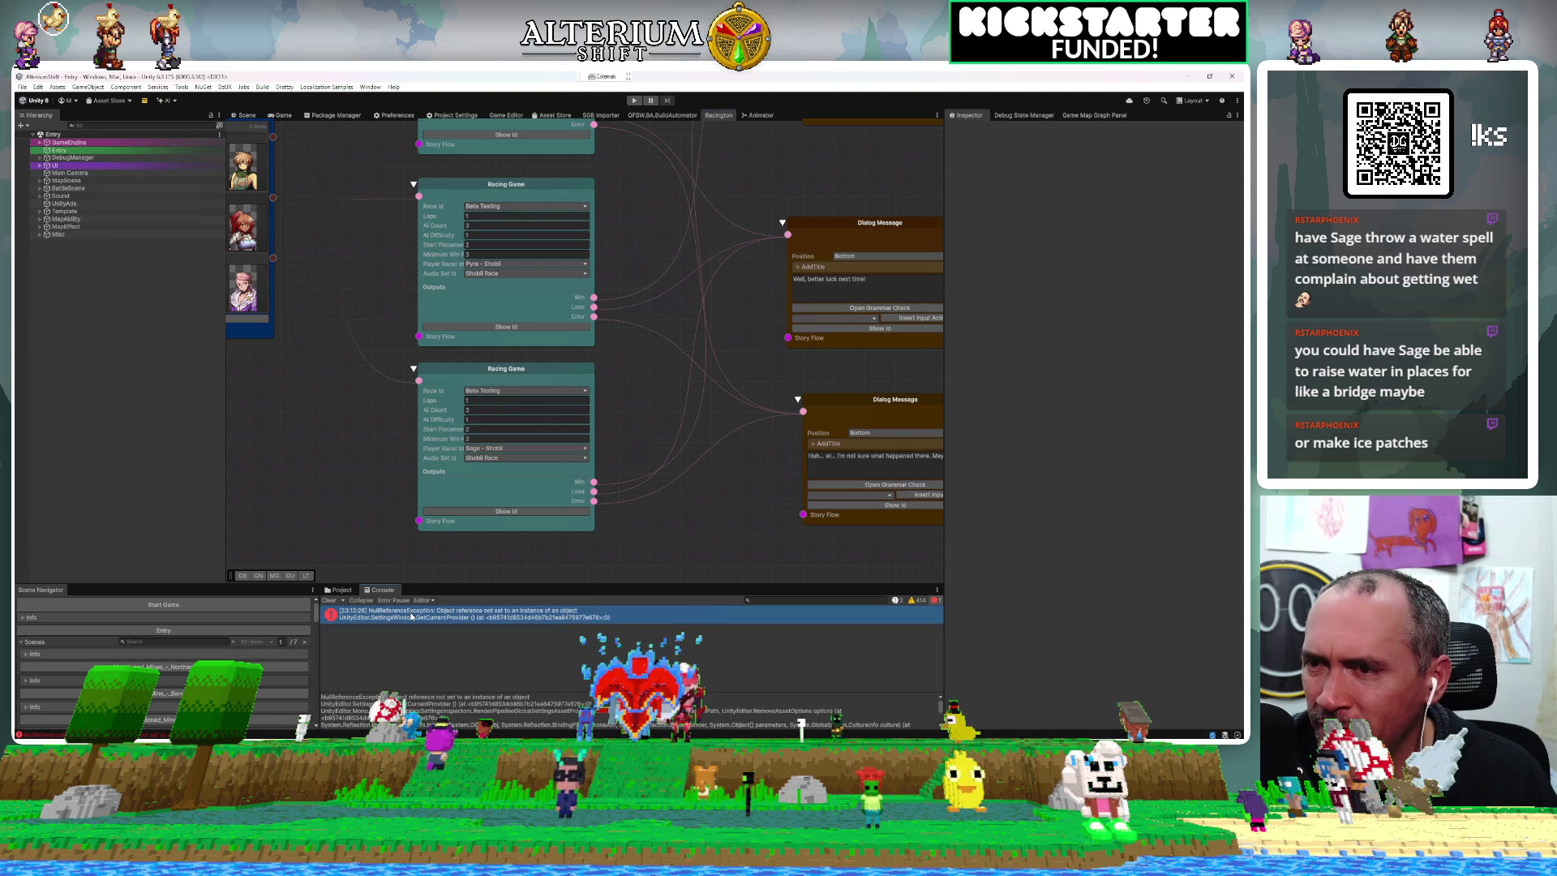
double_click(411, 617)
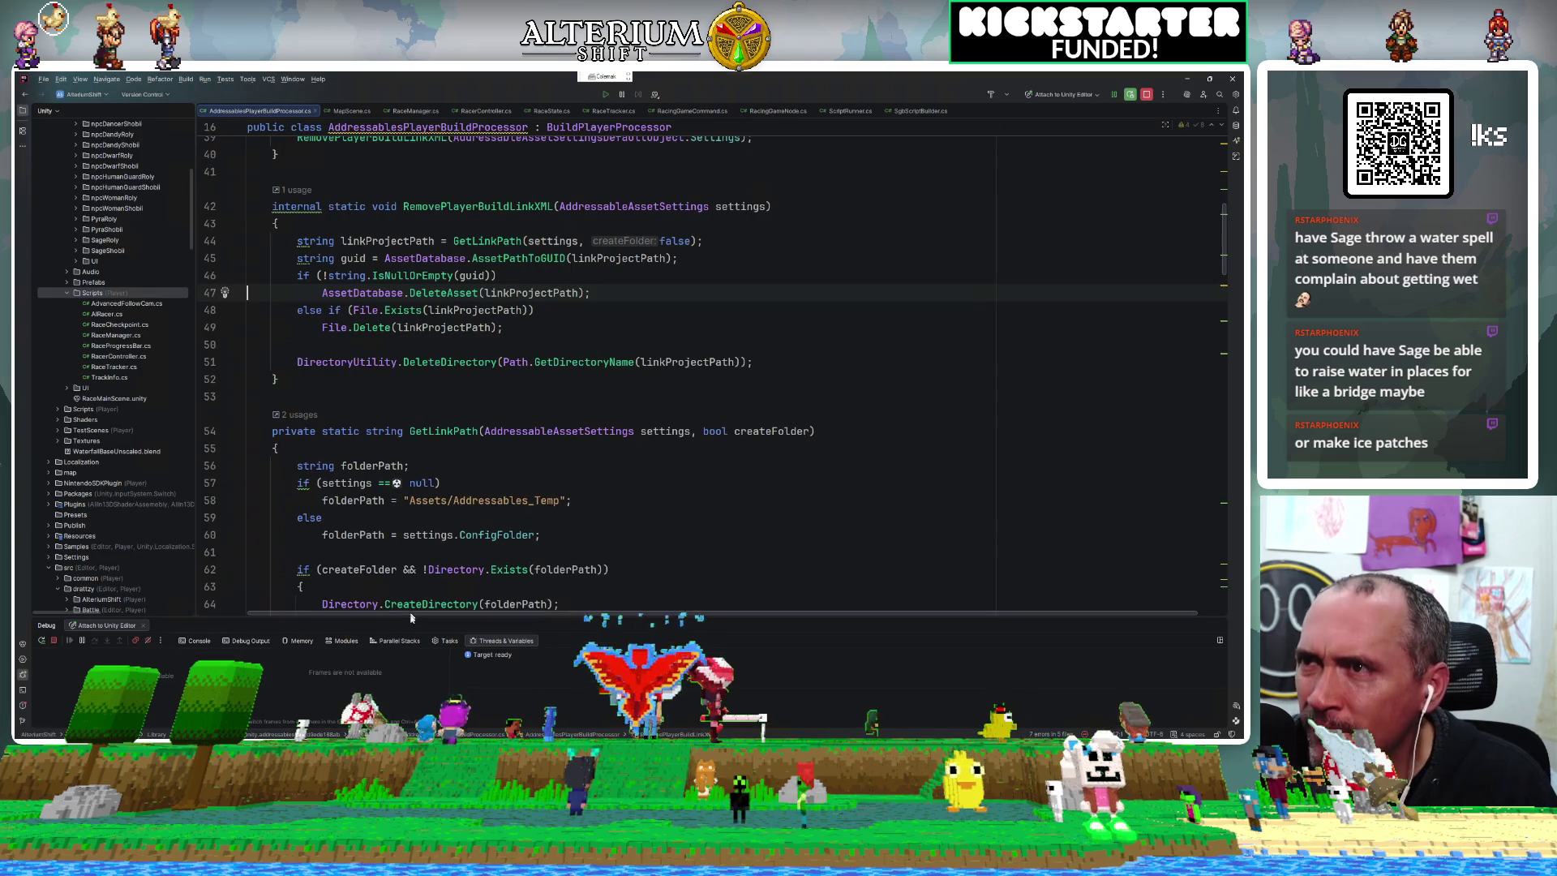
Close AddressablesPlayerBuildProcessor.cs in Rider and return to Unity's racing node graph.
middle_click(258, 114)
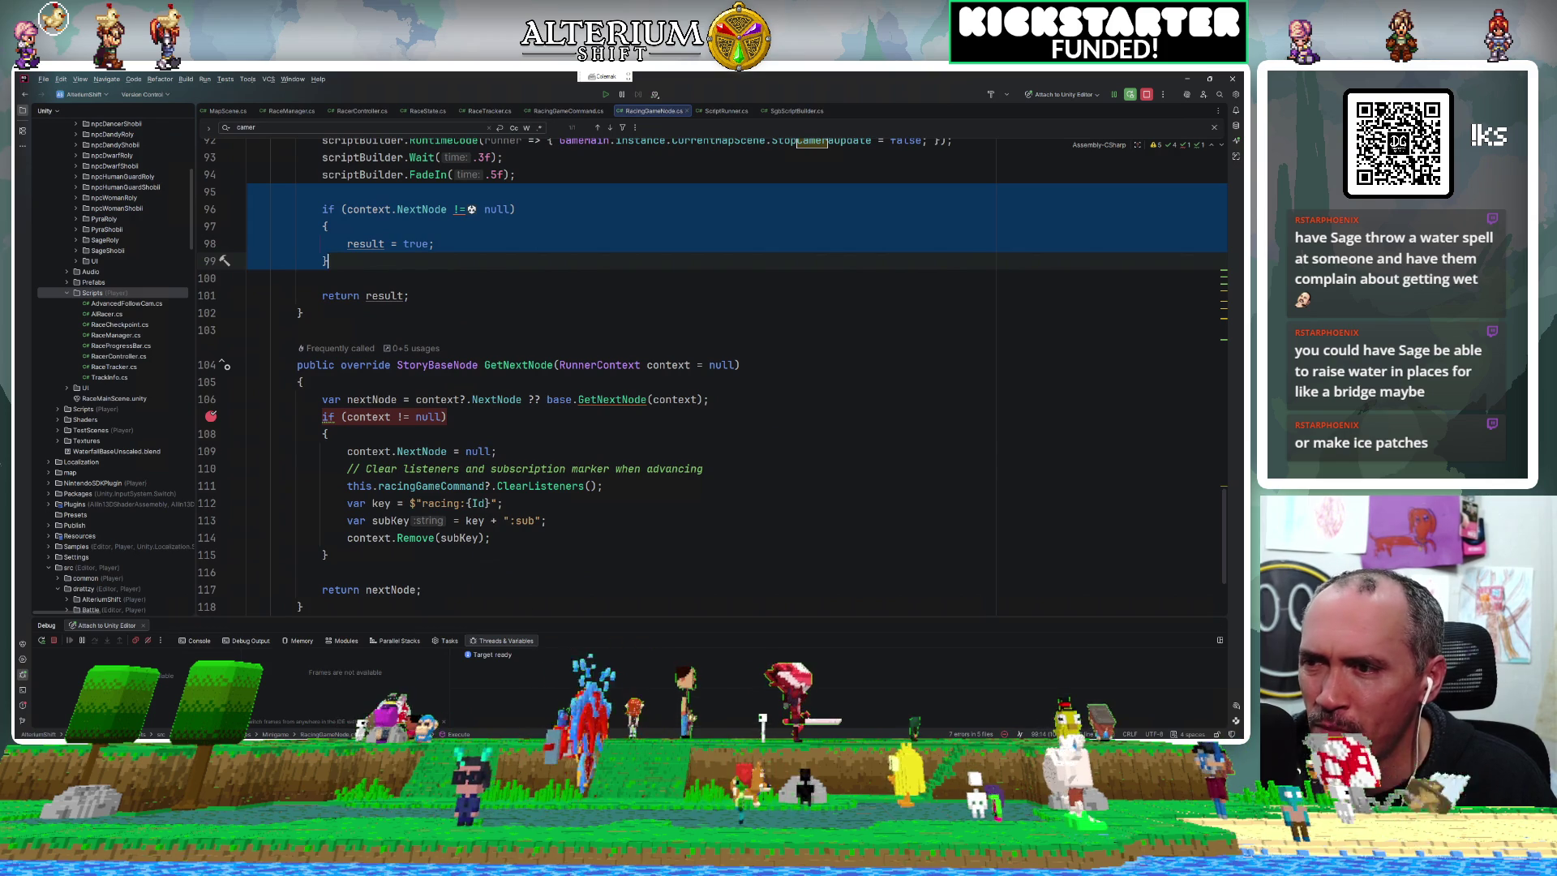
key("alt+Tab")
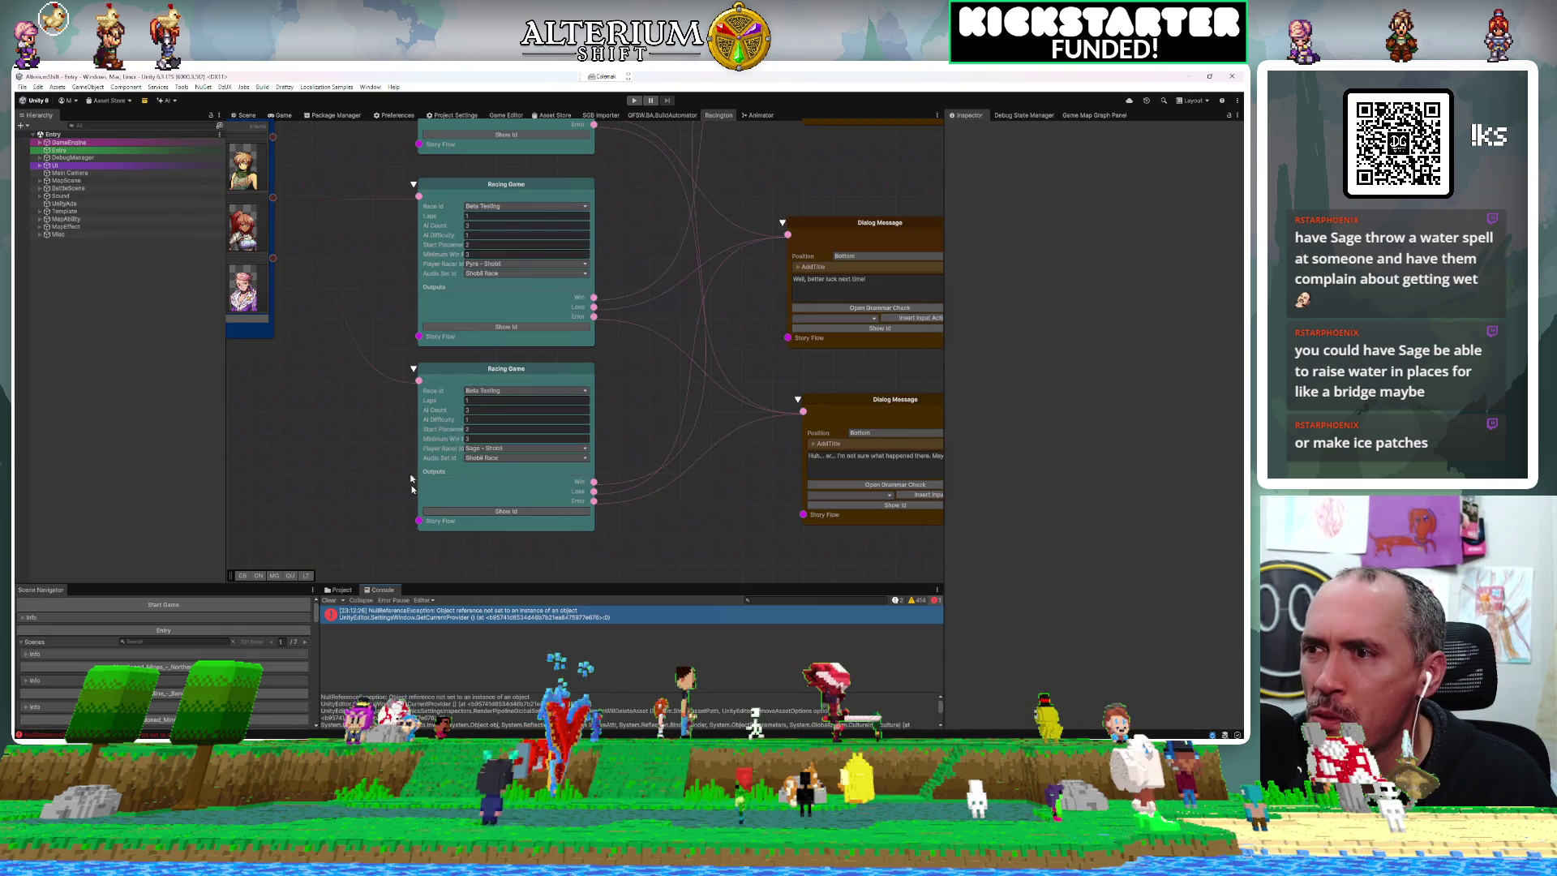
Play from the Game view, load the Racington save, and race to a 1st-place finish.
left_click(283, 115)
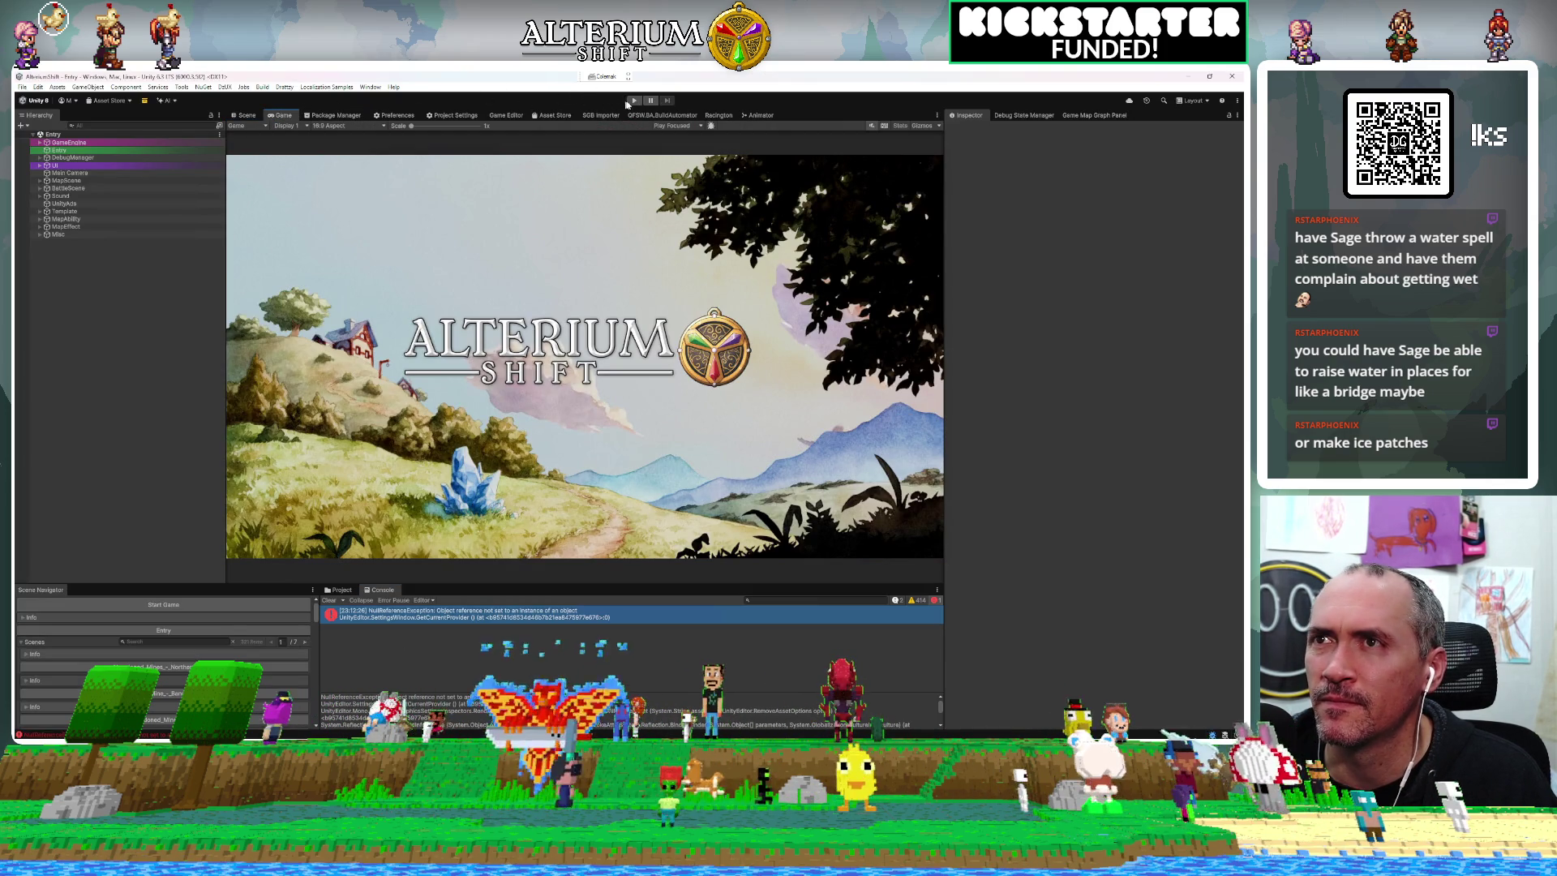
left_click(630, 101)
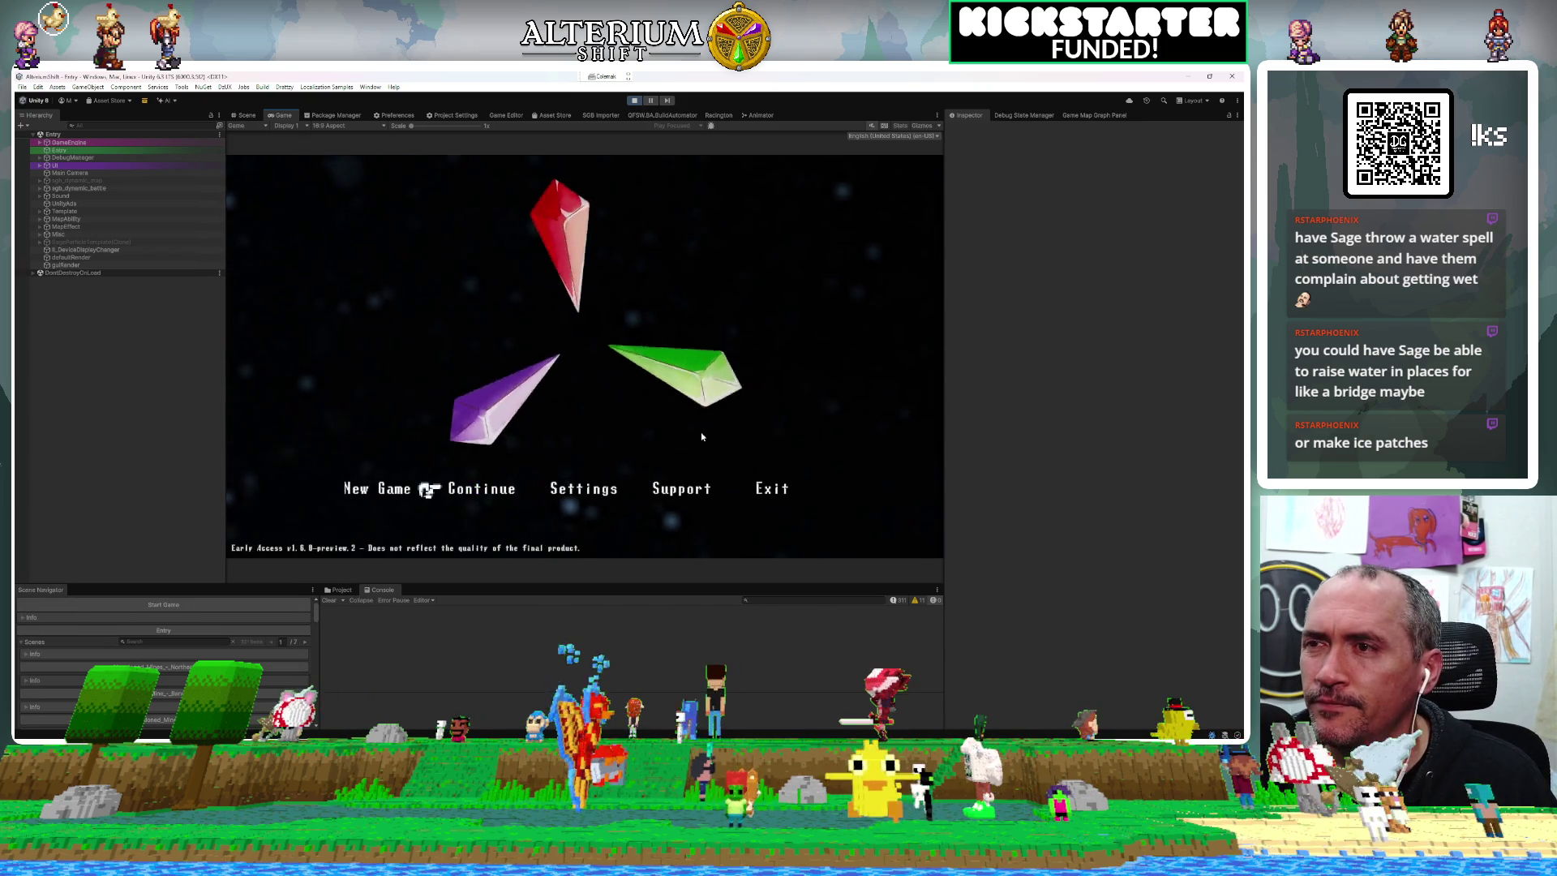
key("Return")
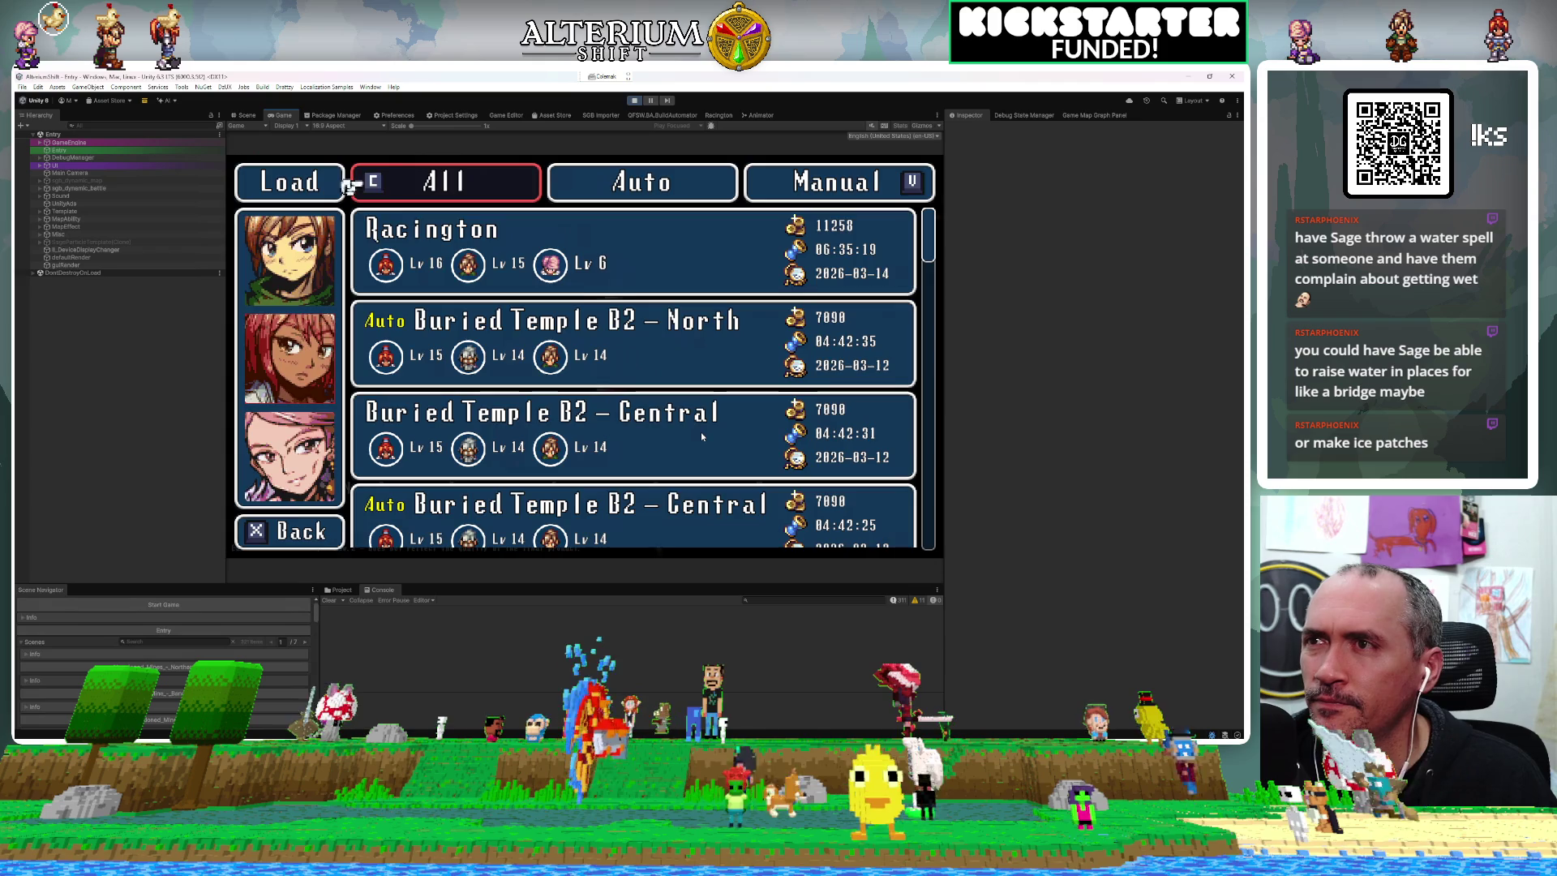
key("Return")
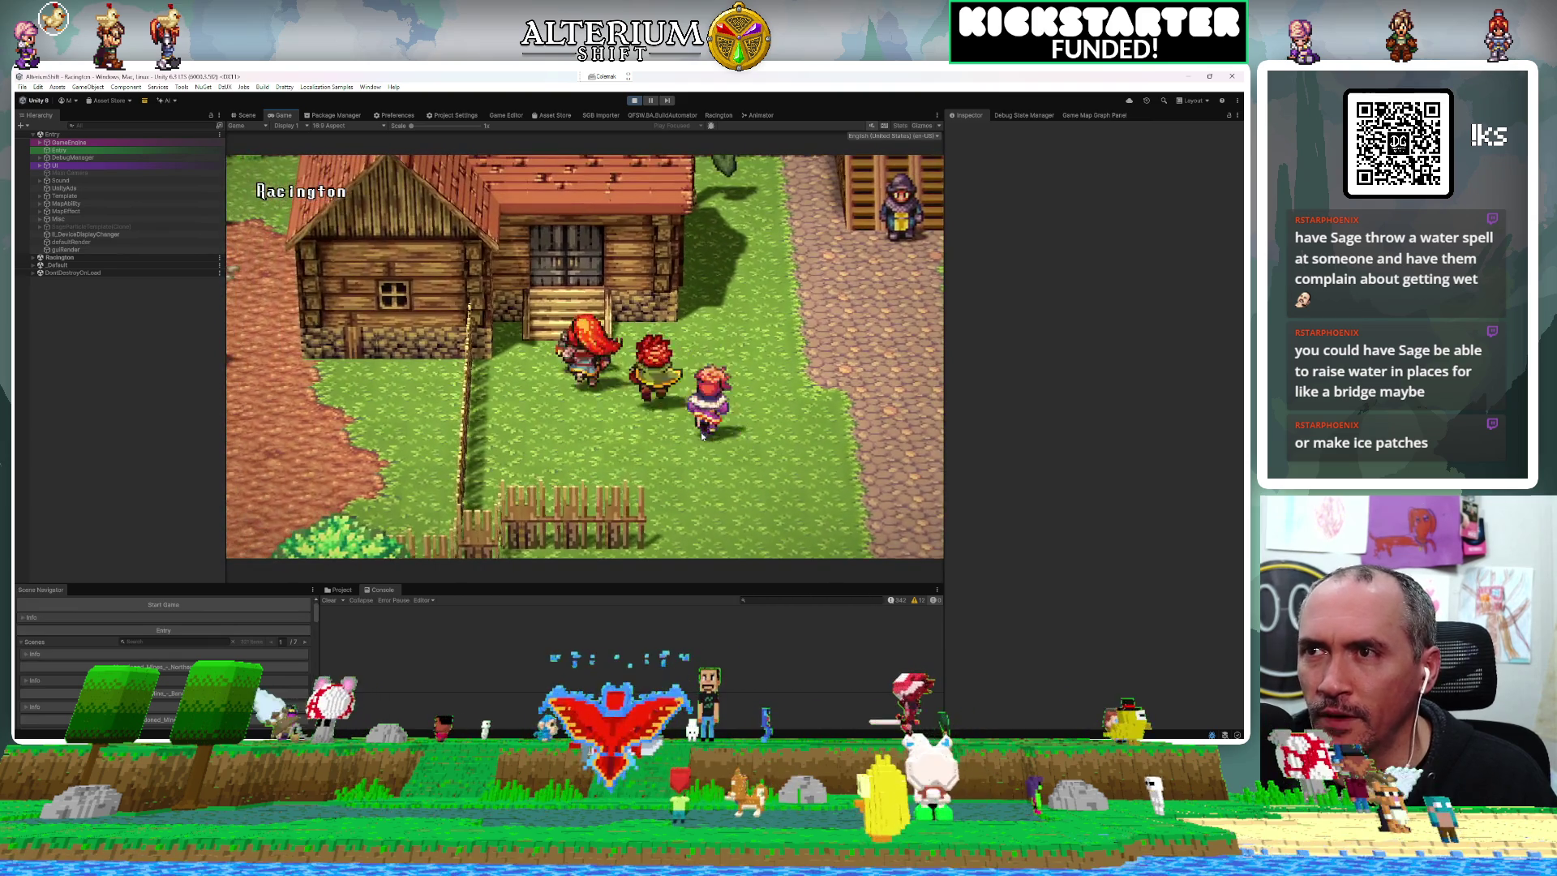
key("Return")
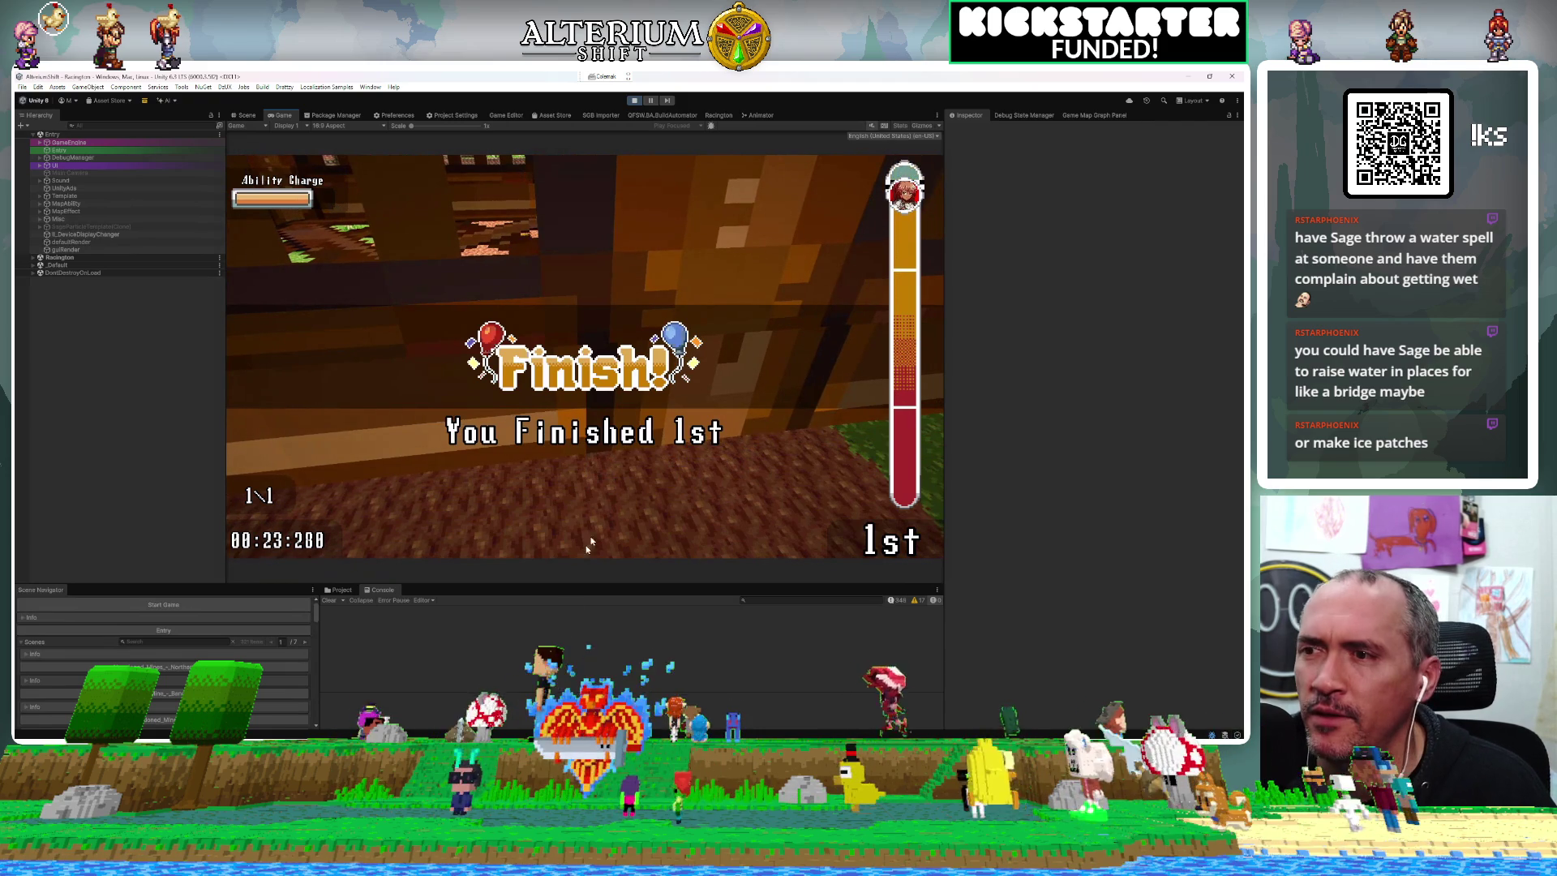
key("alt+Tab")
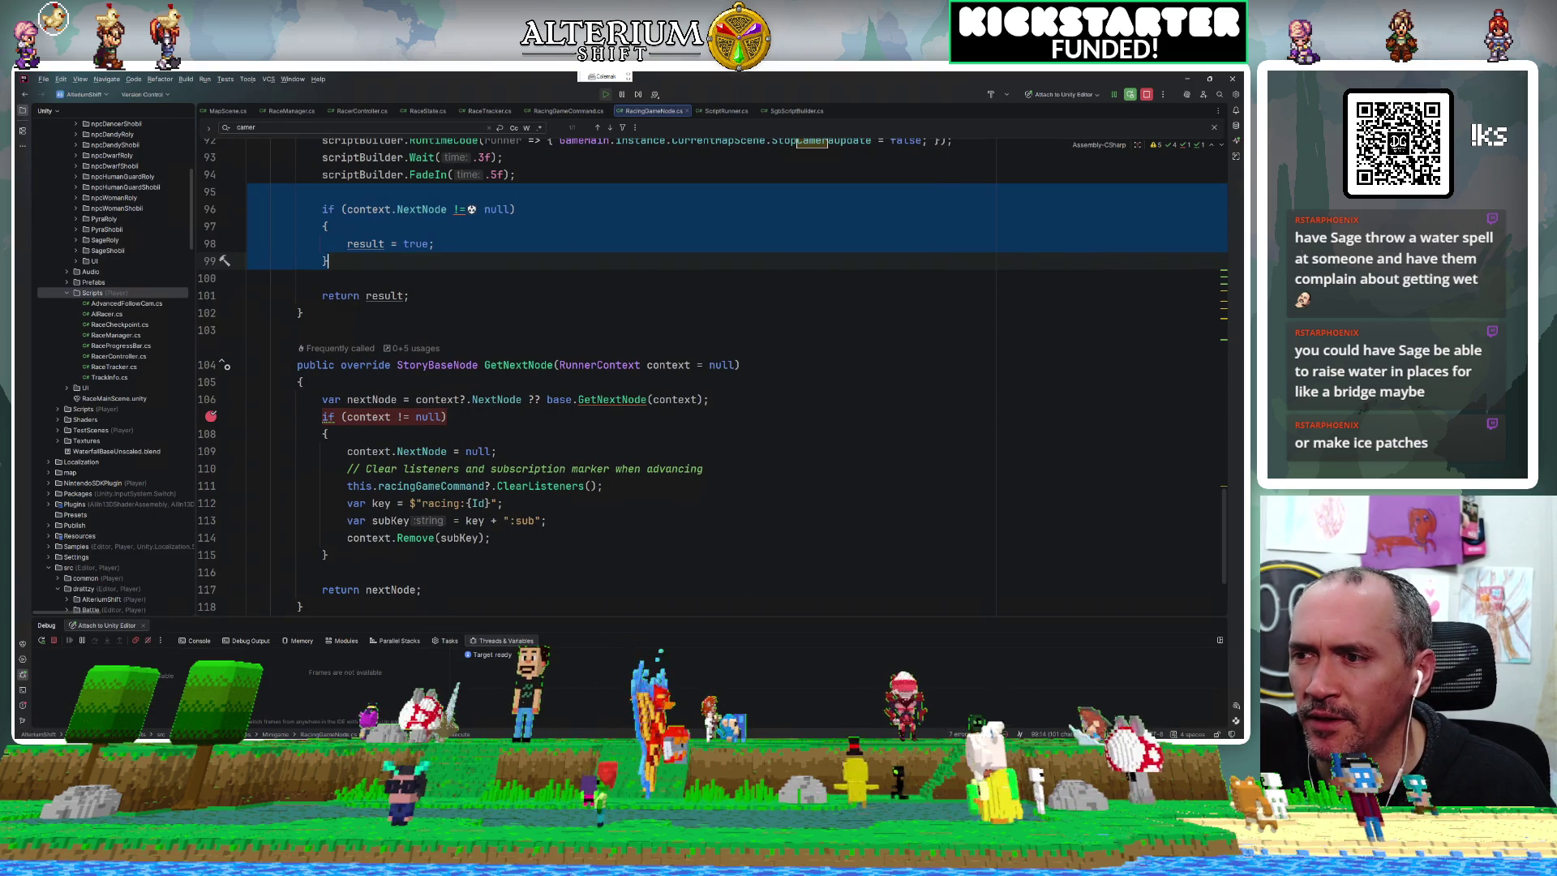
Step through the race-completion code past the finish time and next-node assignment.
key("alt+Tab")
key("alt+Tab")
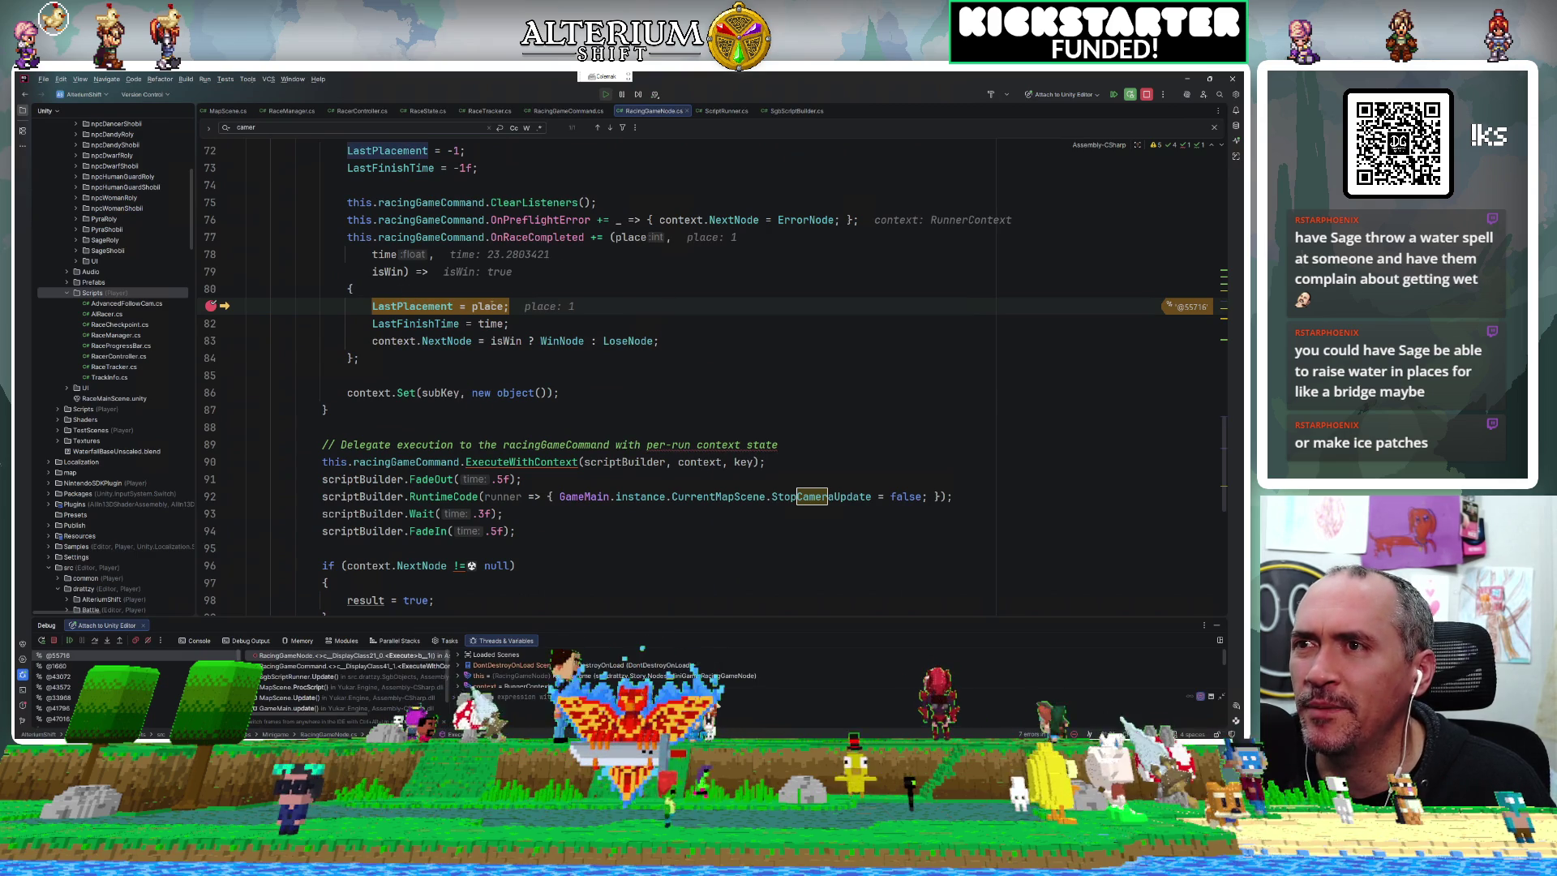
left_click(94, 640)
left_click(94, 640)
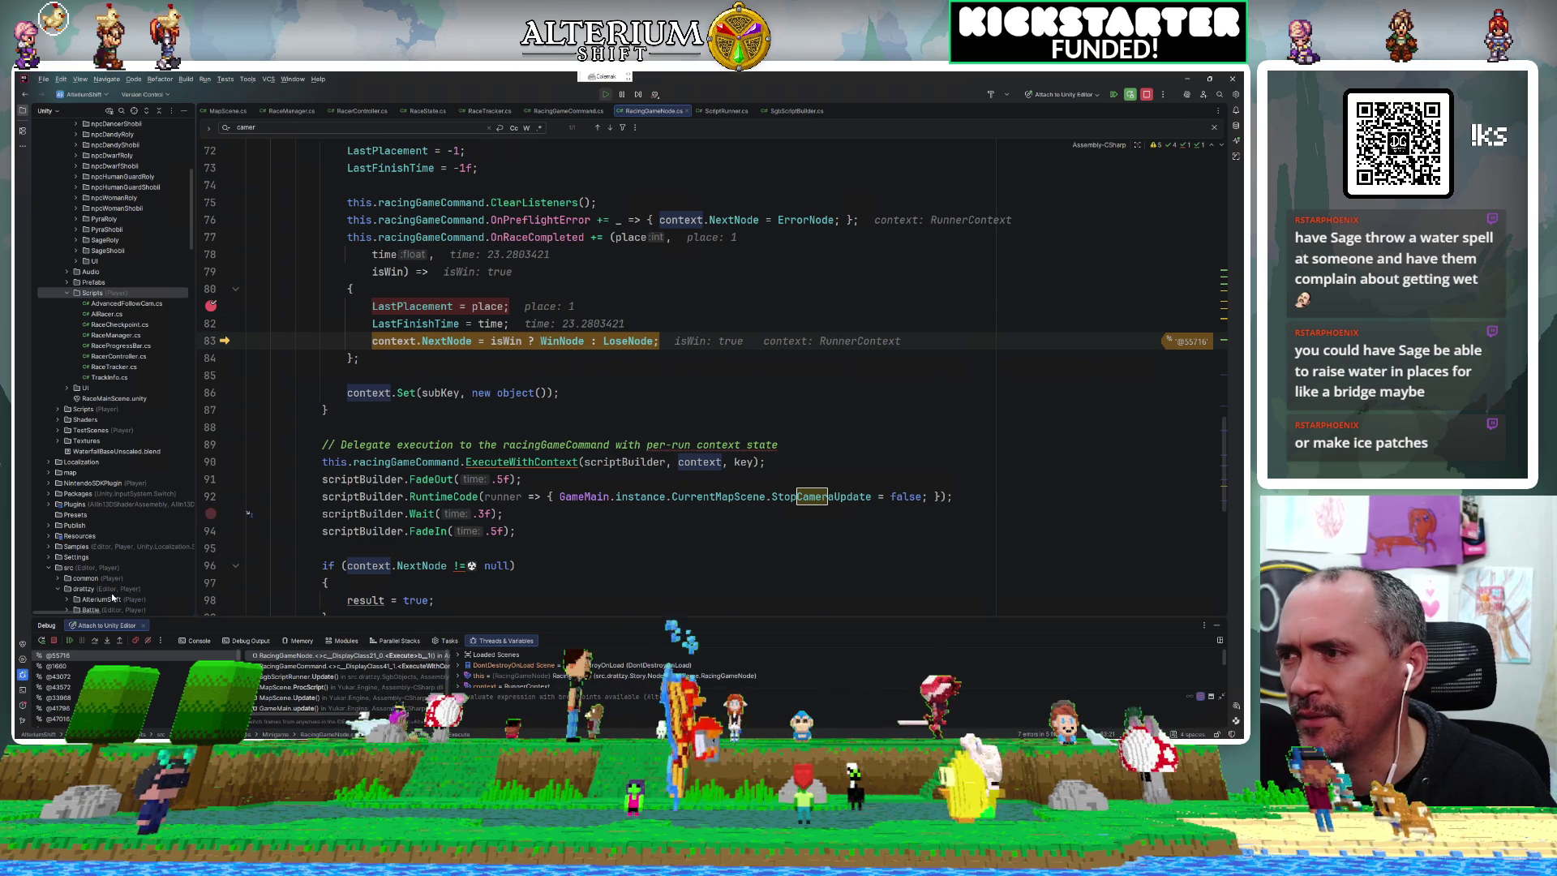
left_click(94, 641)
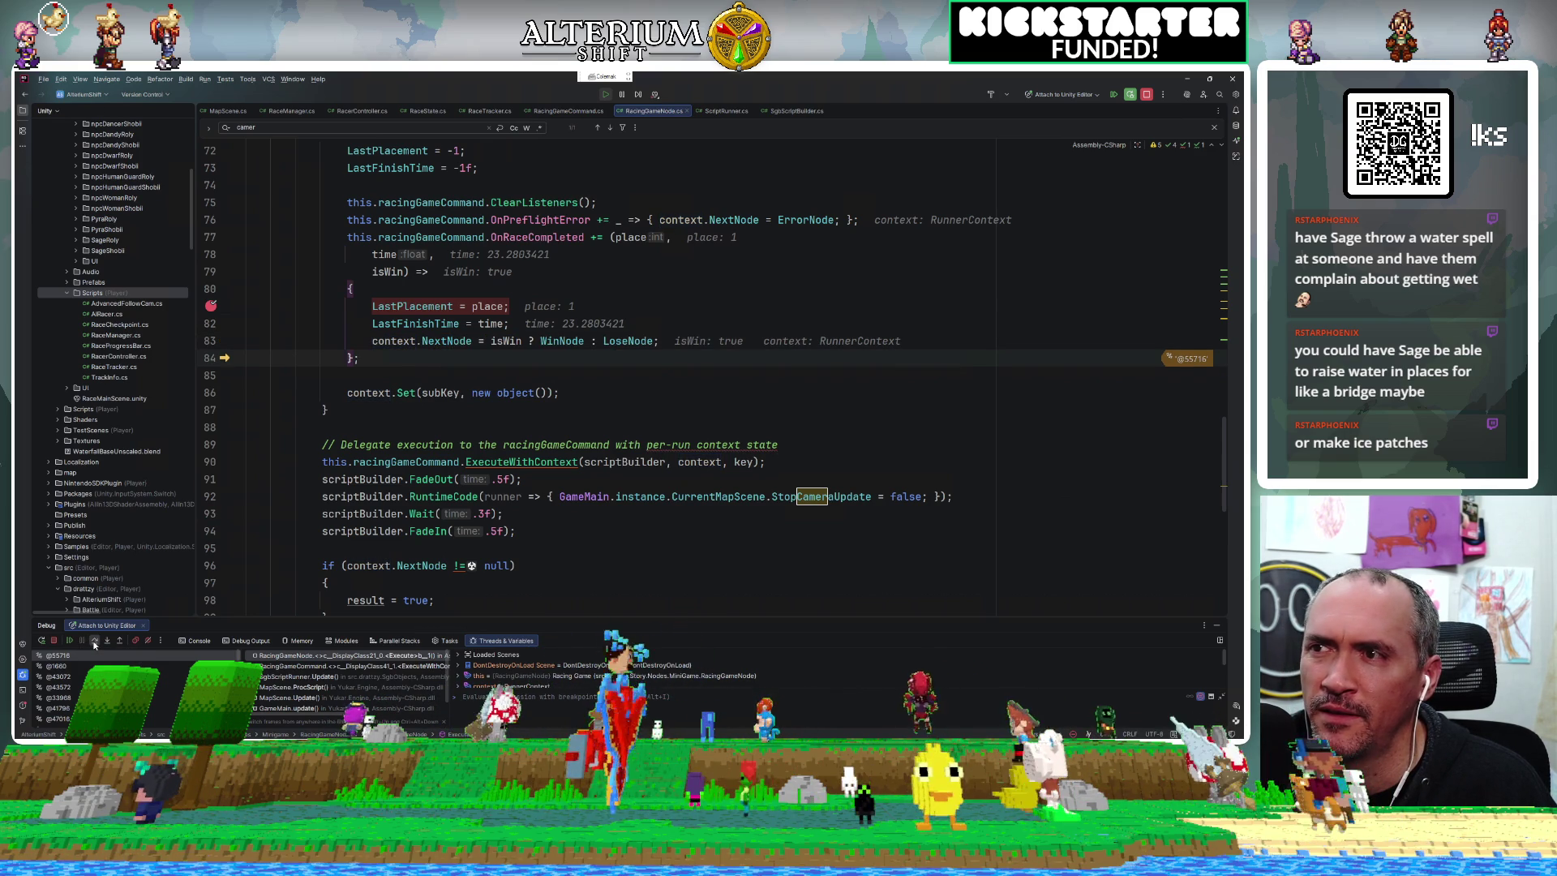
Add breakpoints on keepWaiting = true and StopCameraUpdate = true in RacingGameCommand.cs, then resume.
left_click(577, 113)
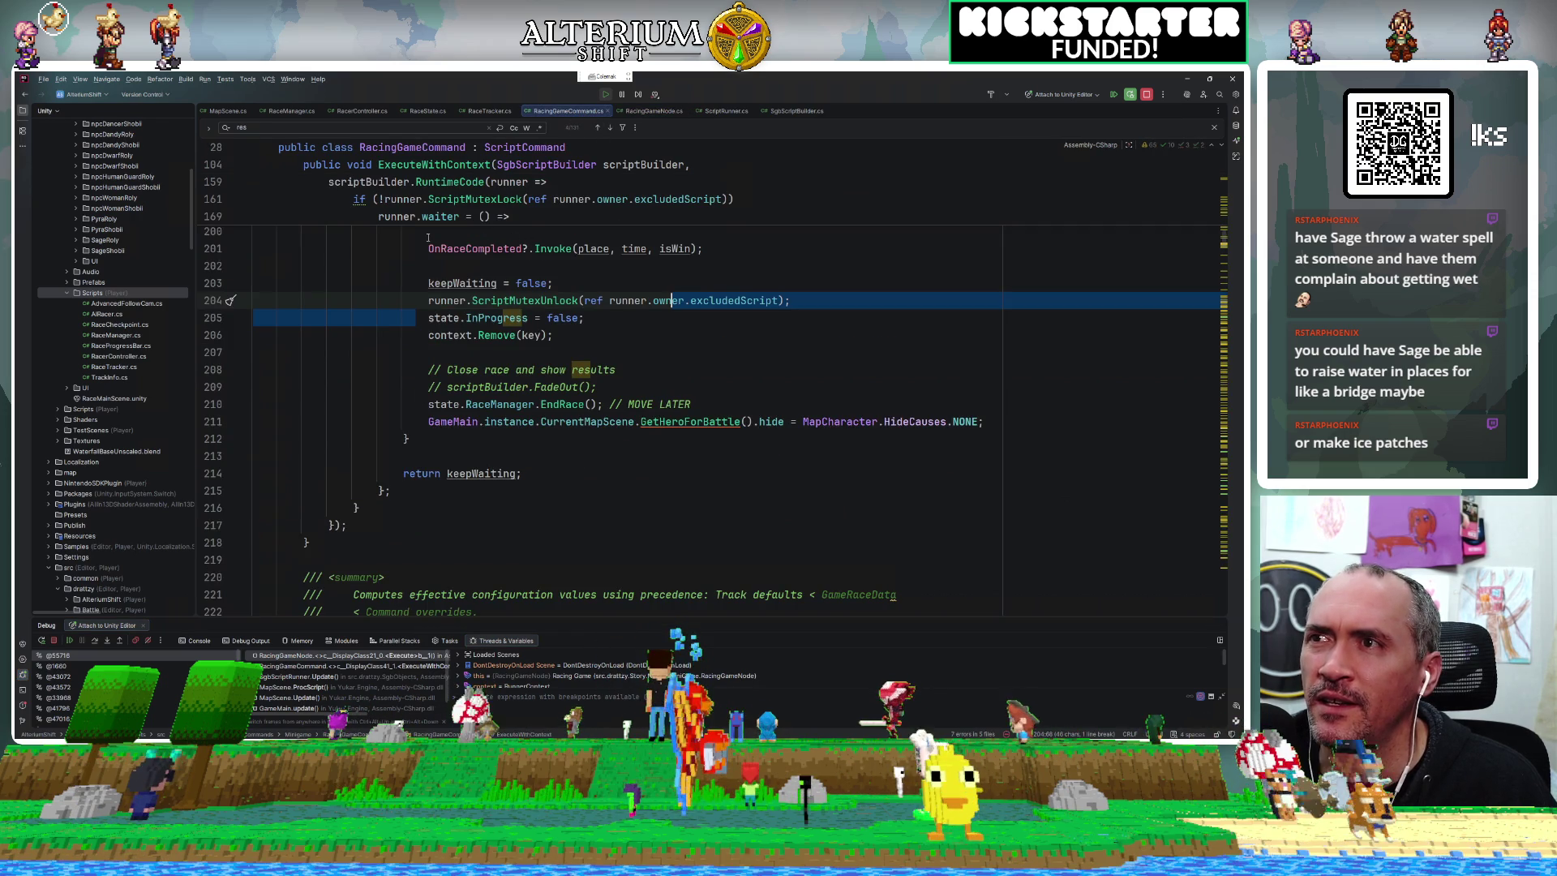
scroll(428, 238, "up", 10)
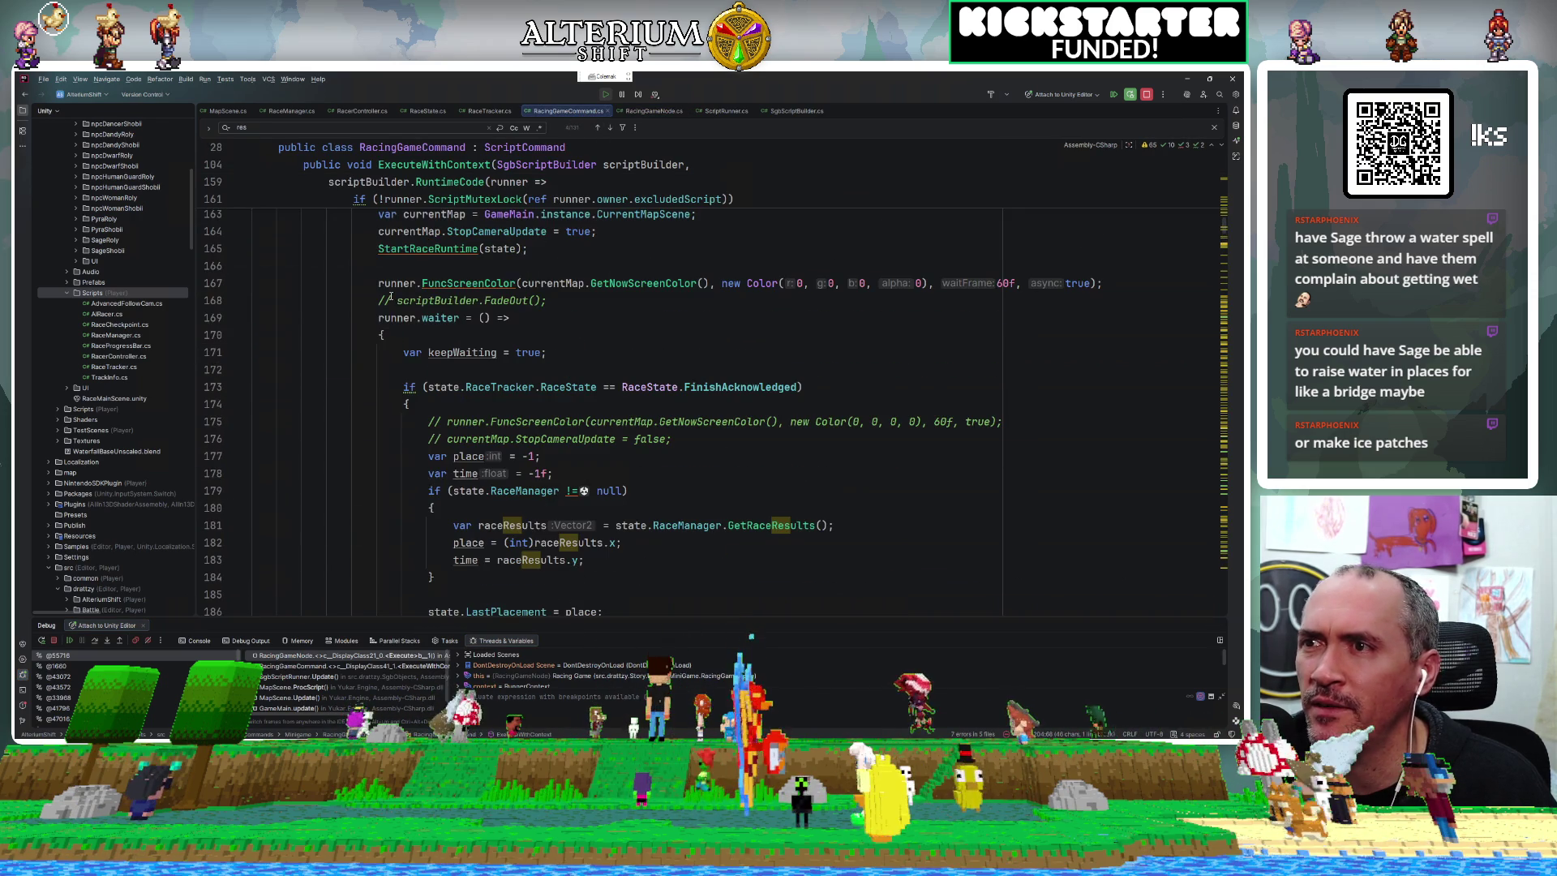
left_click(216, 354)
scroll(371, 297, "up", 3)
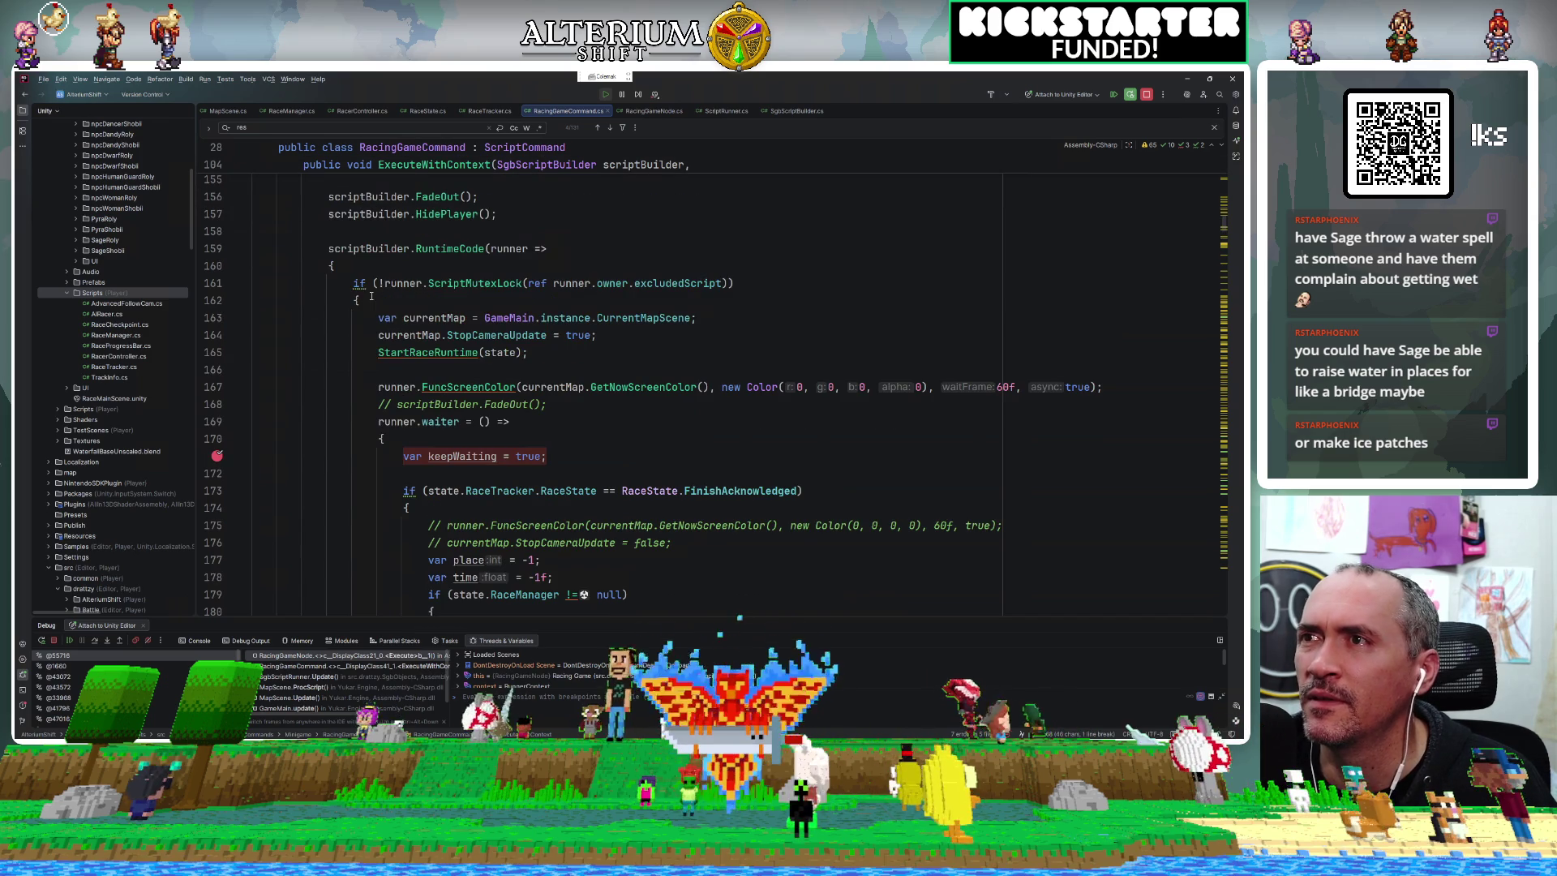
left_click(216, 335)
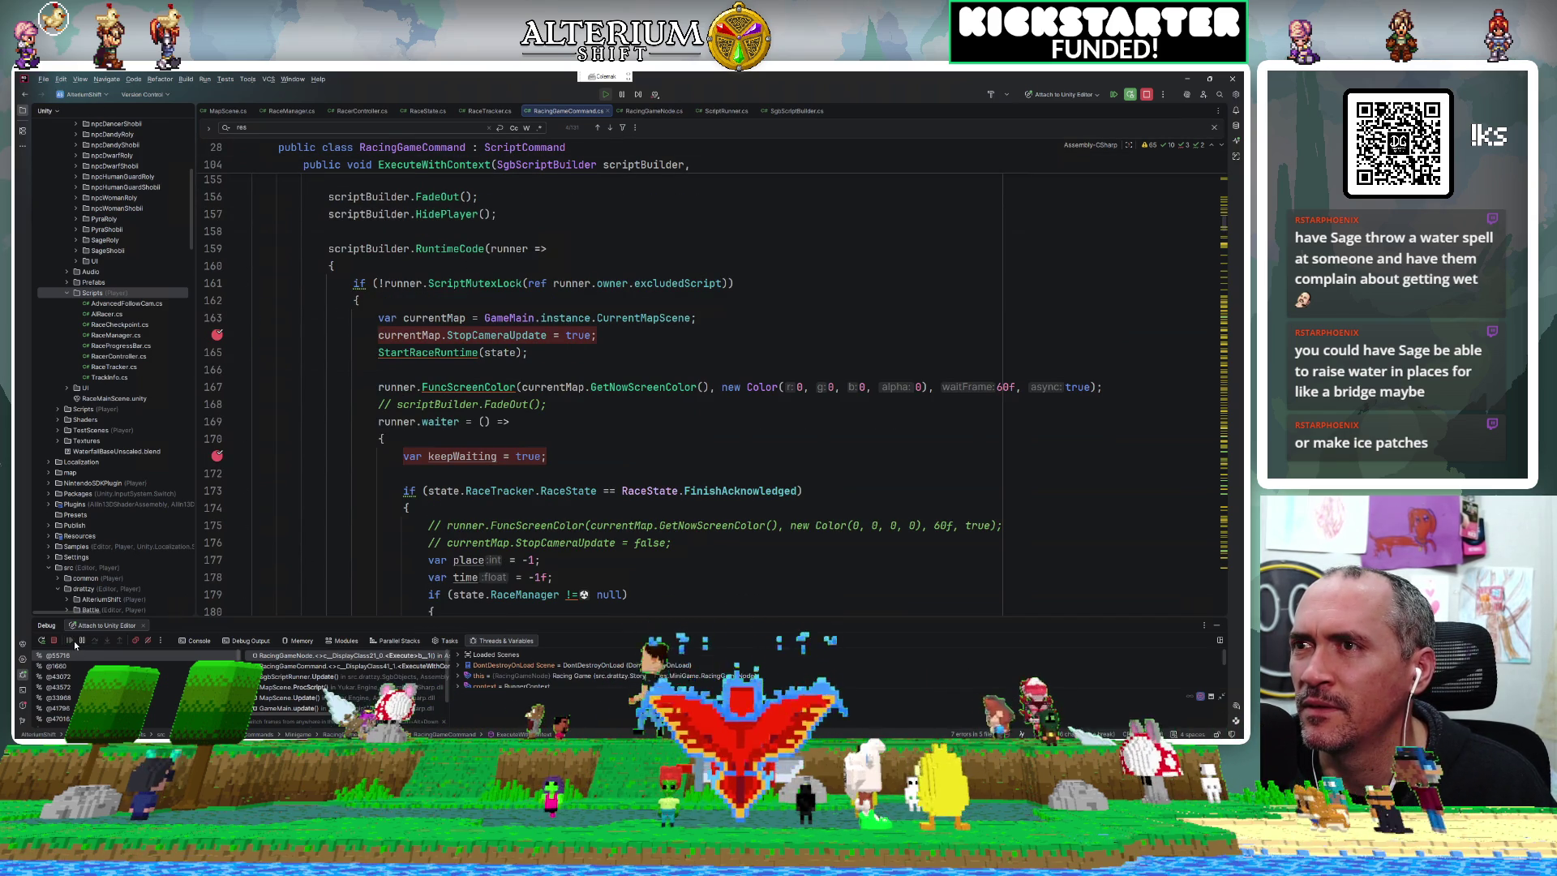
left_click(71, 641)
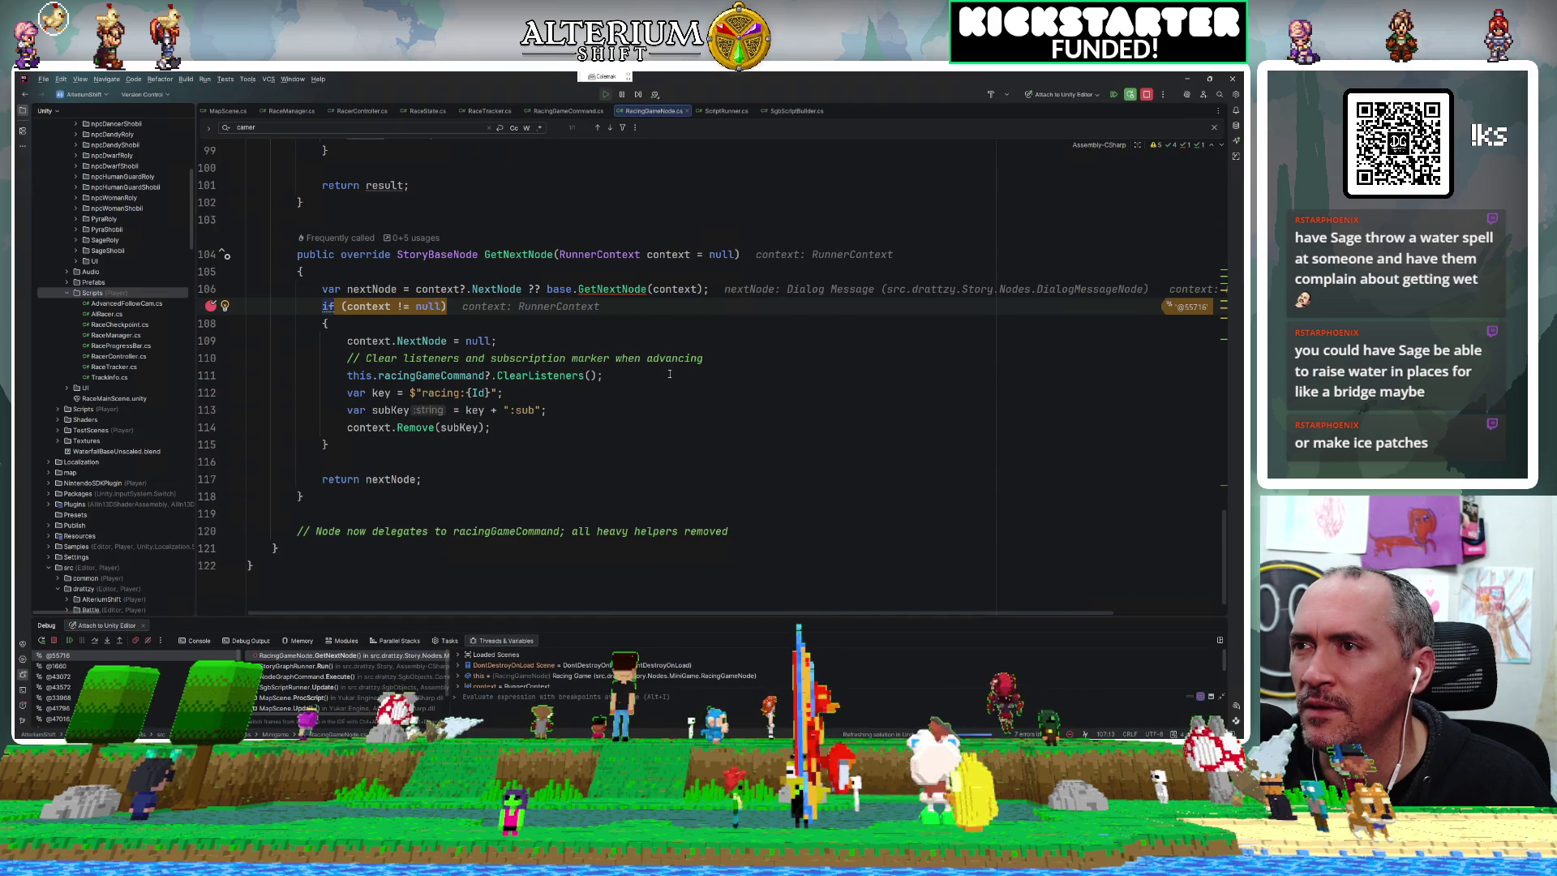
Inspect the GetNextNode variables and step to the line clearing the context's next node.
mouse_move(406, 341)
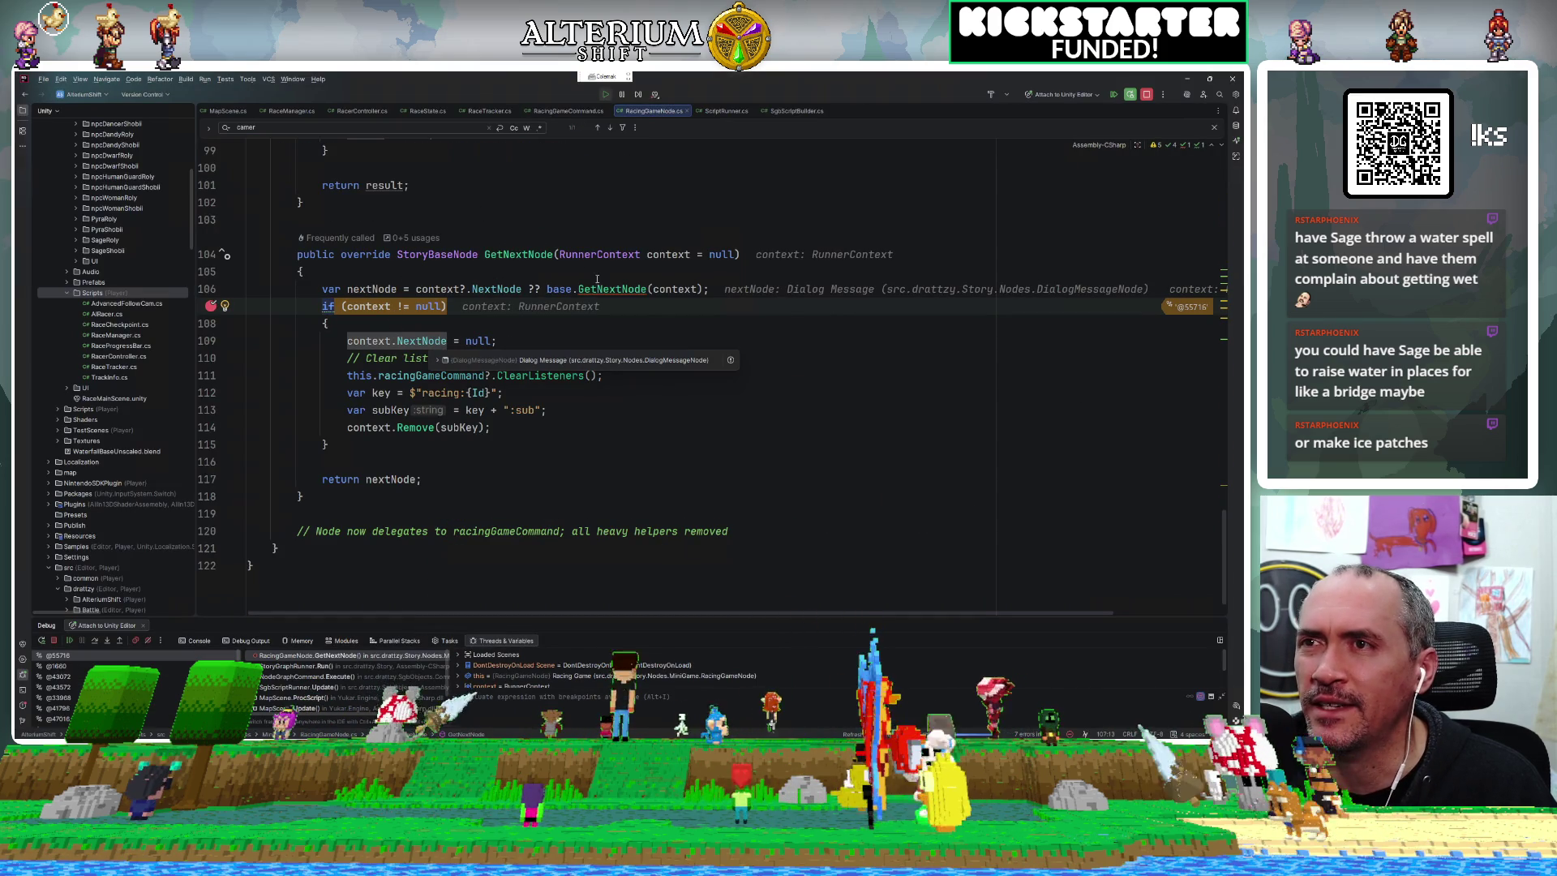
mouse_move(503, 290)
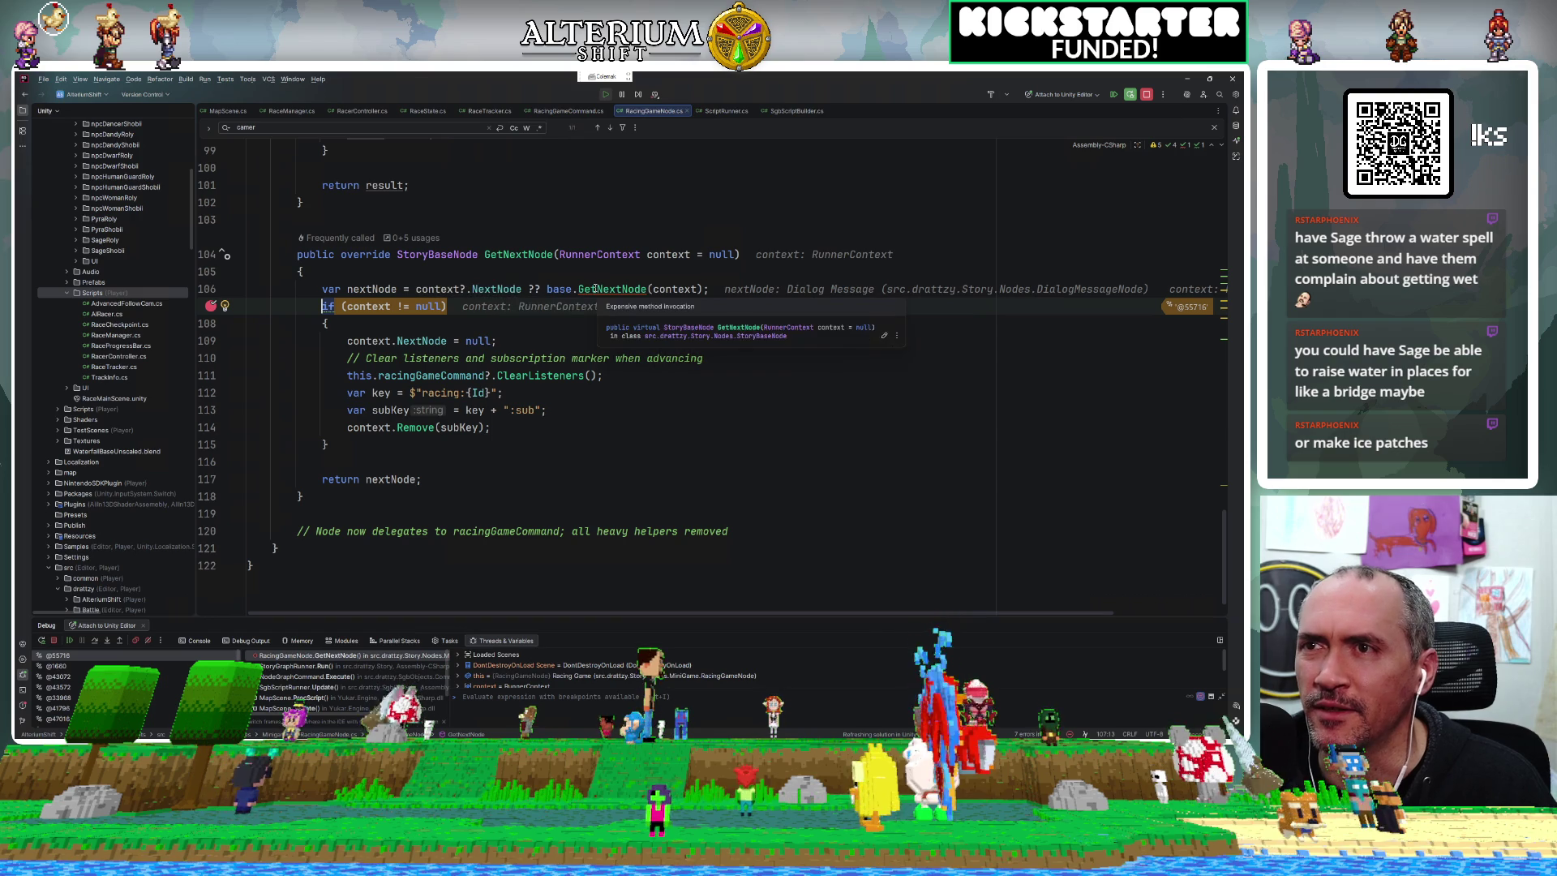
mouse_move(361, 302)
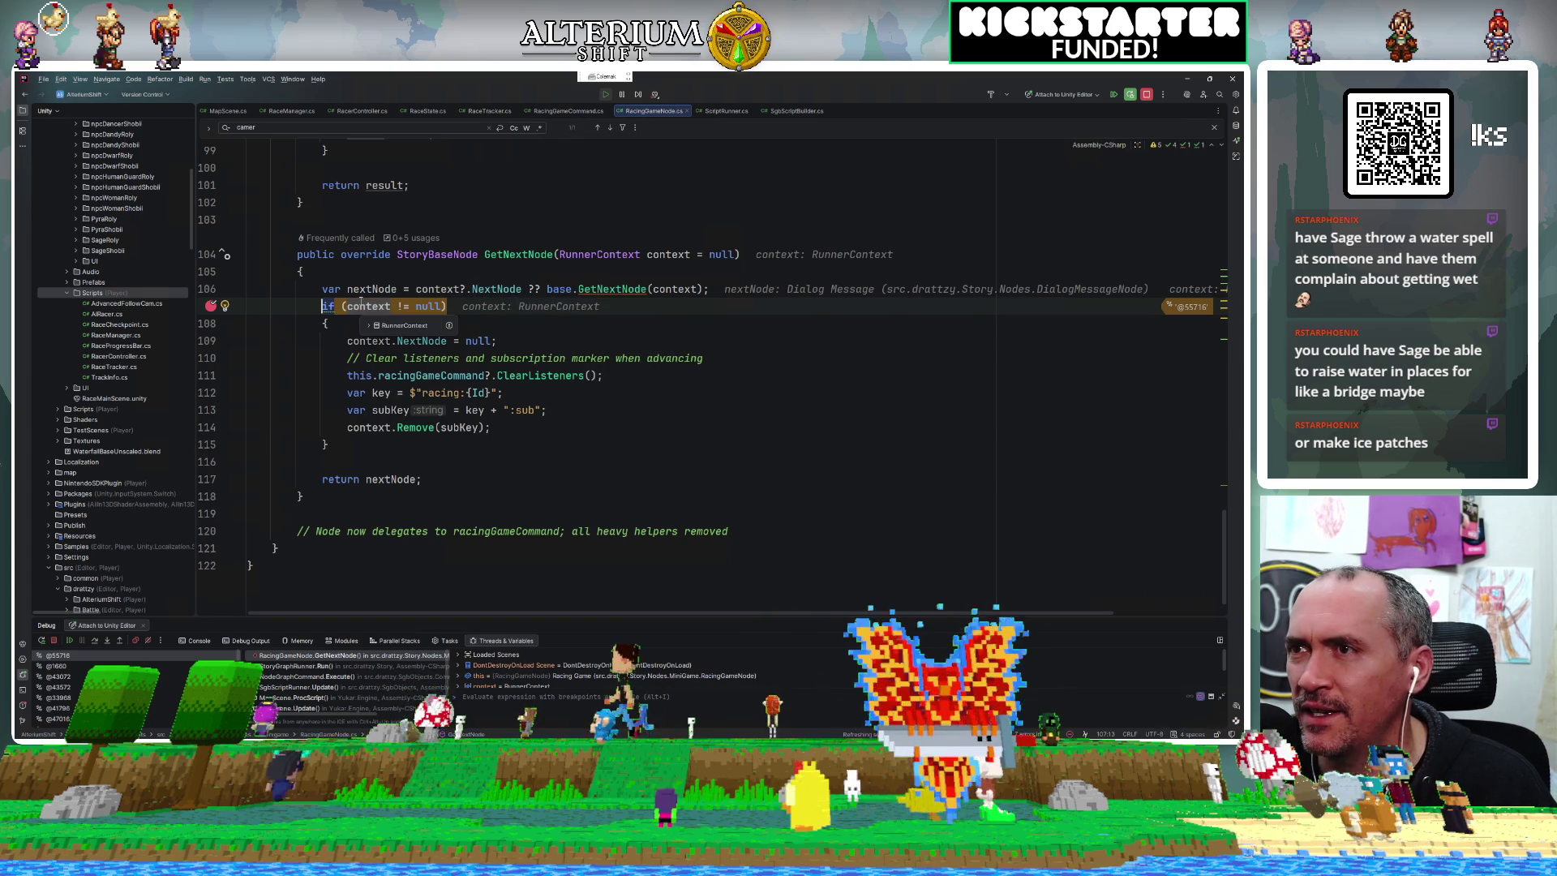
left_click(96, 641)
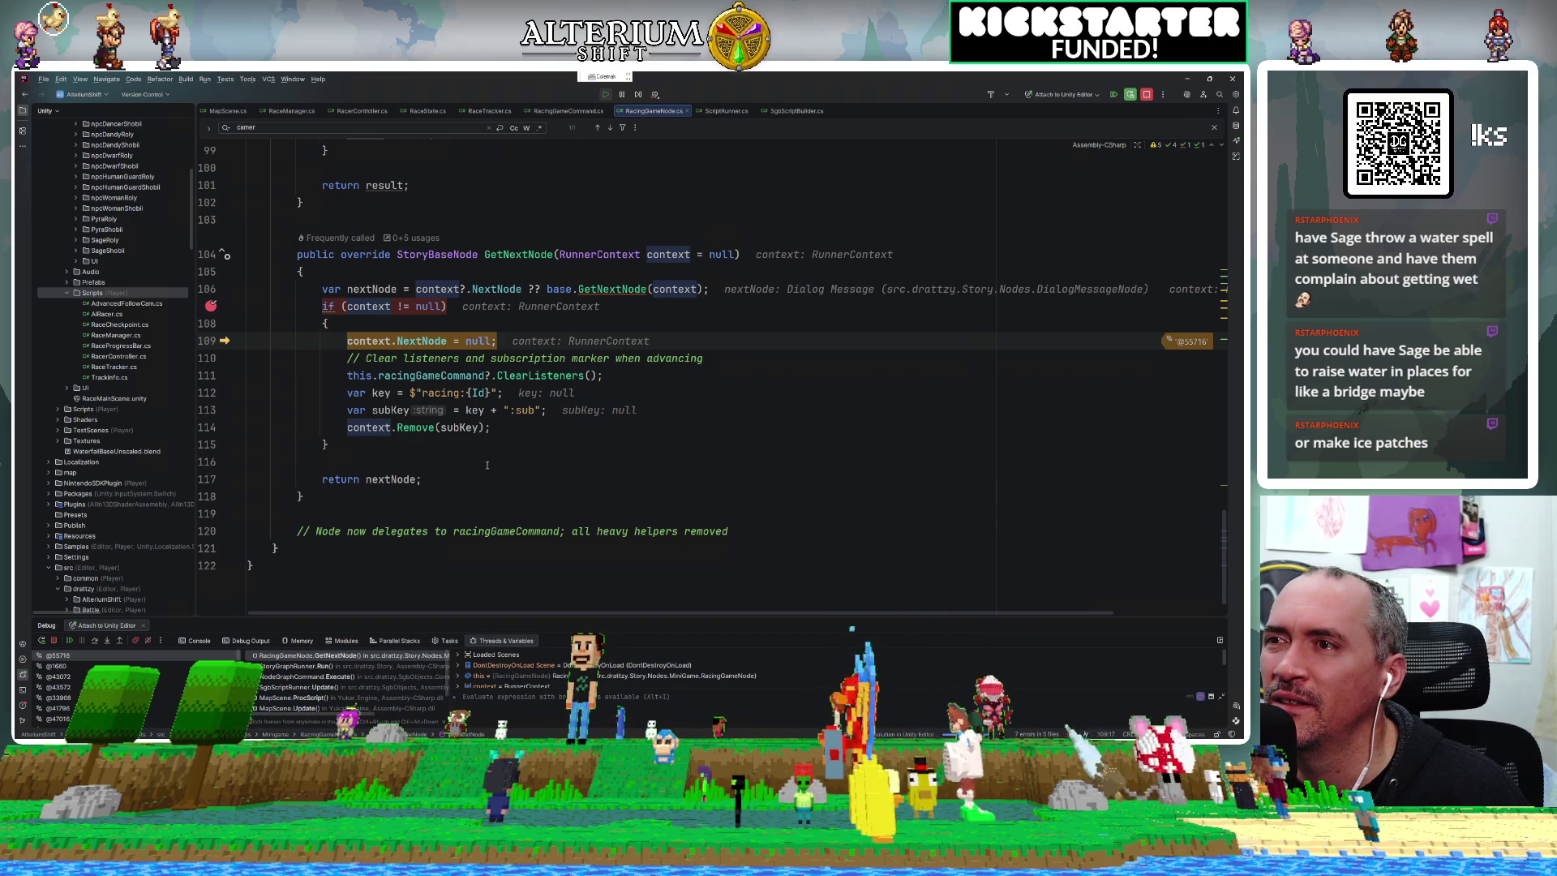
Step past the listener clearing and racing key lines to the return, then resume to the race-start breakpoint.
mouse_move(377, 293)
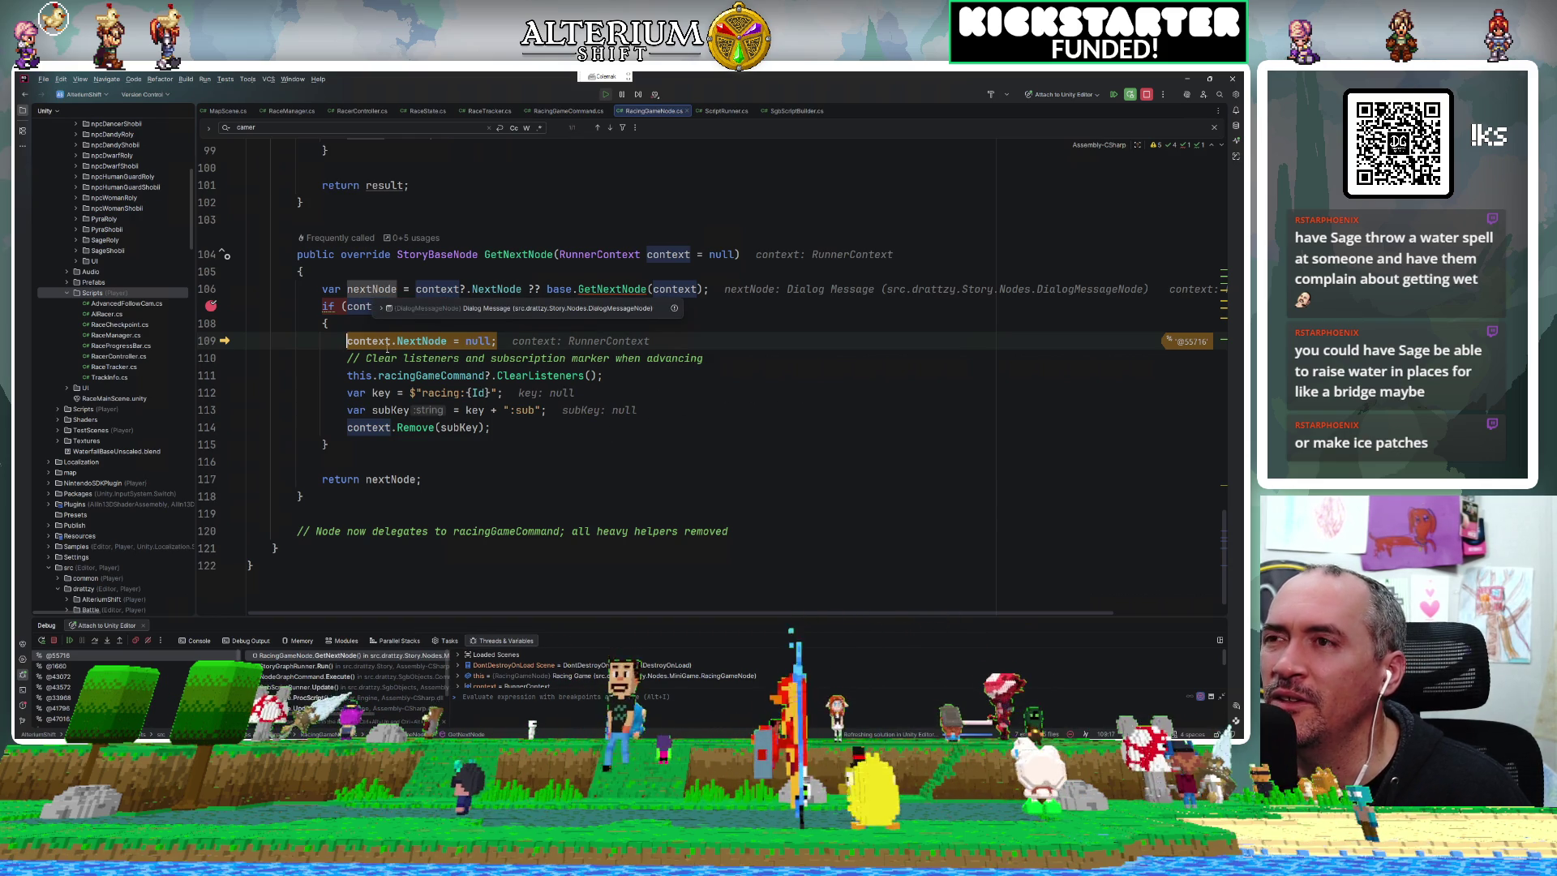
mouse_move(372, 422)
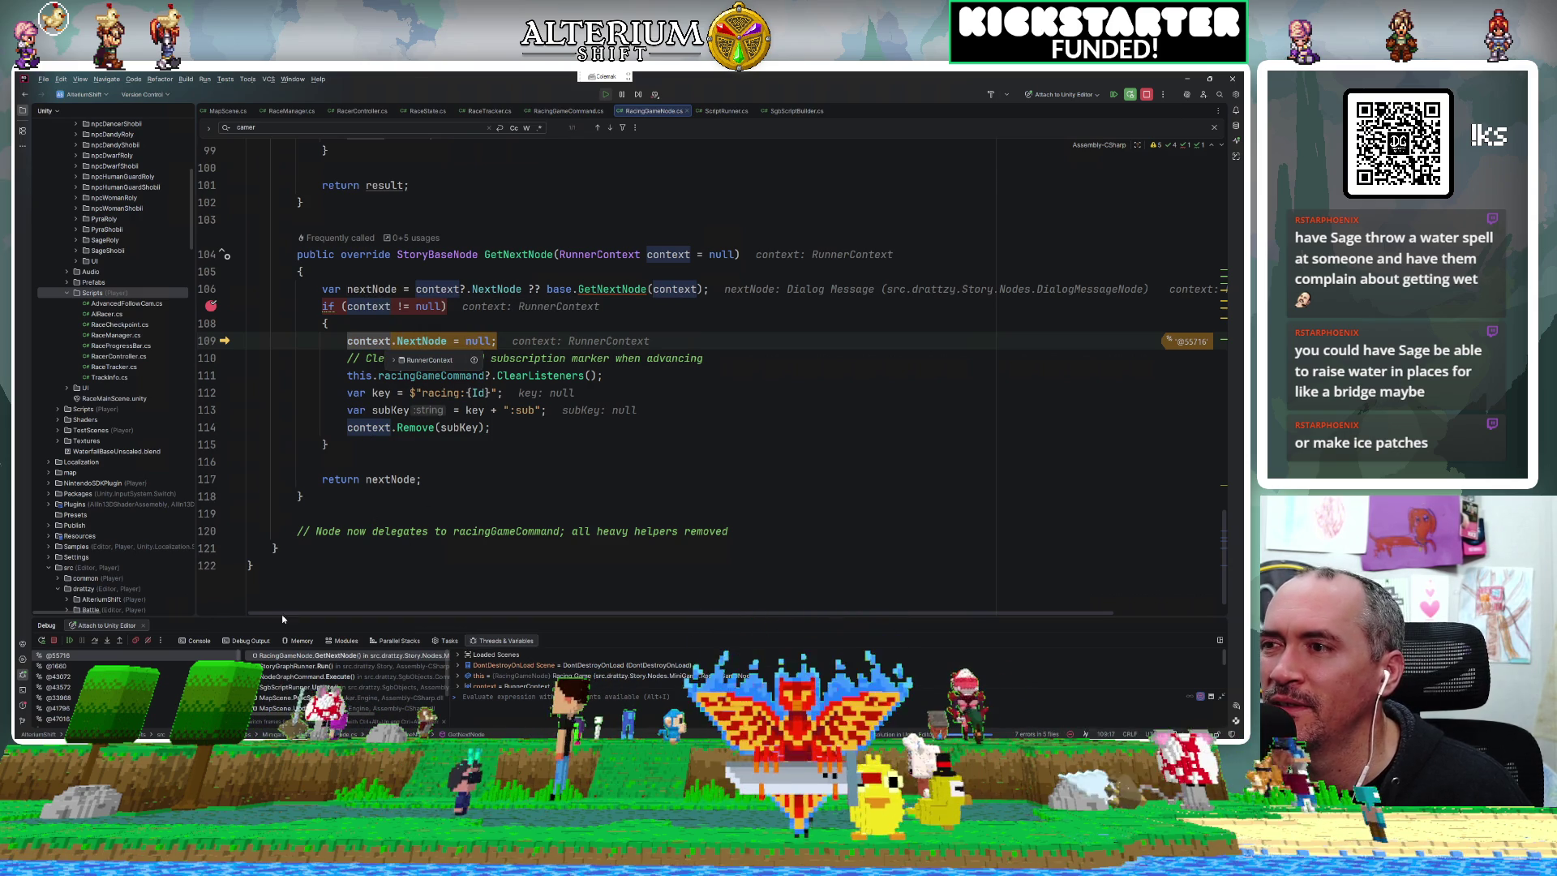
left_click(96, 642)
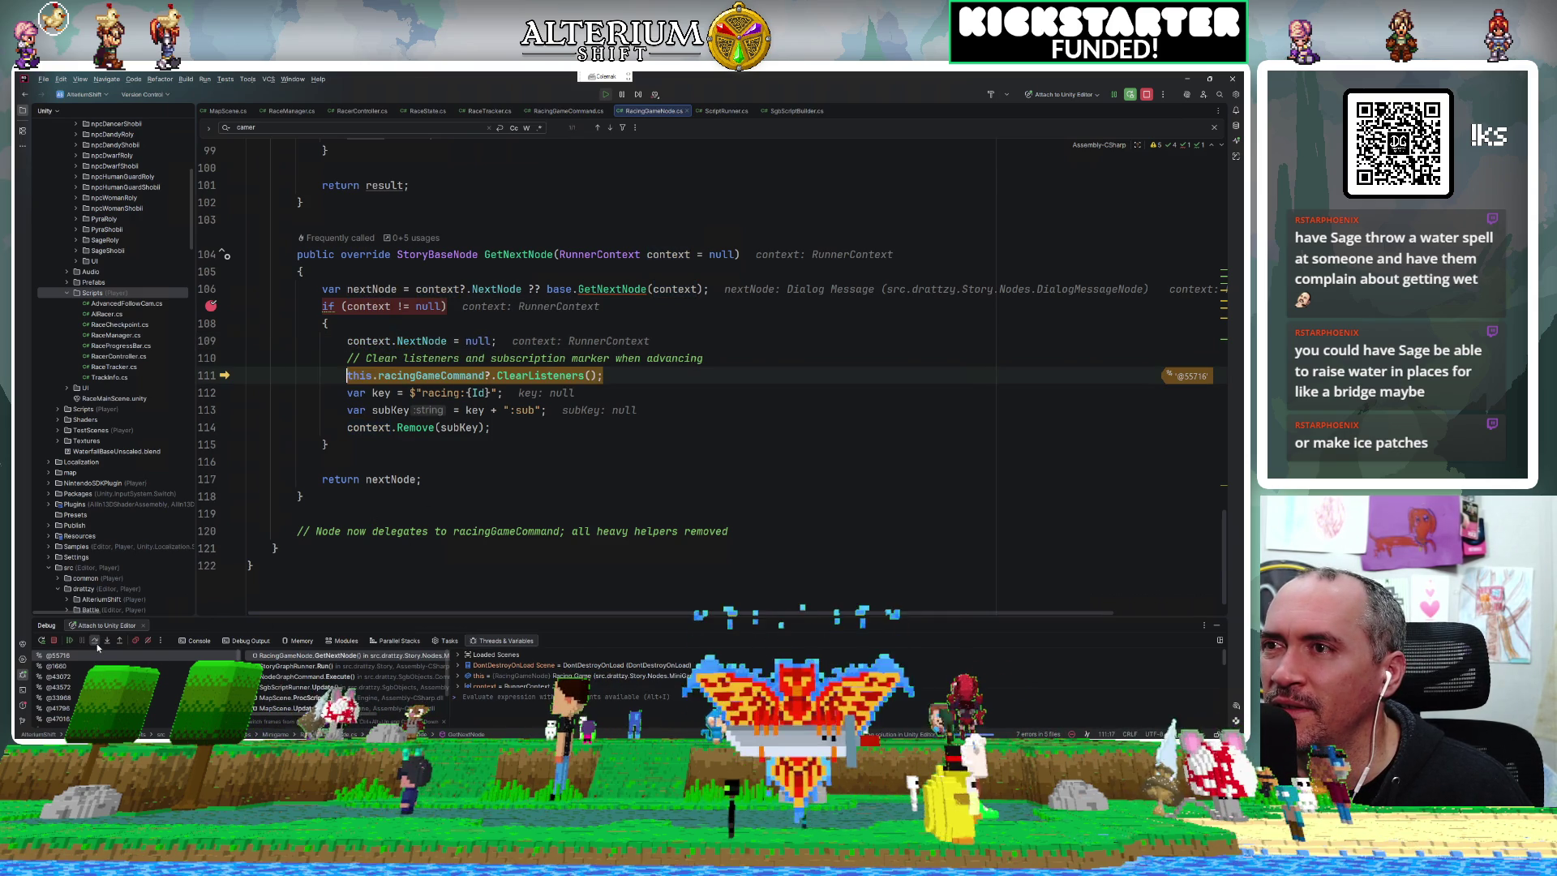
left_click(96, 644)
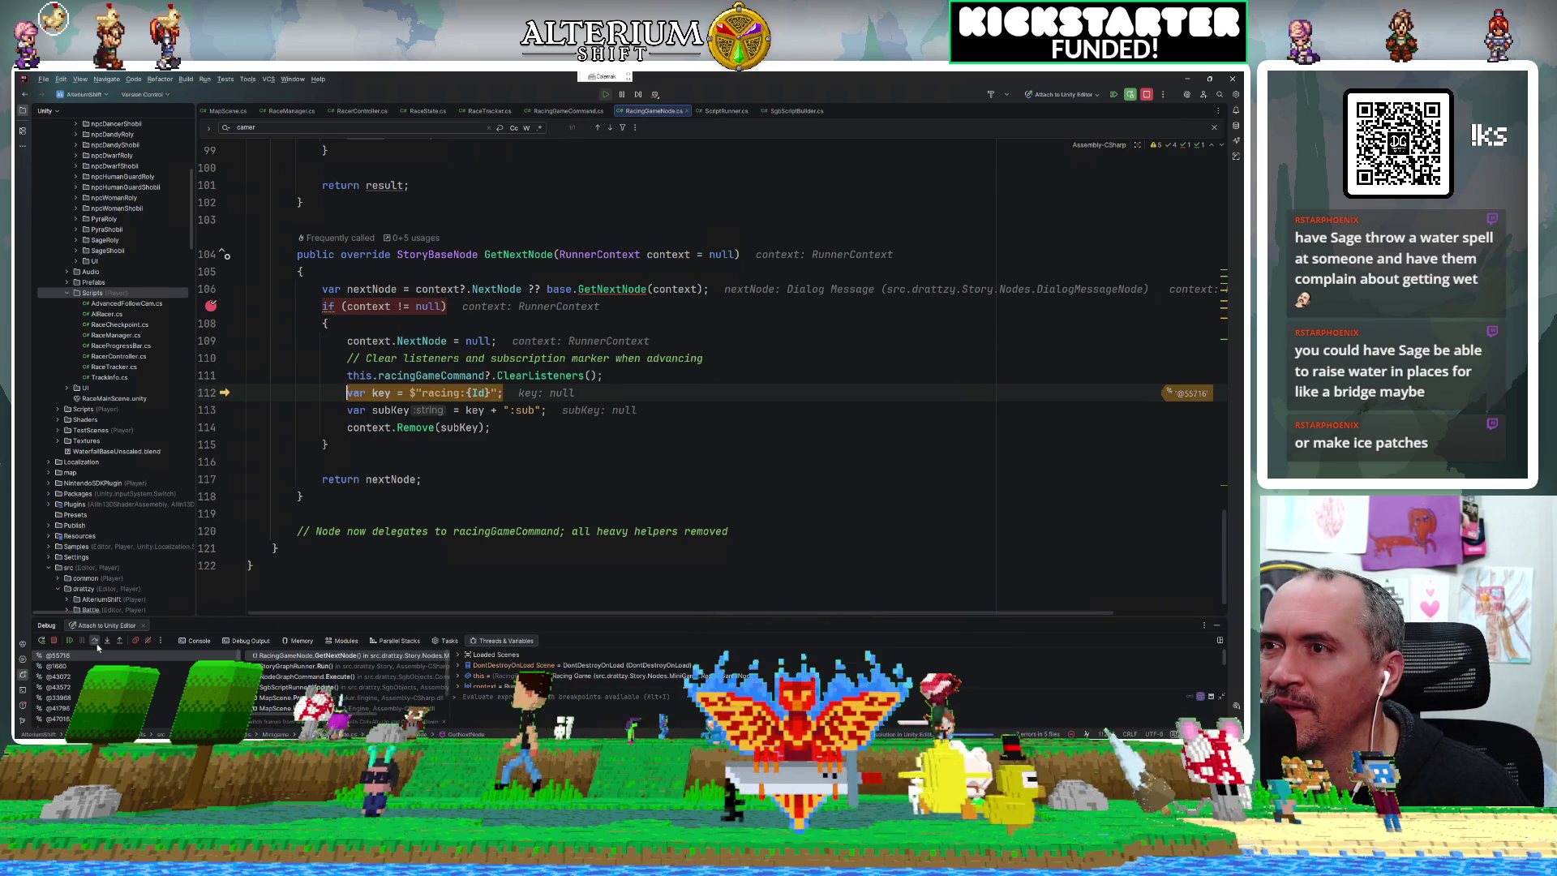
left_click(96, 644)
left_click(95, 644)
left_click(96, 644)
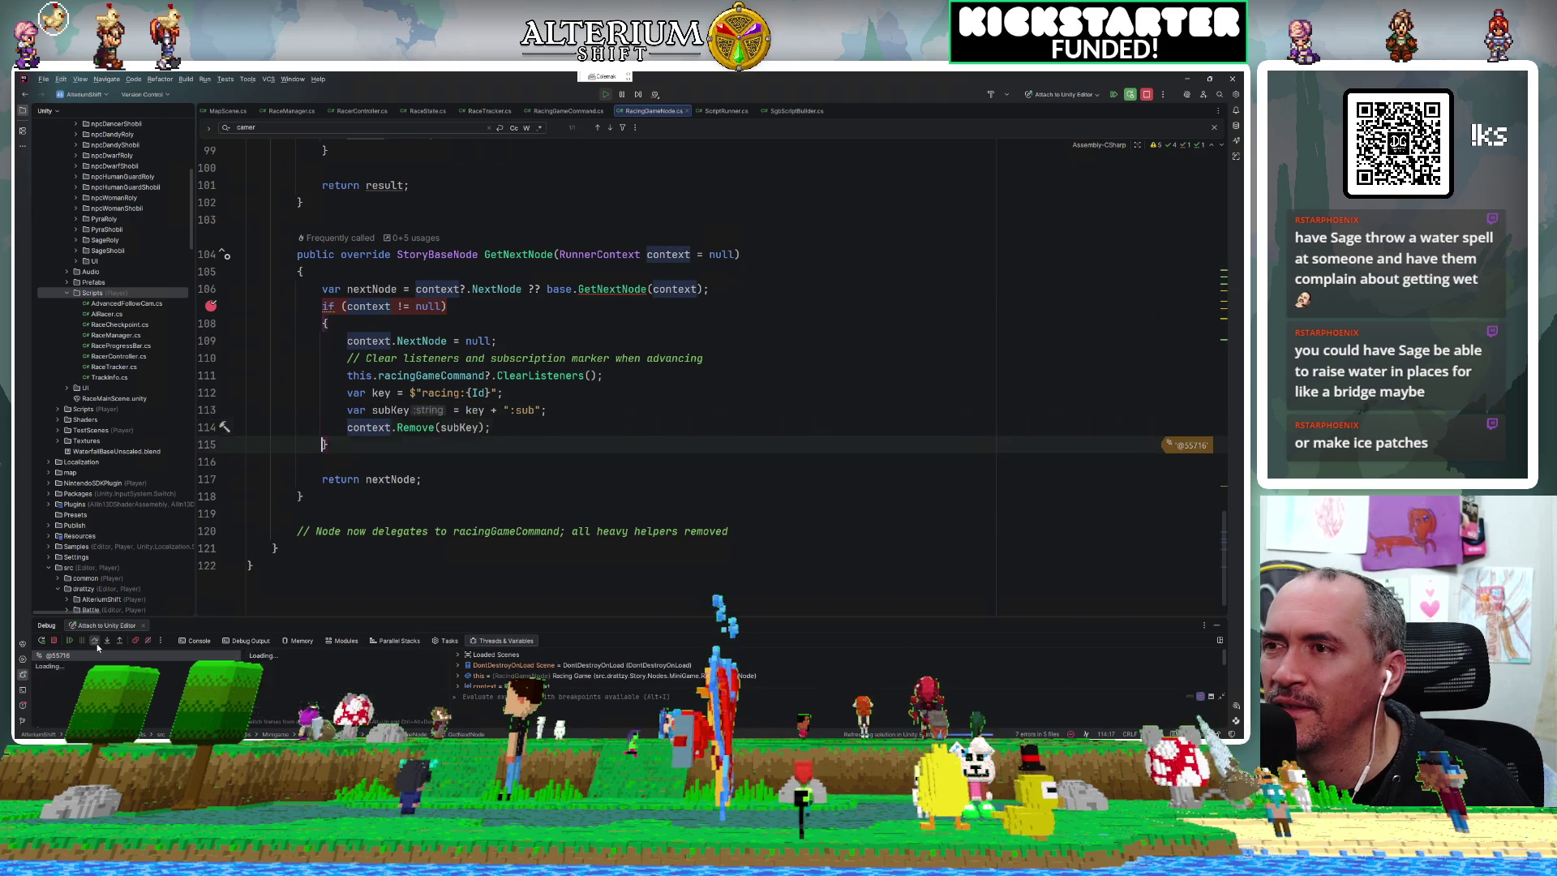
left_click(96, 643)
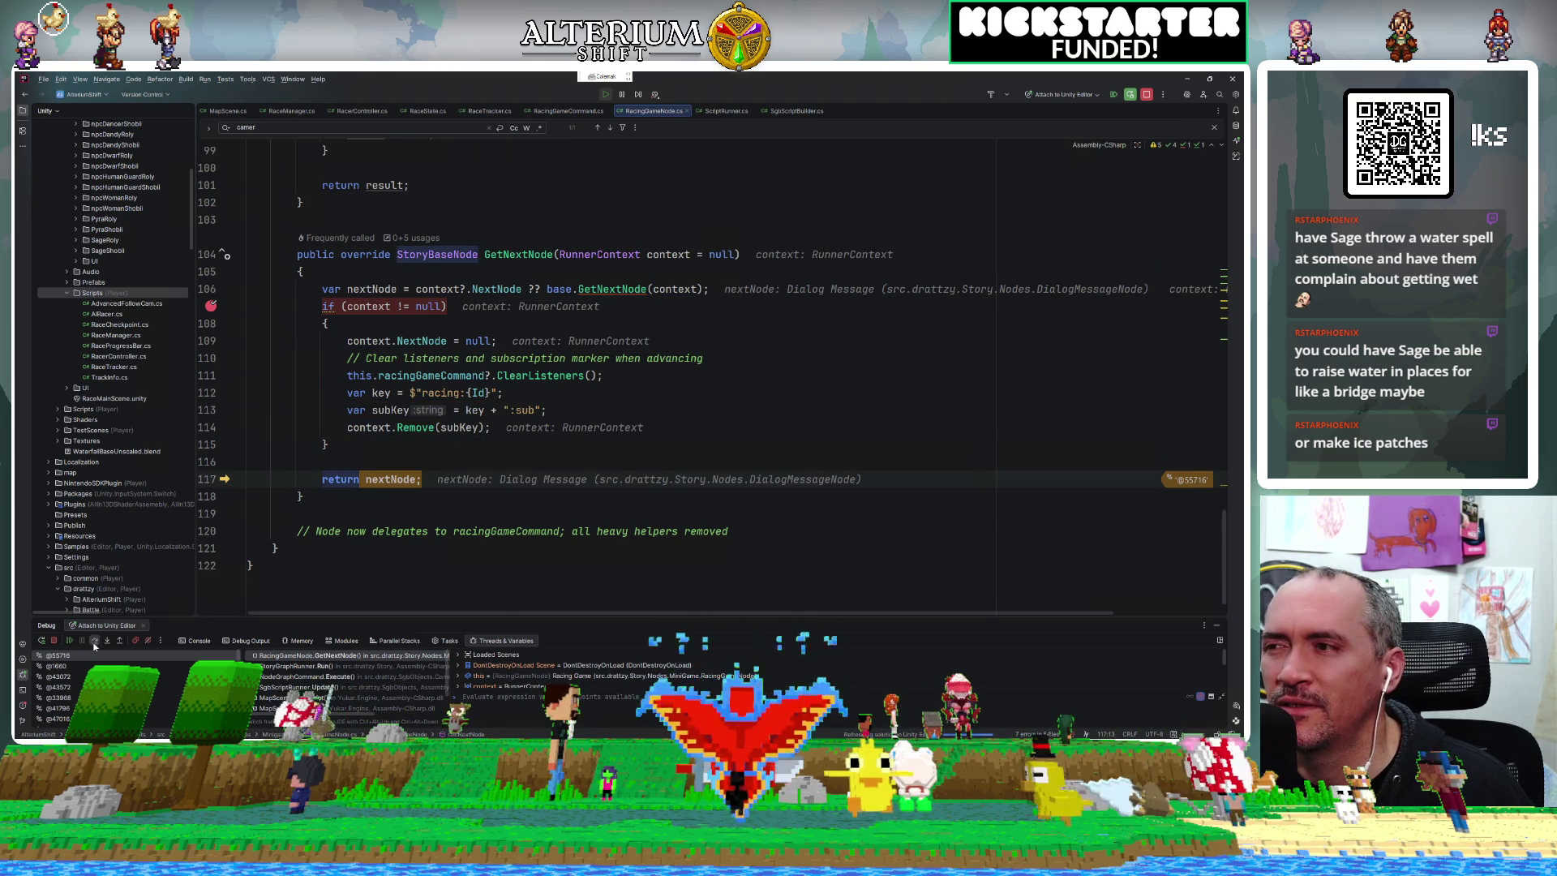
left_click(71, 641)
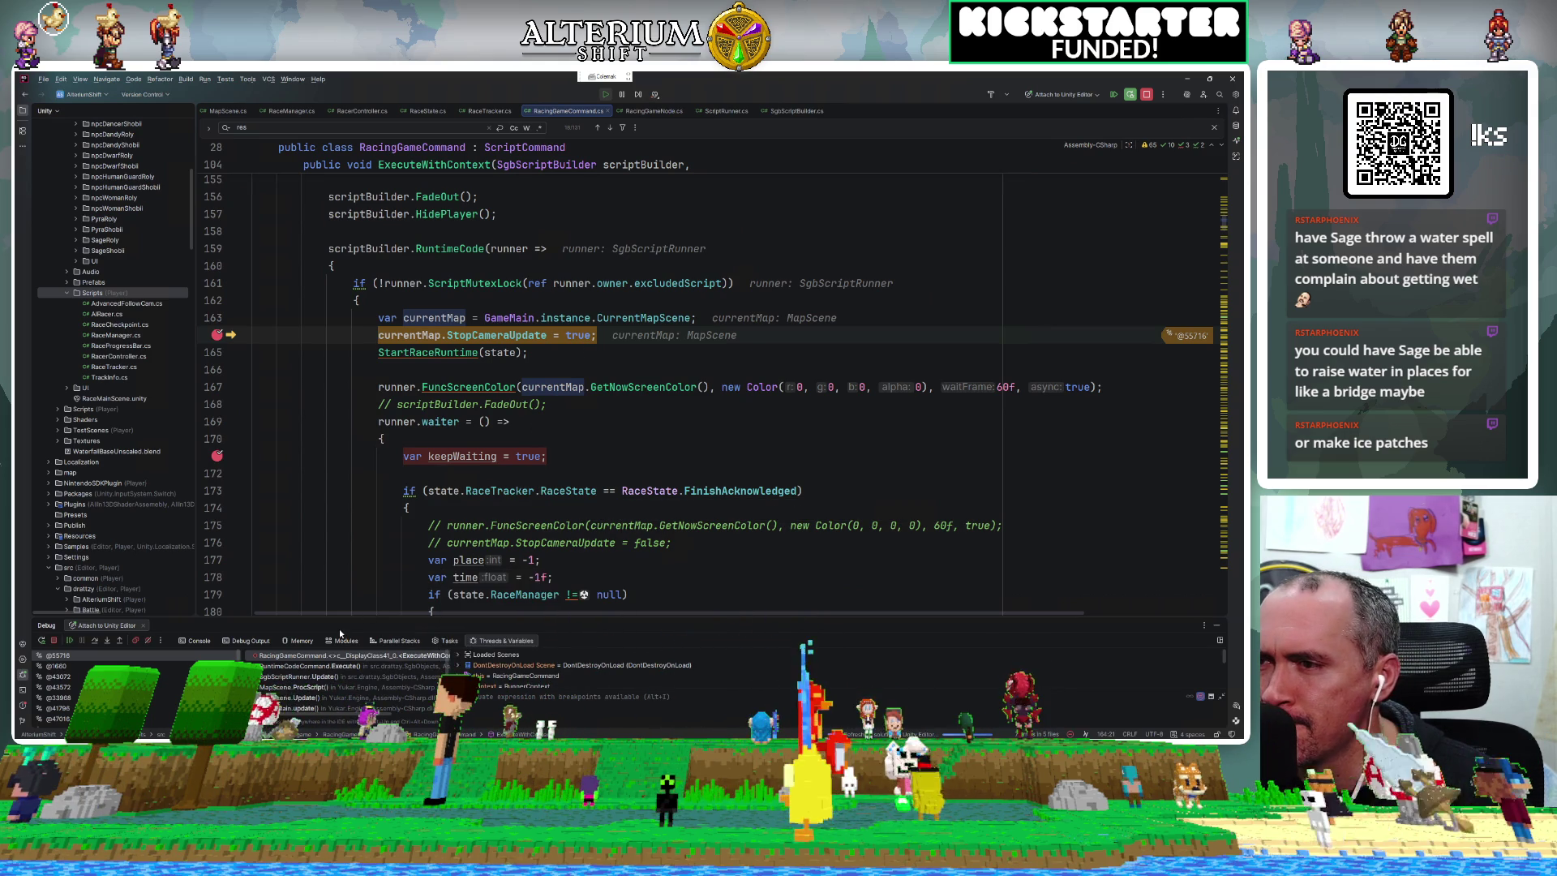
Enlarge the debugger panel and inspect the SgbScriptRunner.Update and RuntimeCodeCommand.Execute call frames.
left_click_drag(339, 635, 333, 499)
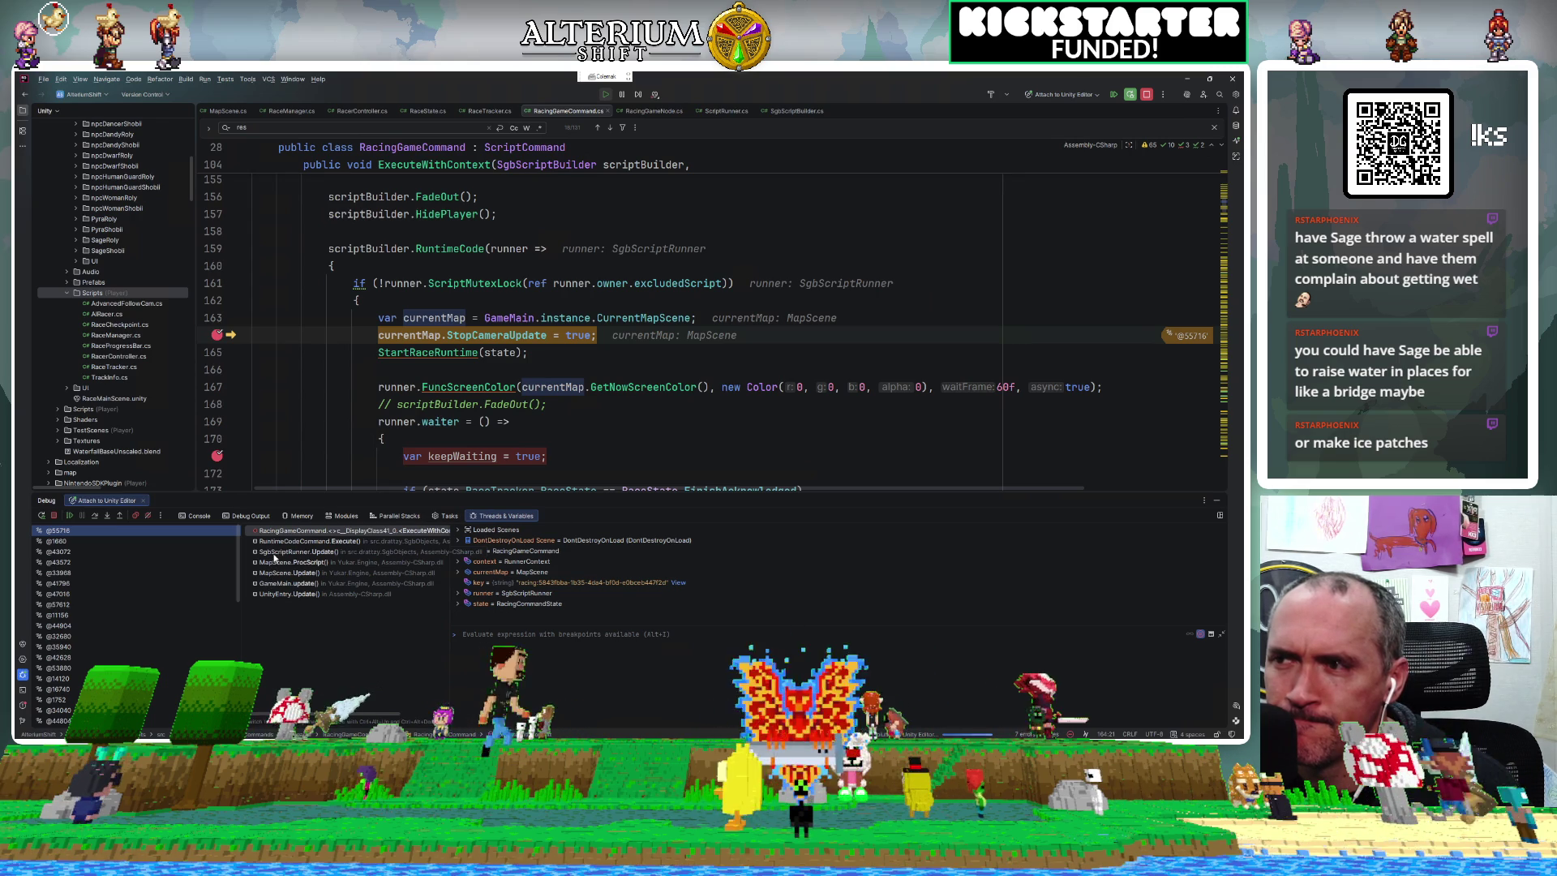
left_click(274, 552)
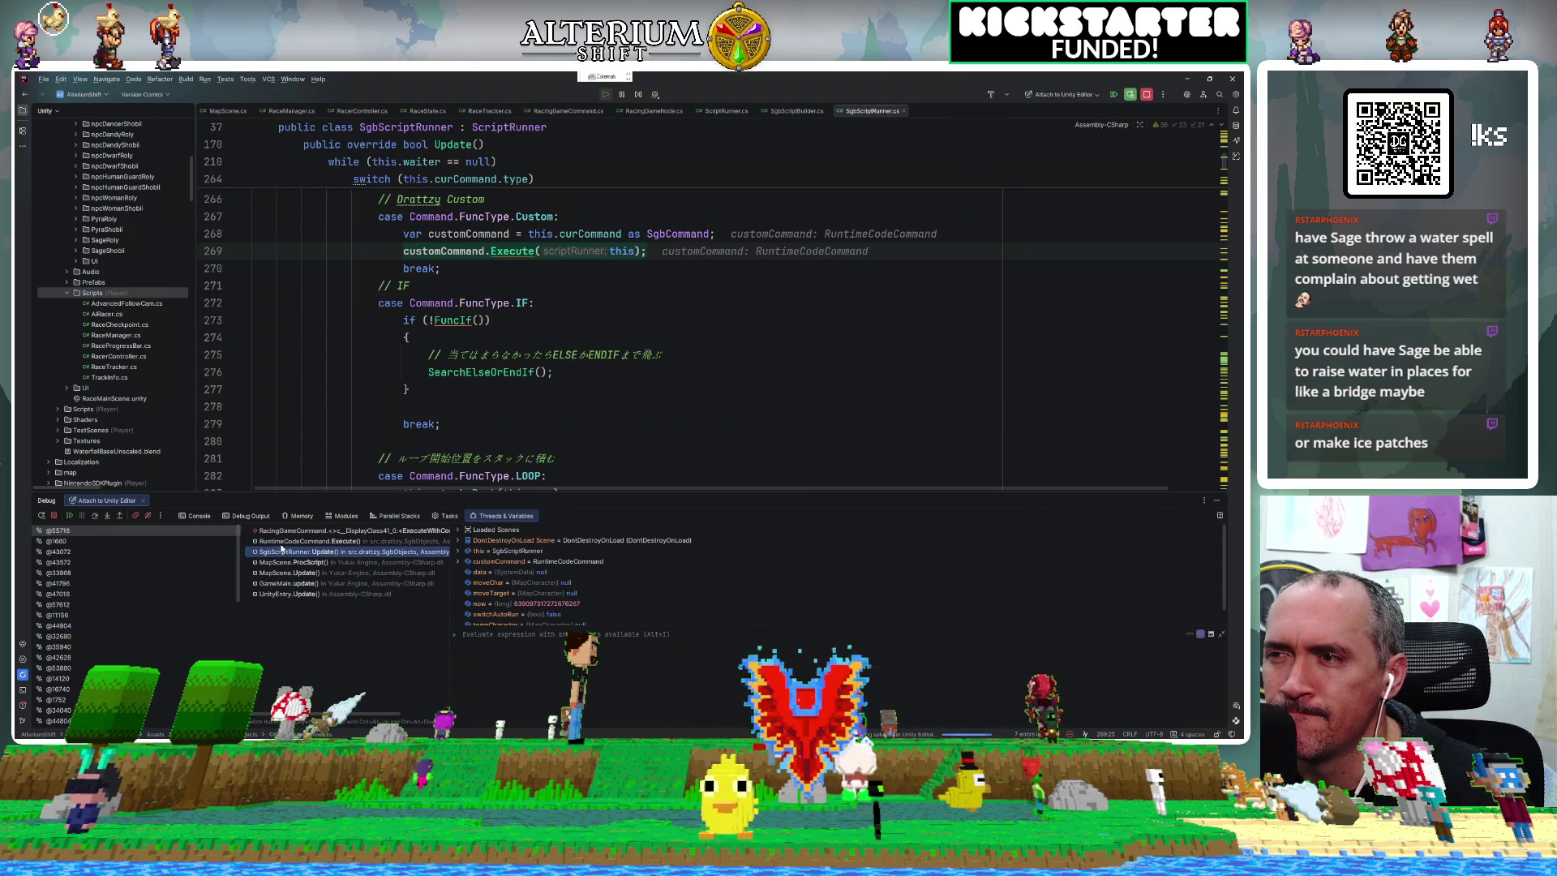
left_click(275, 542)
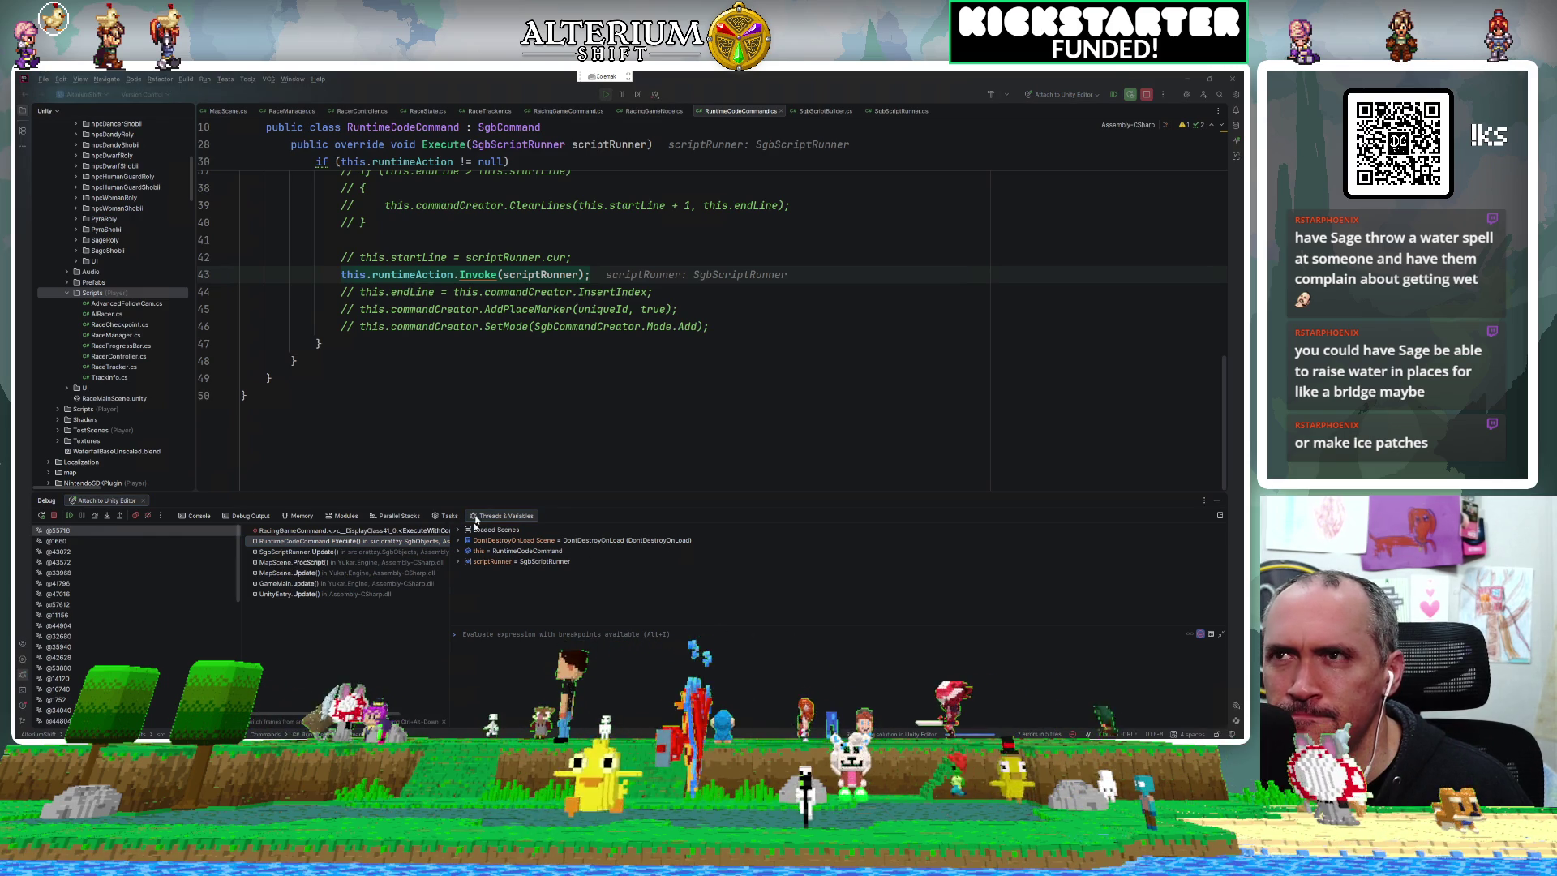
Resume twice, past the keepWaiting breakpoint, so the race keeps running.
left_click(453, 461)
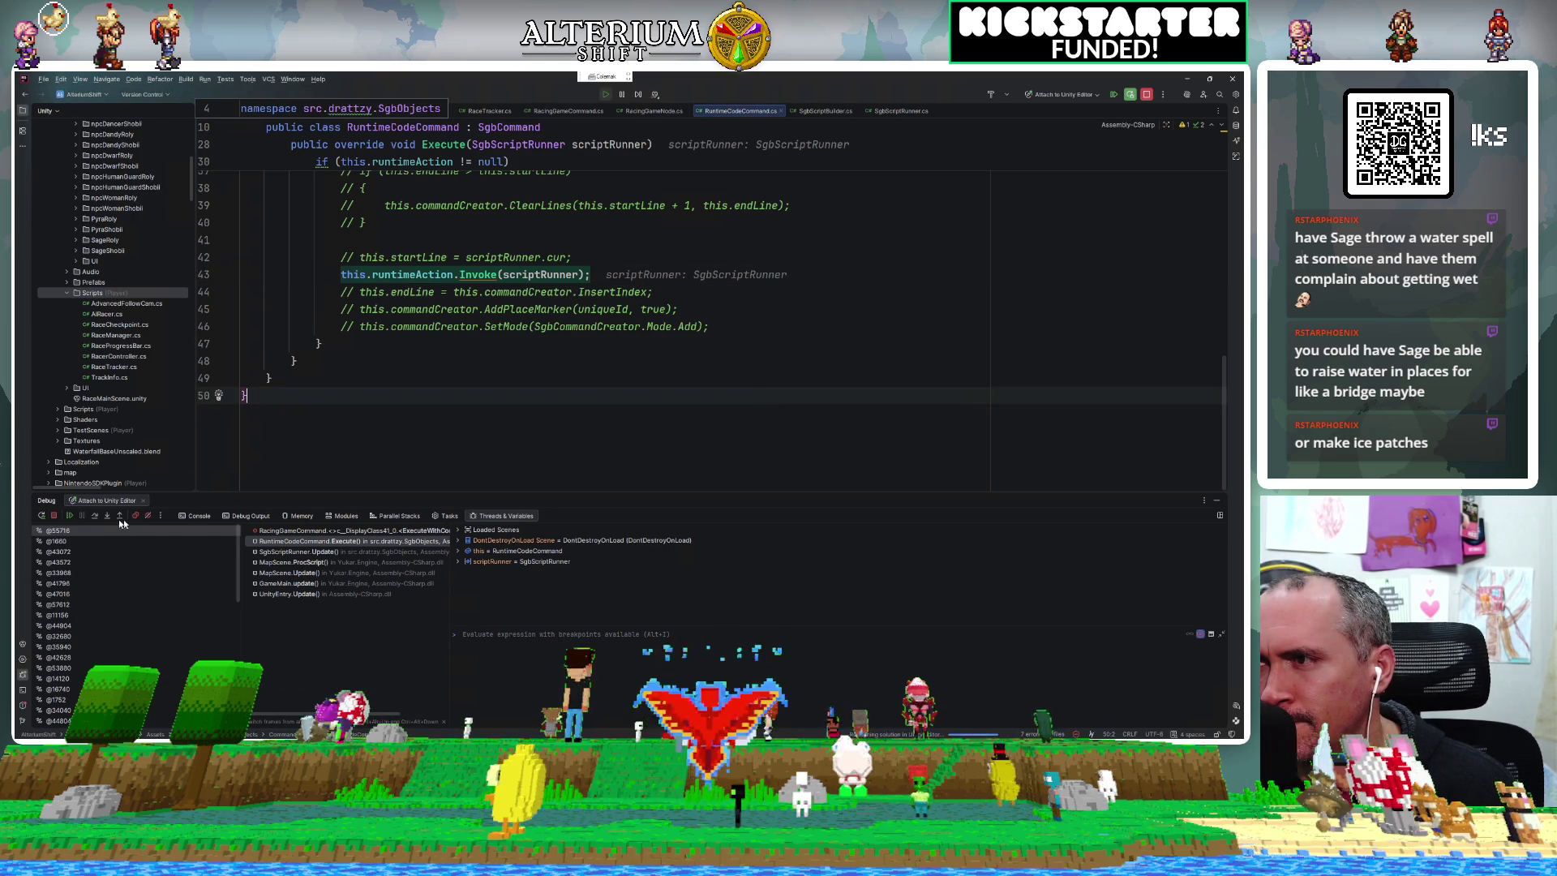
left_click(69, 516)
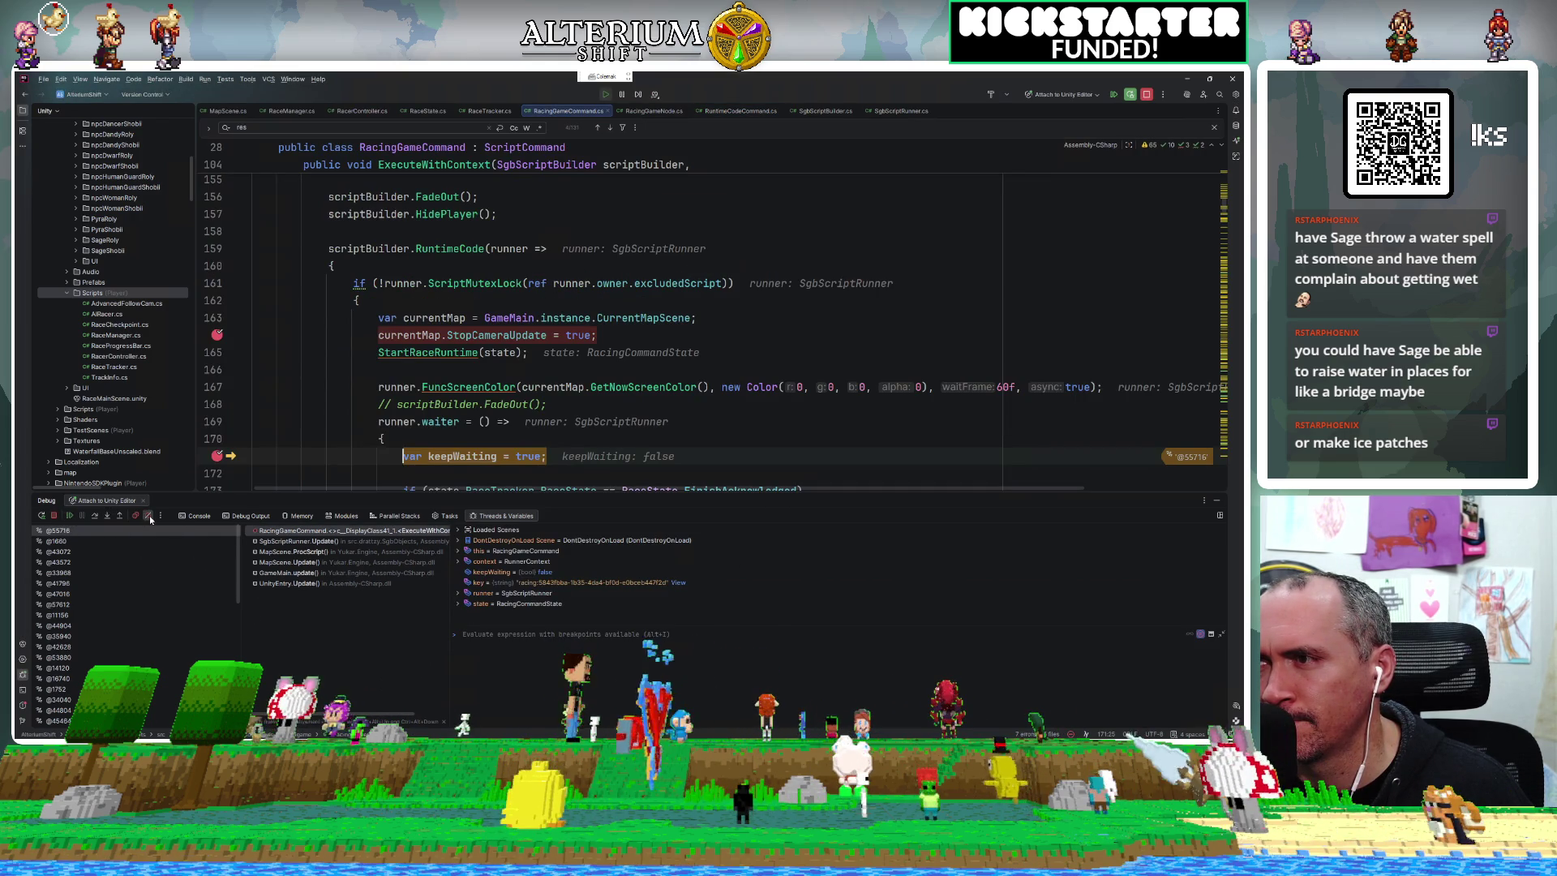
left_click(69, 516)
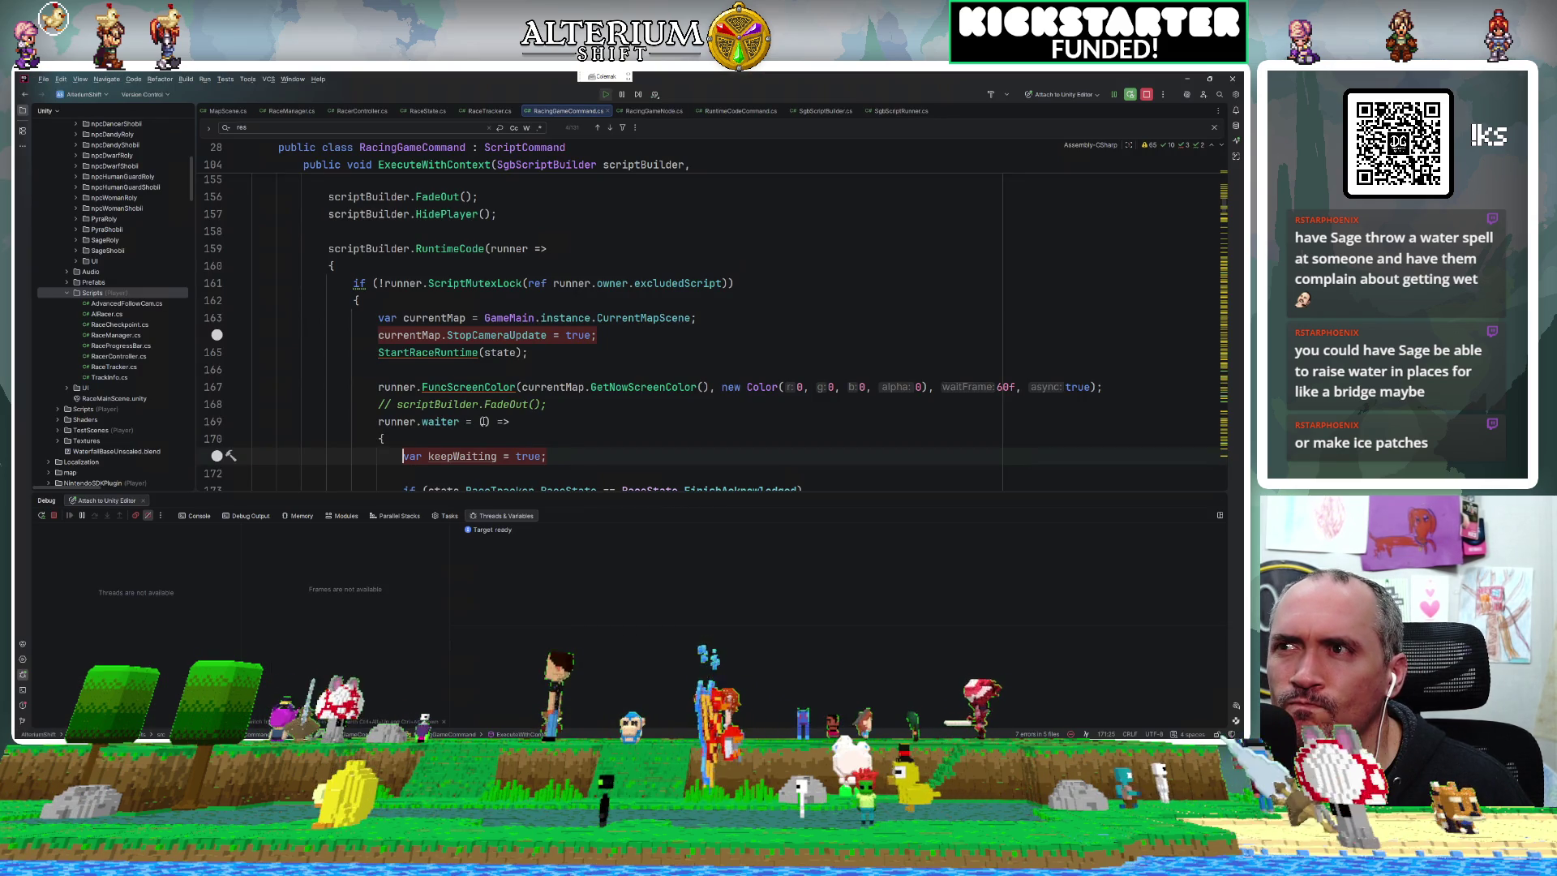
In Unity's Racington node graph, turn on Show Id for the Racing Game nodes.
scroll(484, 421, "up", 3)
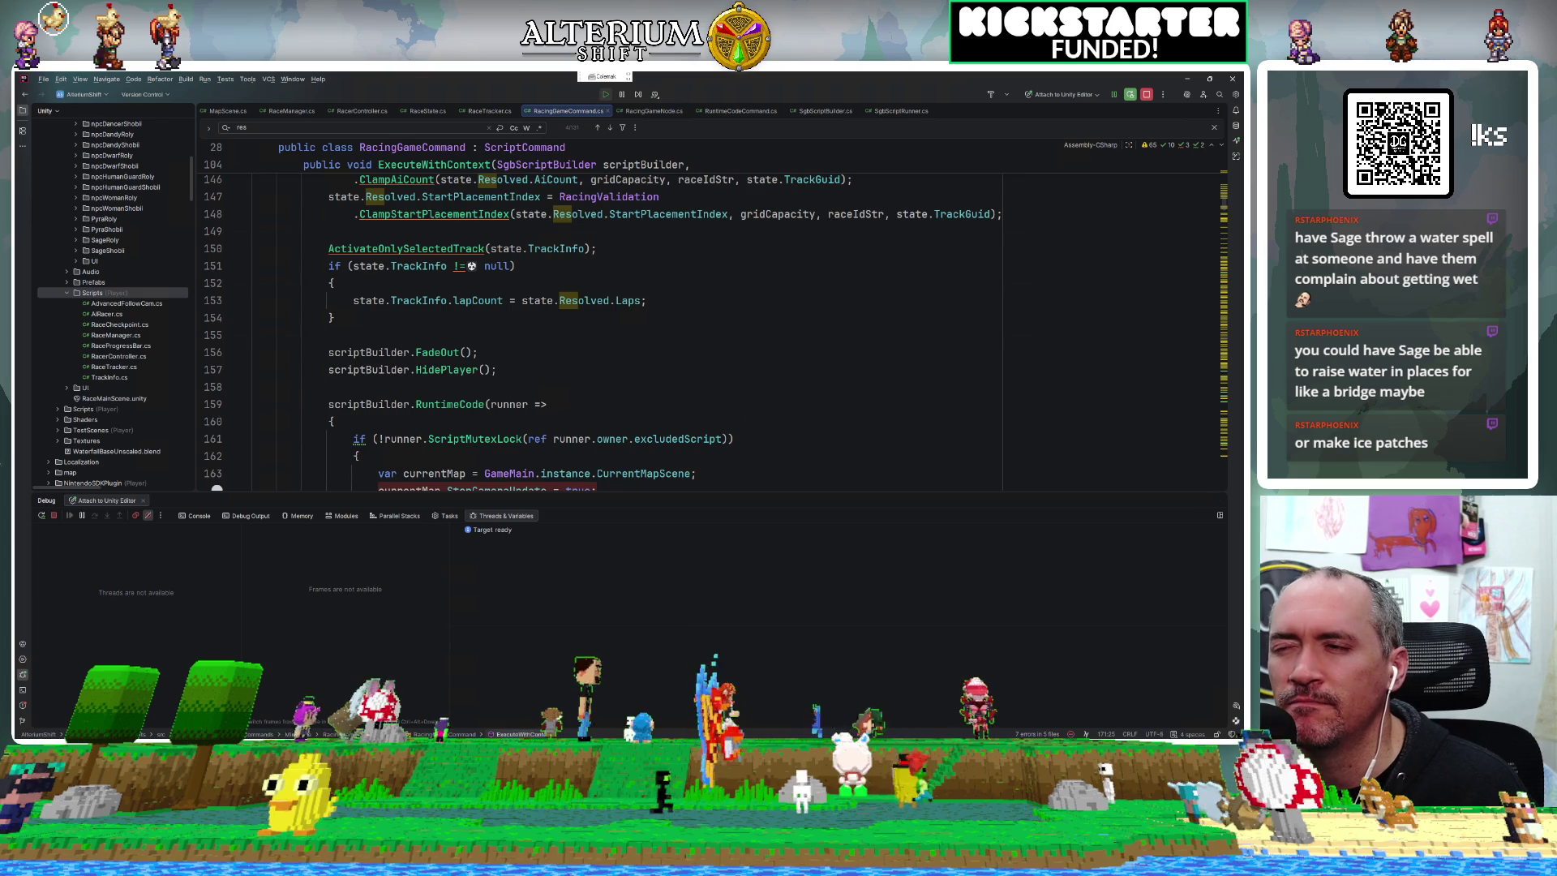
key("alt+Tab")
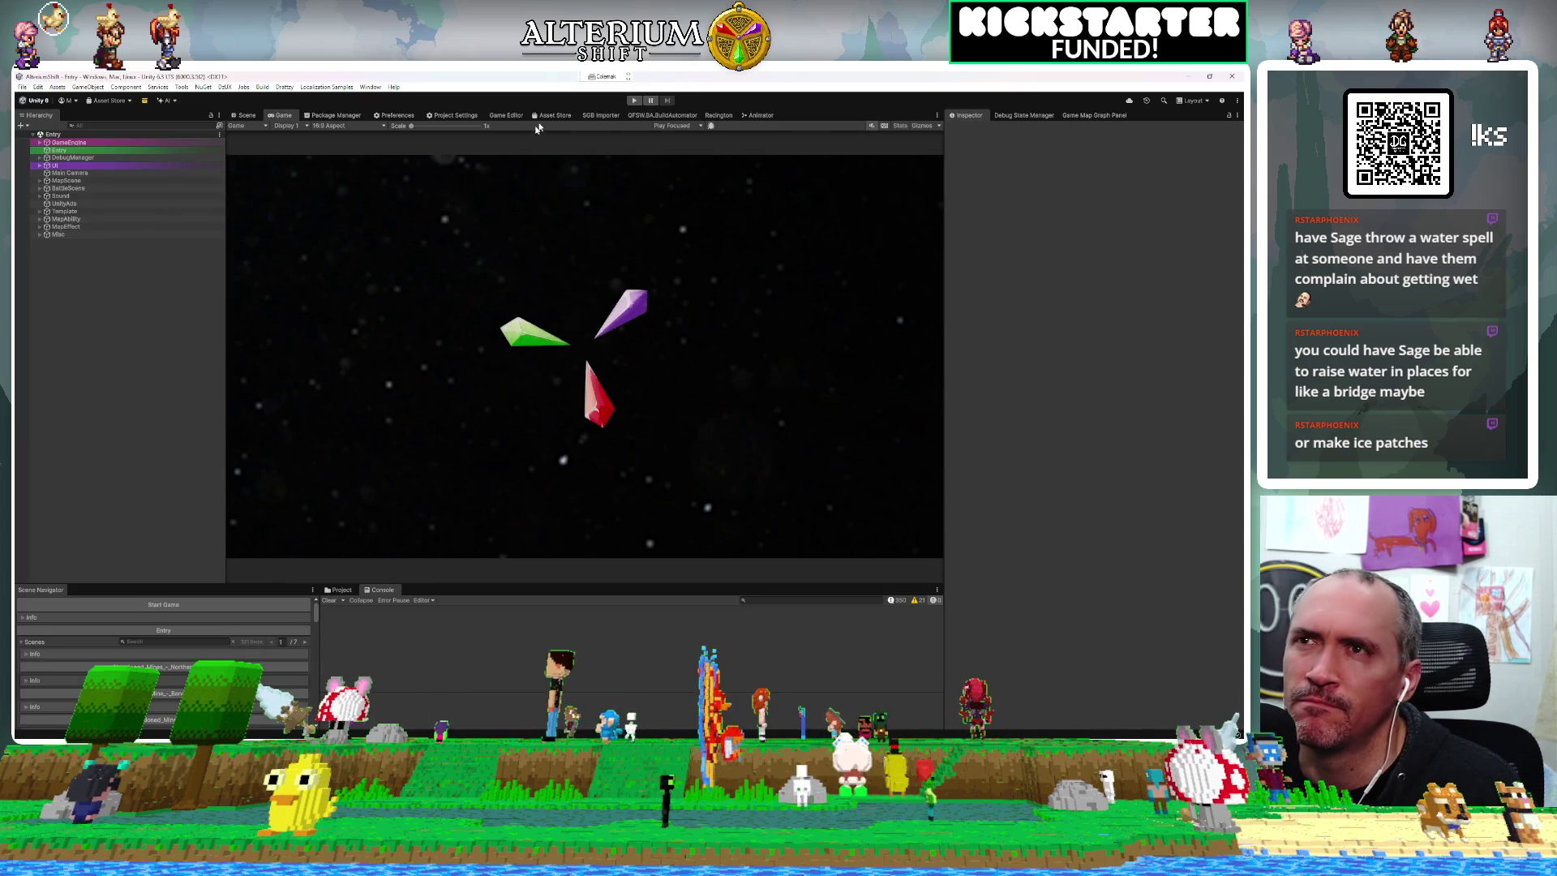
left_click(718, 115)
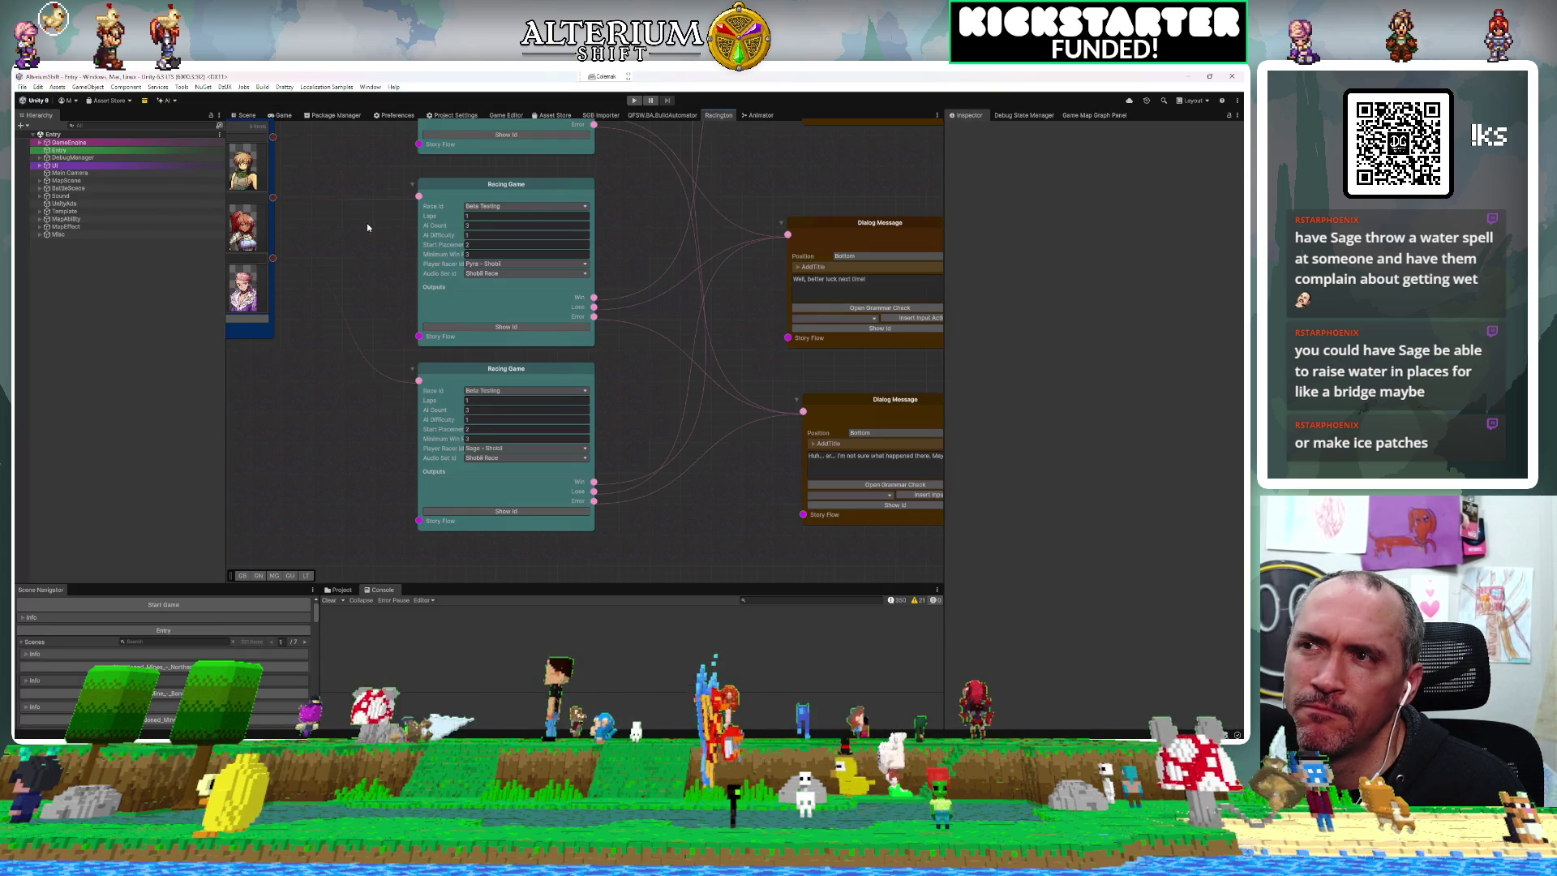
scroll(372, 278, "up", 3)
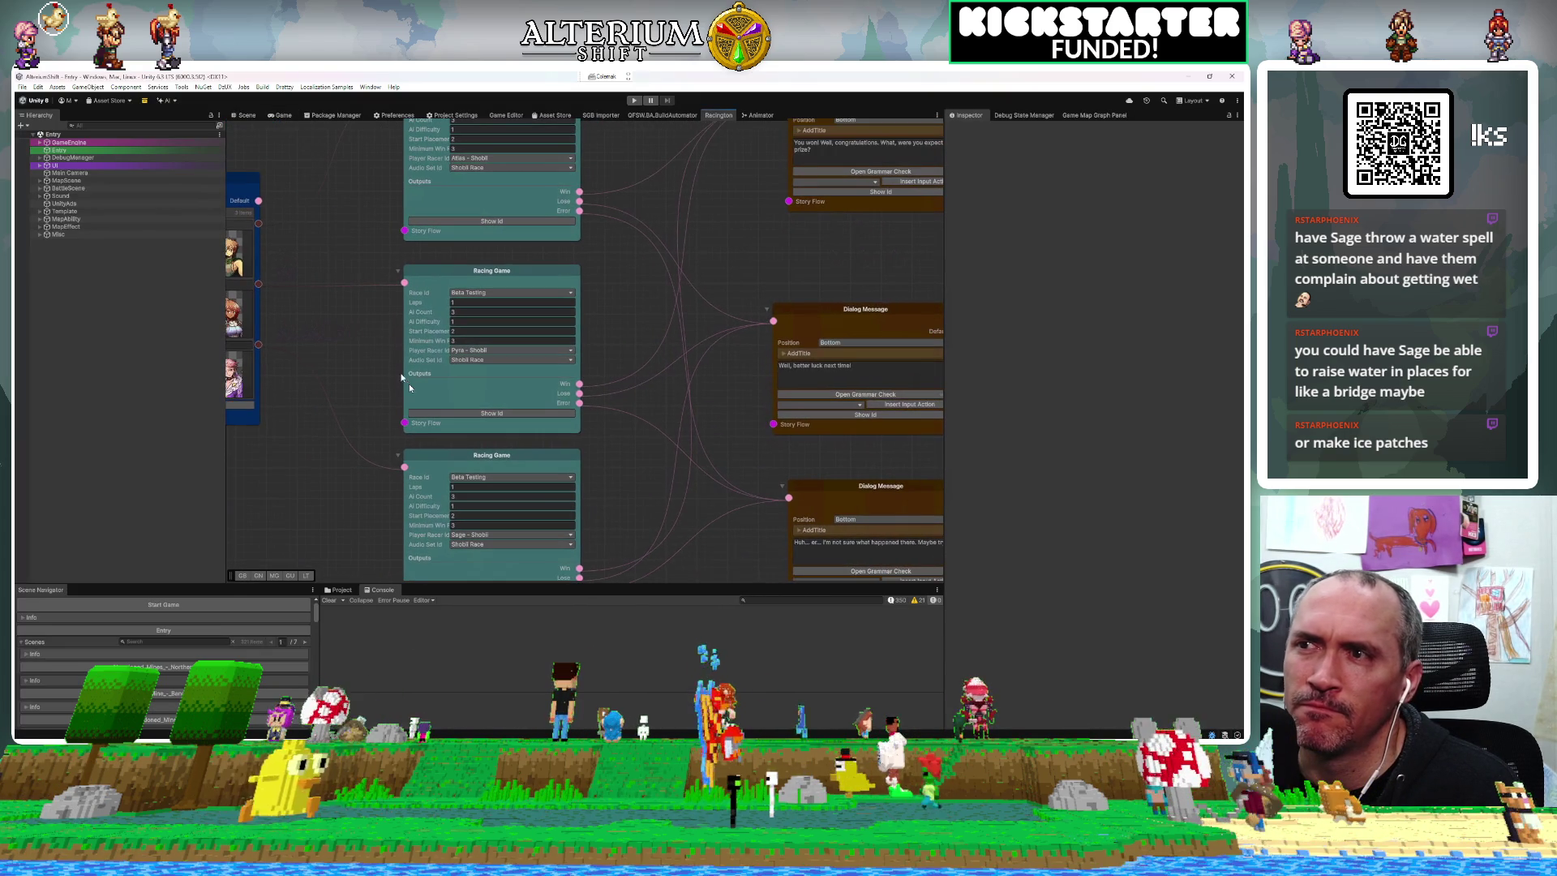
left_click(467, 415)
left_click(415, 221)
Reposition the top, Pyra and Sage Racing Game nodes higher in the graph, then return to Rider.
left_click_drag(365, 171, 339, 346)
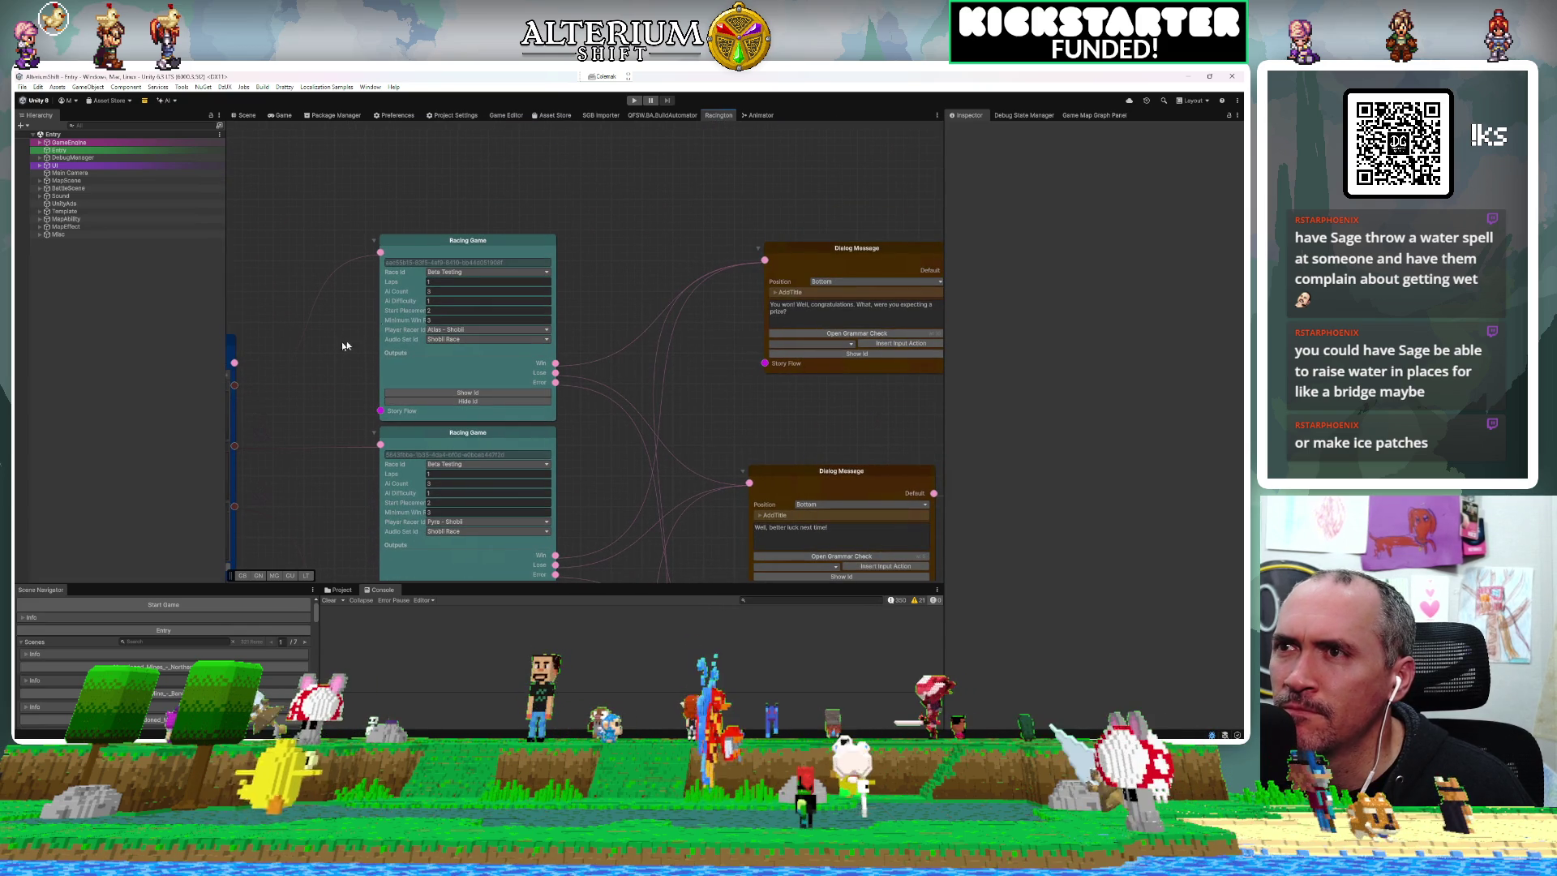
scroll(387, 237, "down", 8)
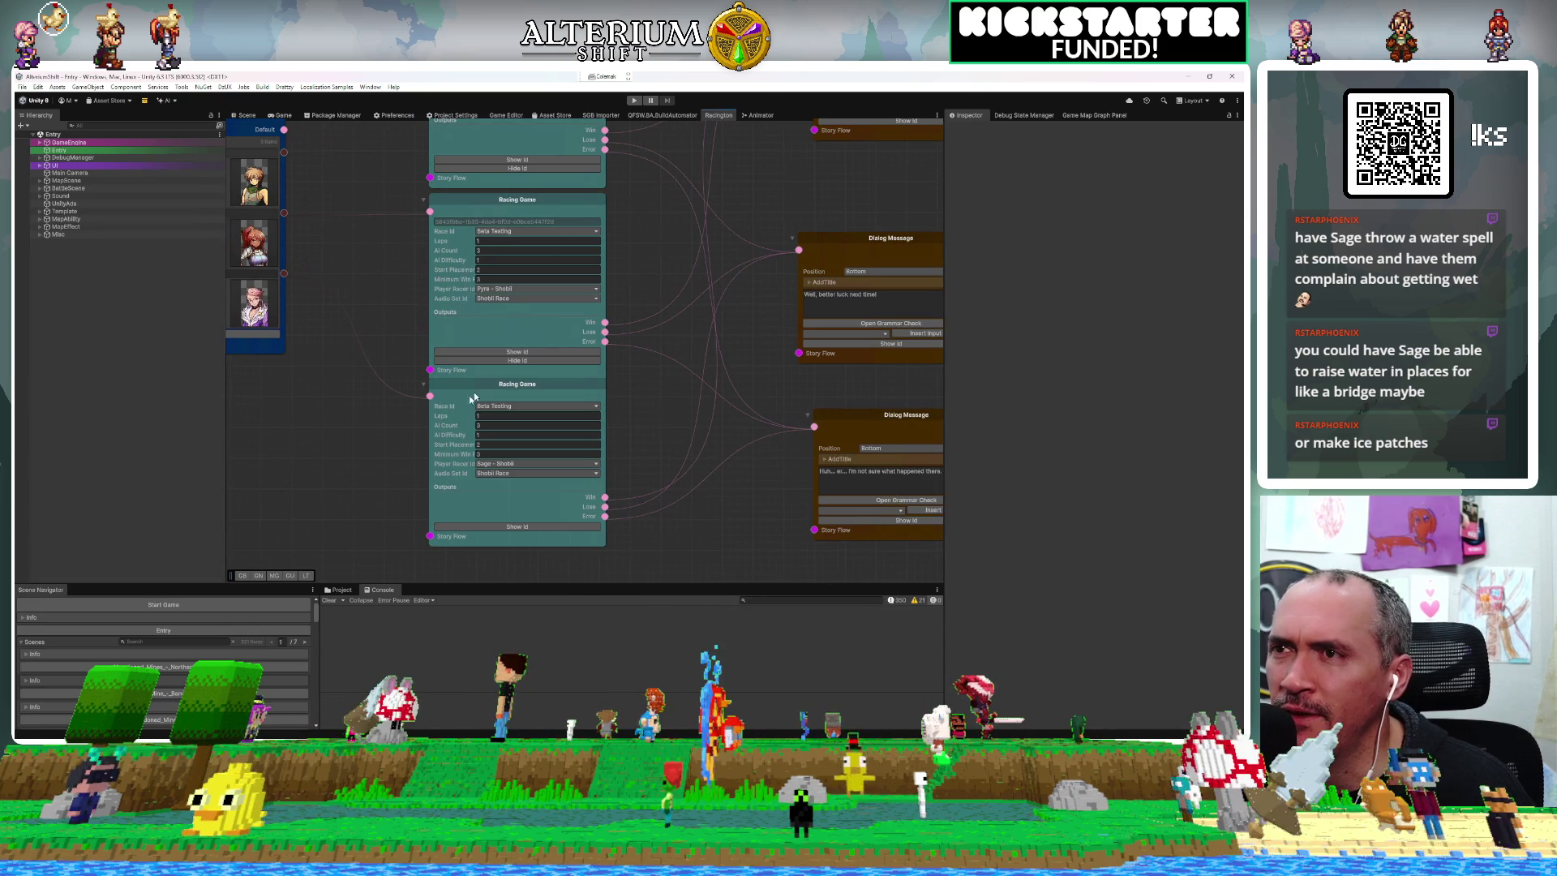
scroll(390, 468, "down", 5)
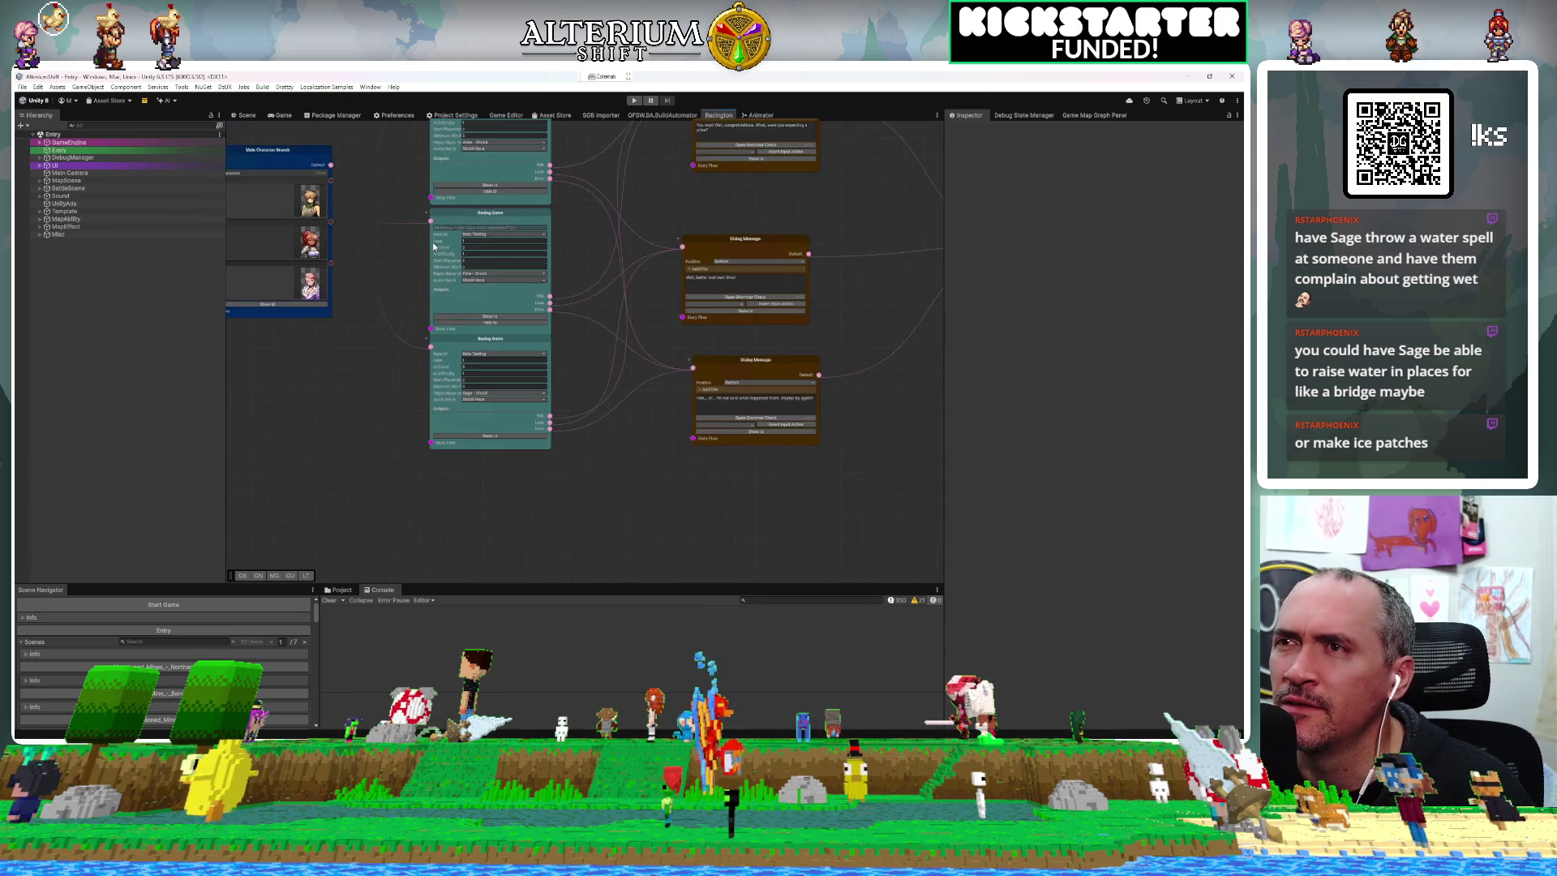
left_click_drag(444, 344, 424, 241)
left_click_drag(446, 456, 431, 404)
mouse_move(462, 541)
left_mouse_down()
mouse_move(474, 450)
mouse_move(446, 432)
left_mouse_up()
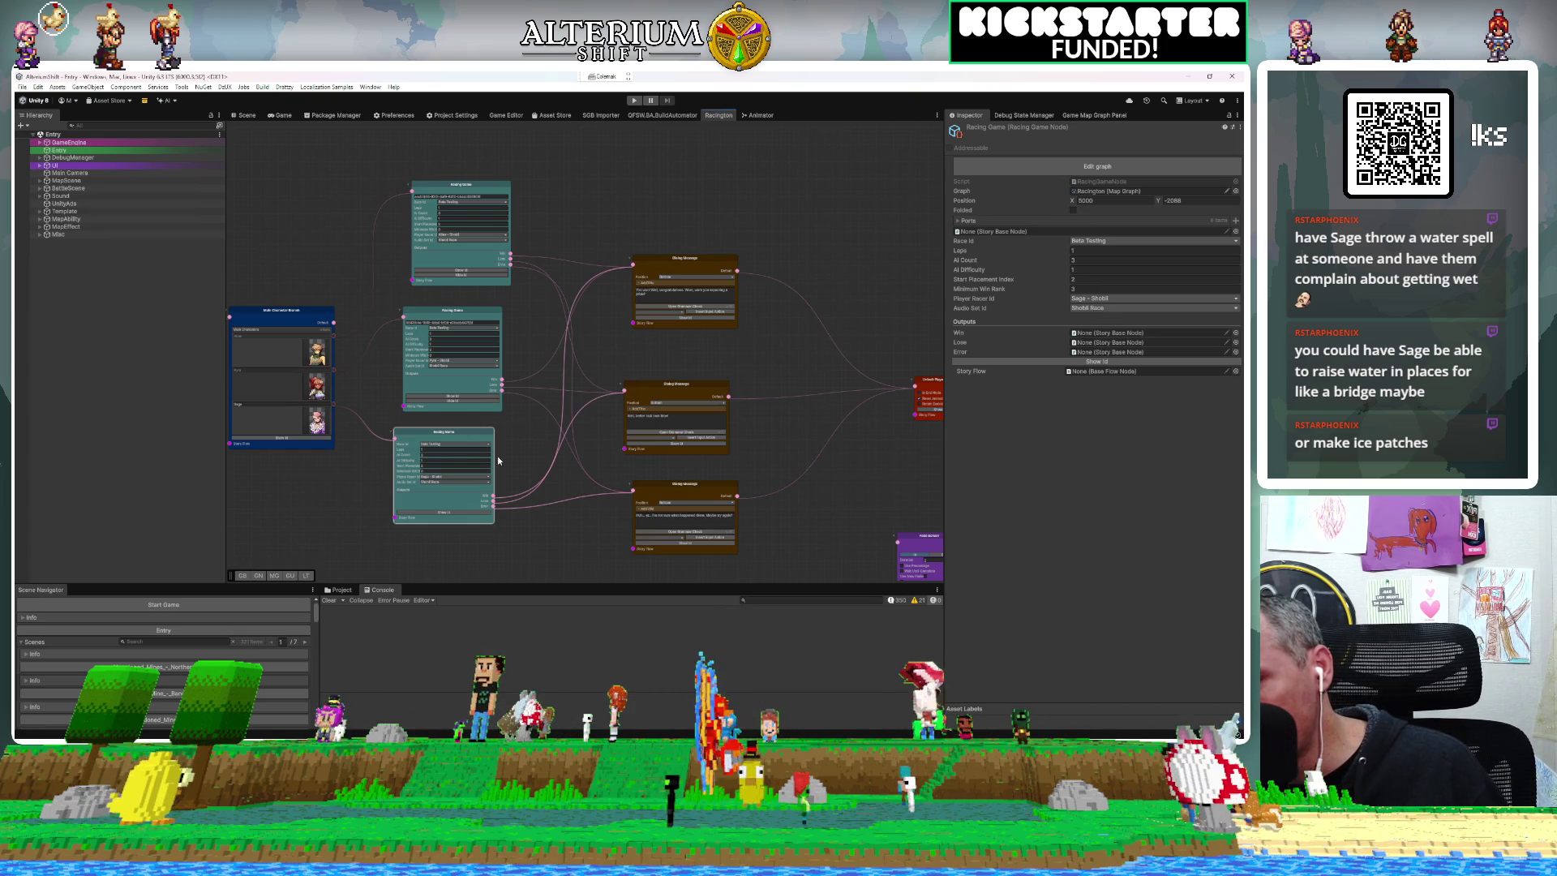
key("alt+Tab")
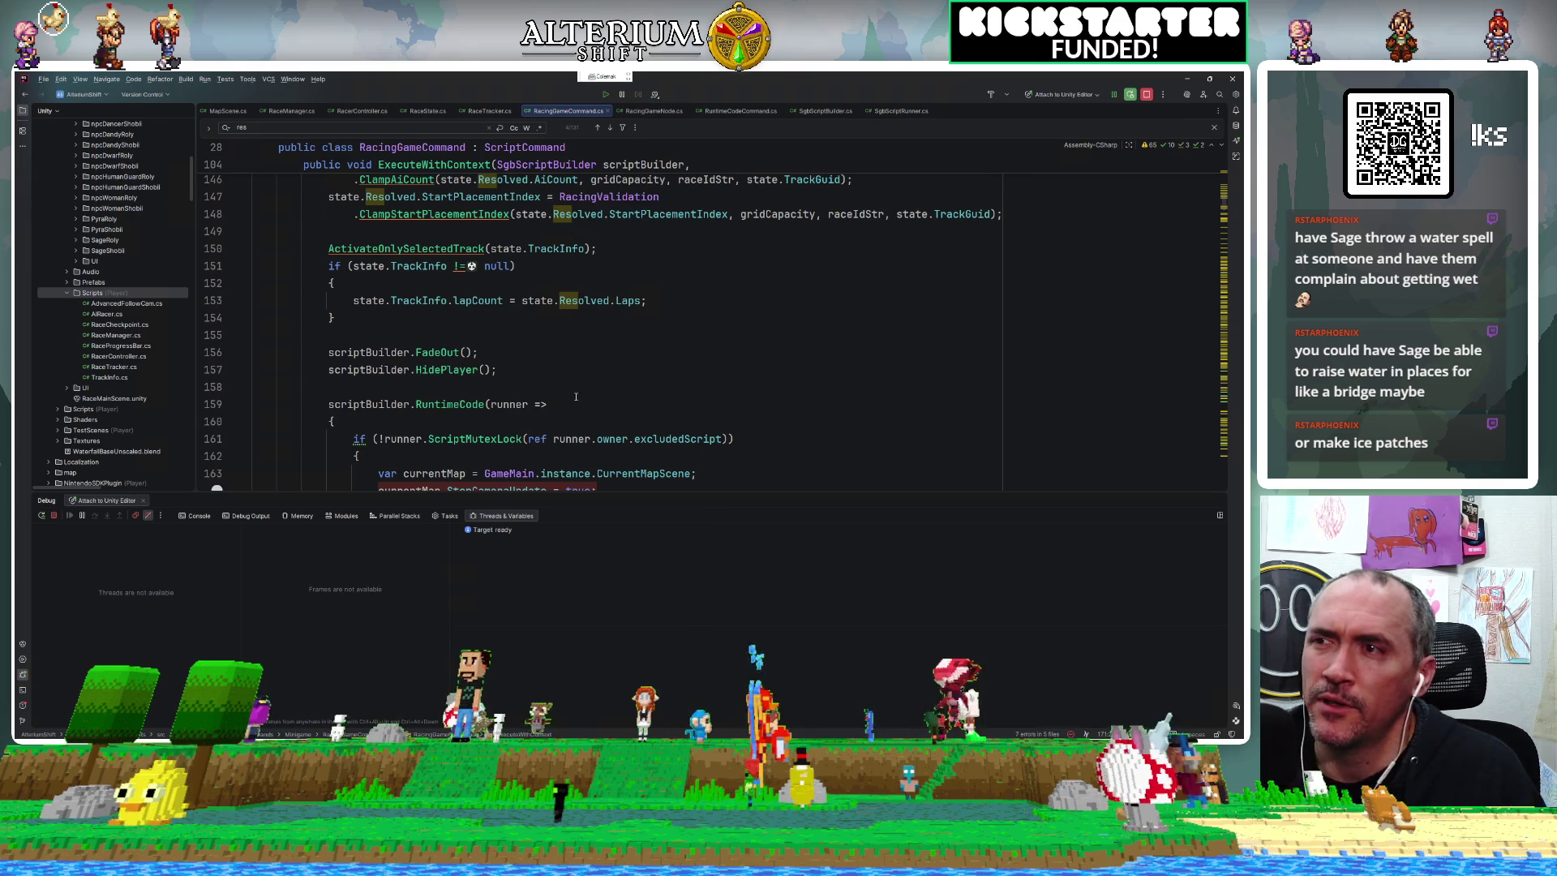
left_click(474, 439)
scroll(474, 438, "down", 2)
scroll(474, 439, "down", 10)
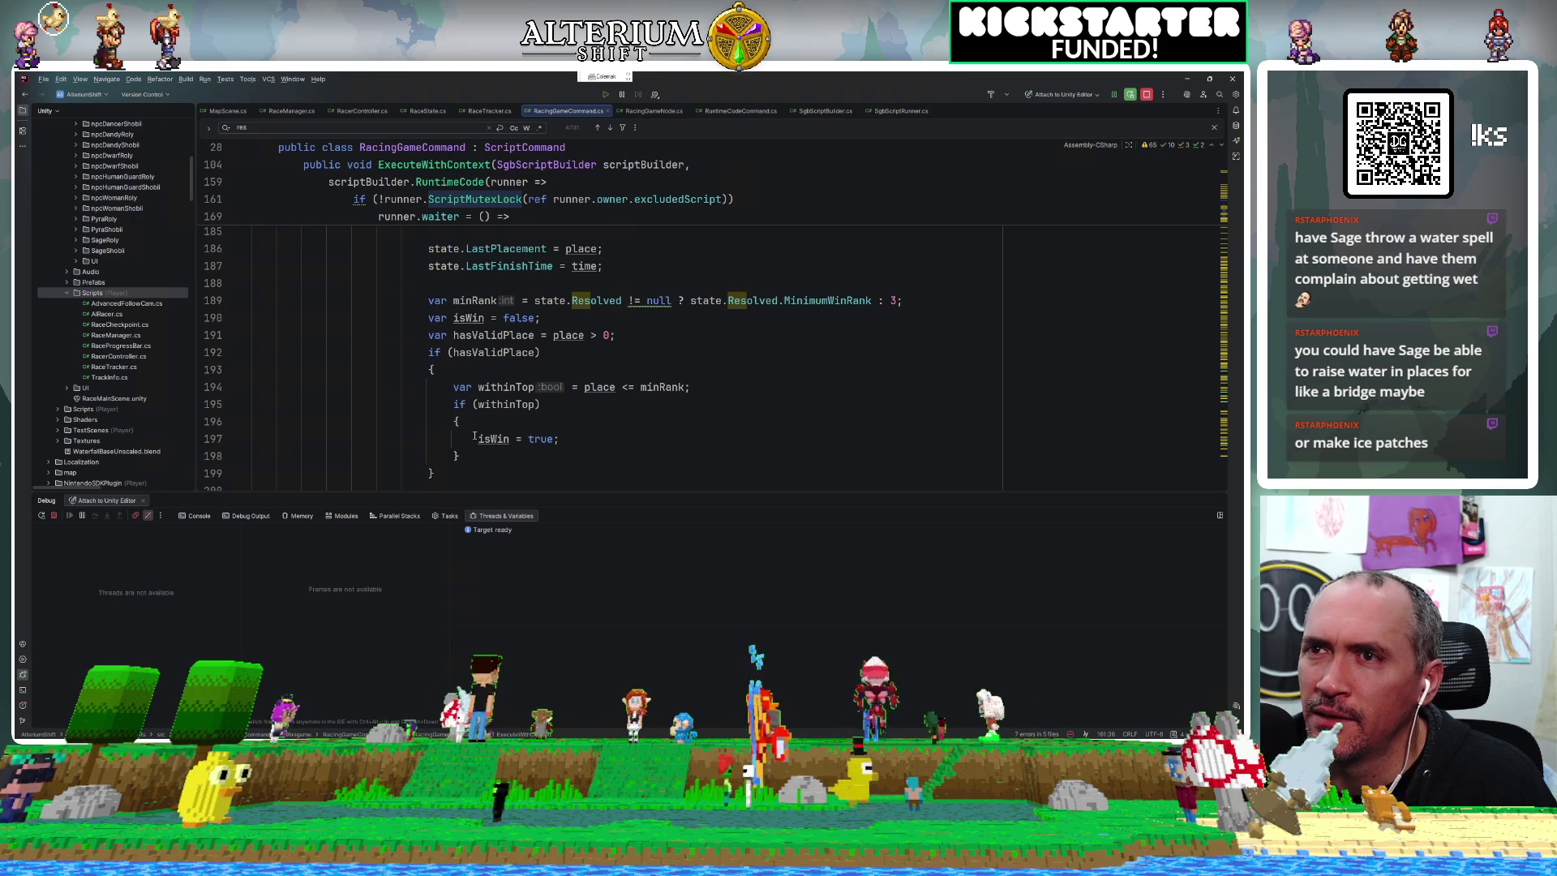
scroll(475, 439, "up", 7)
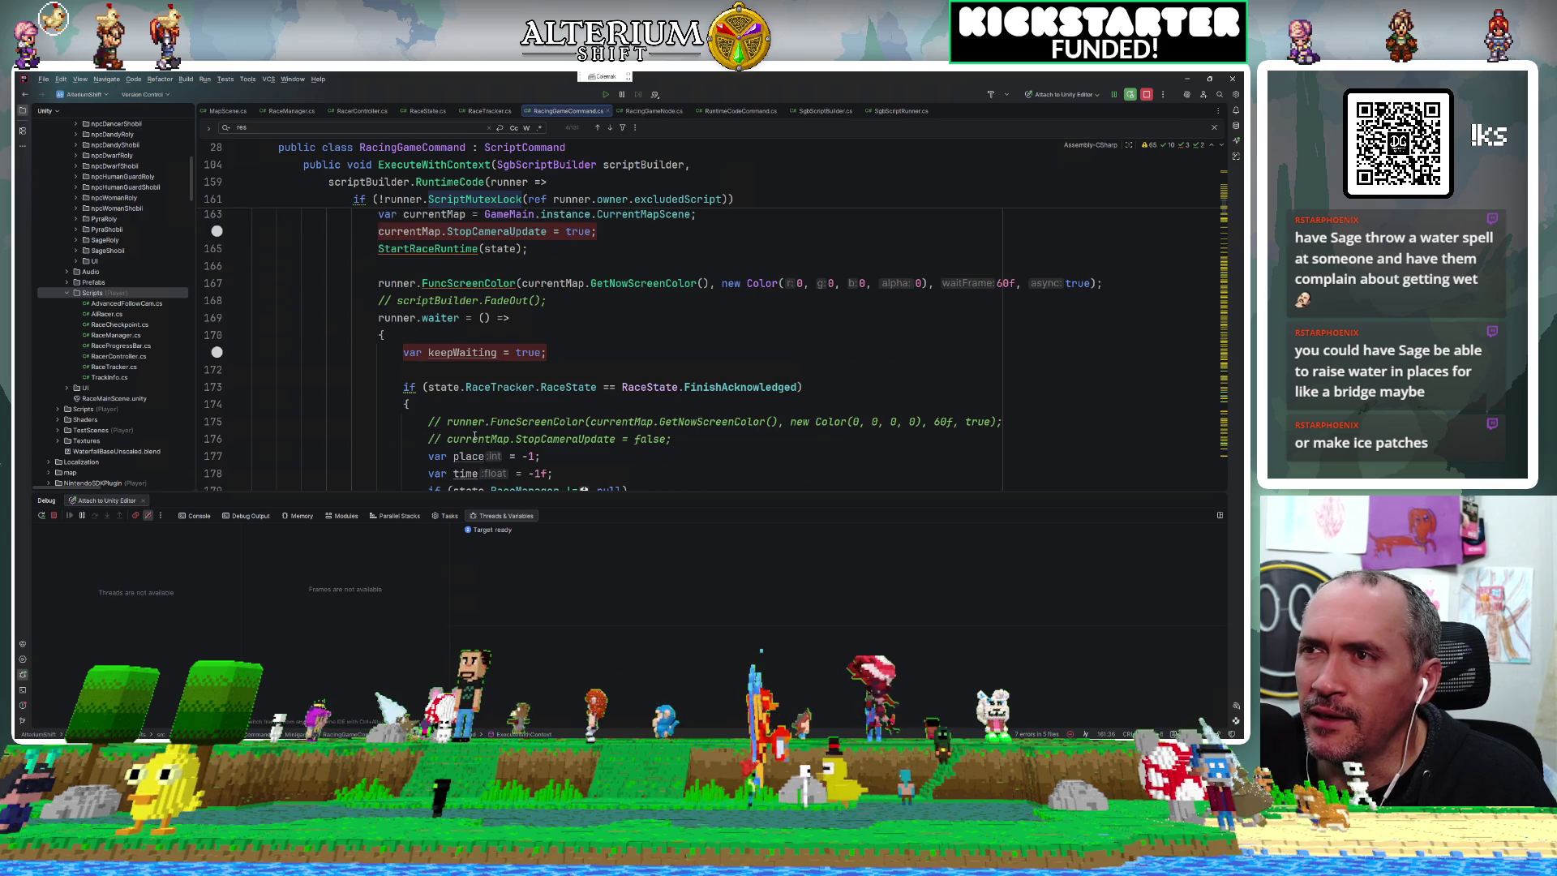
left_click(402, 389)
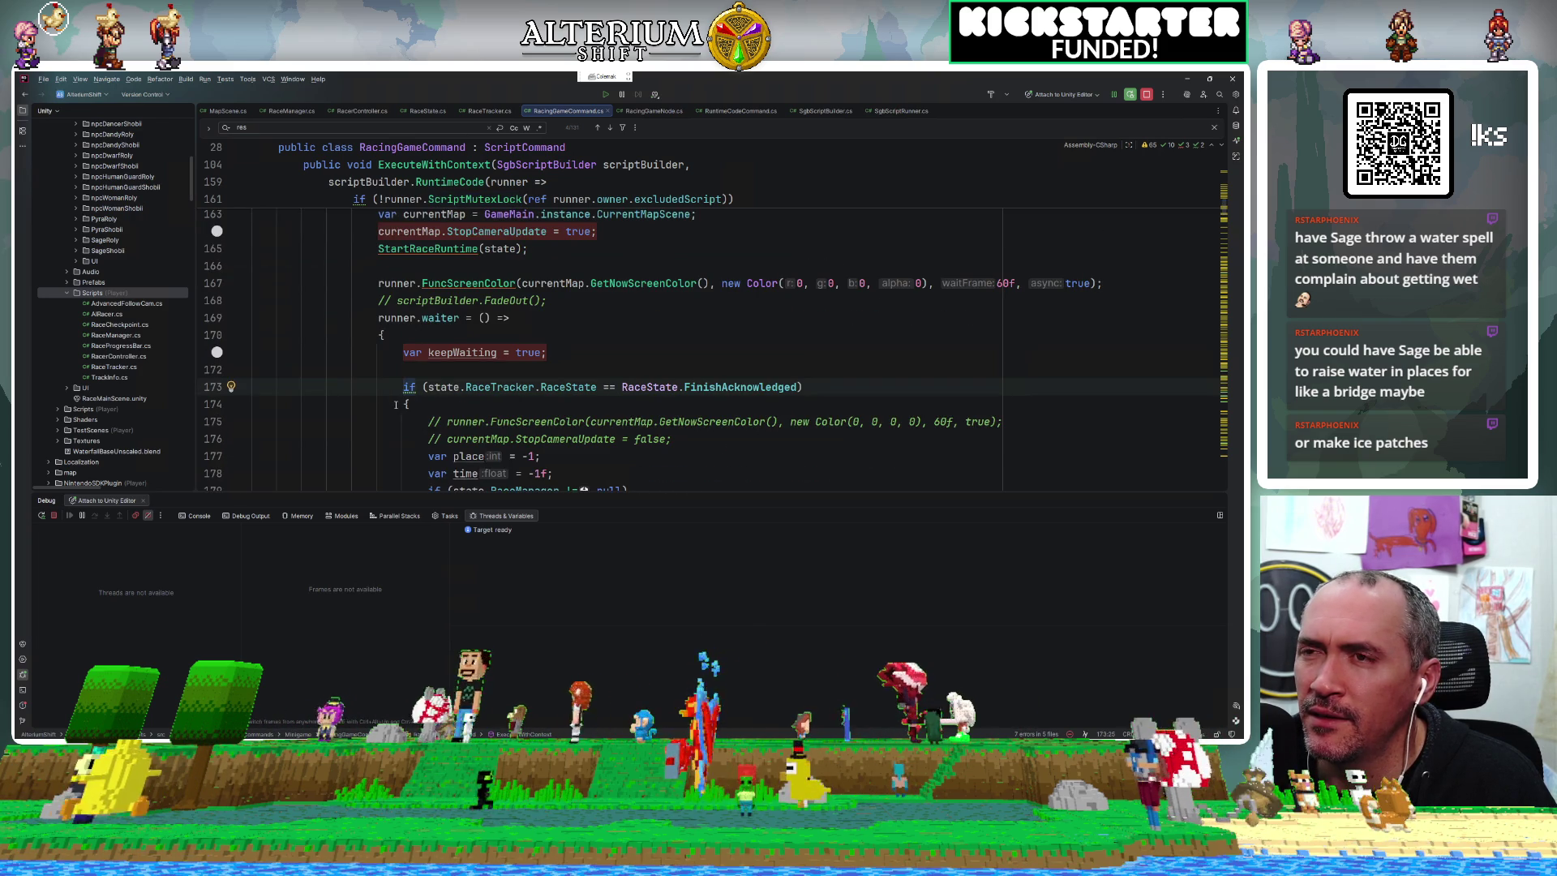
left_click(409, 404)
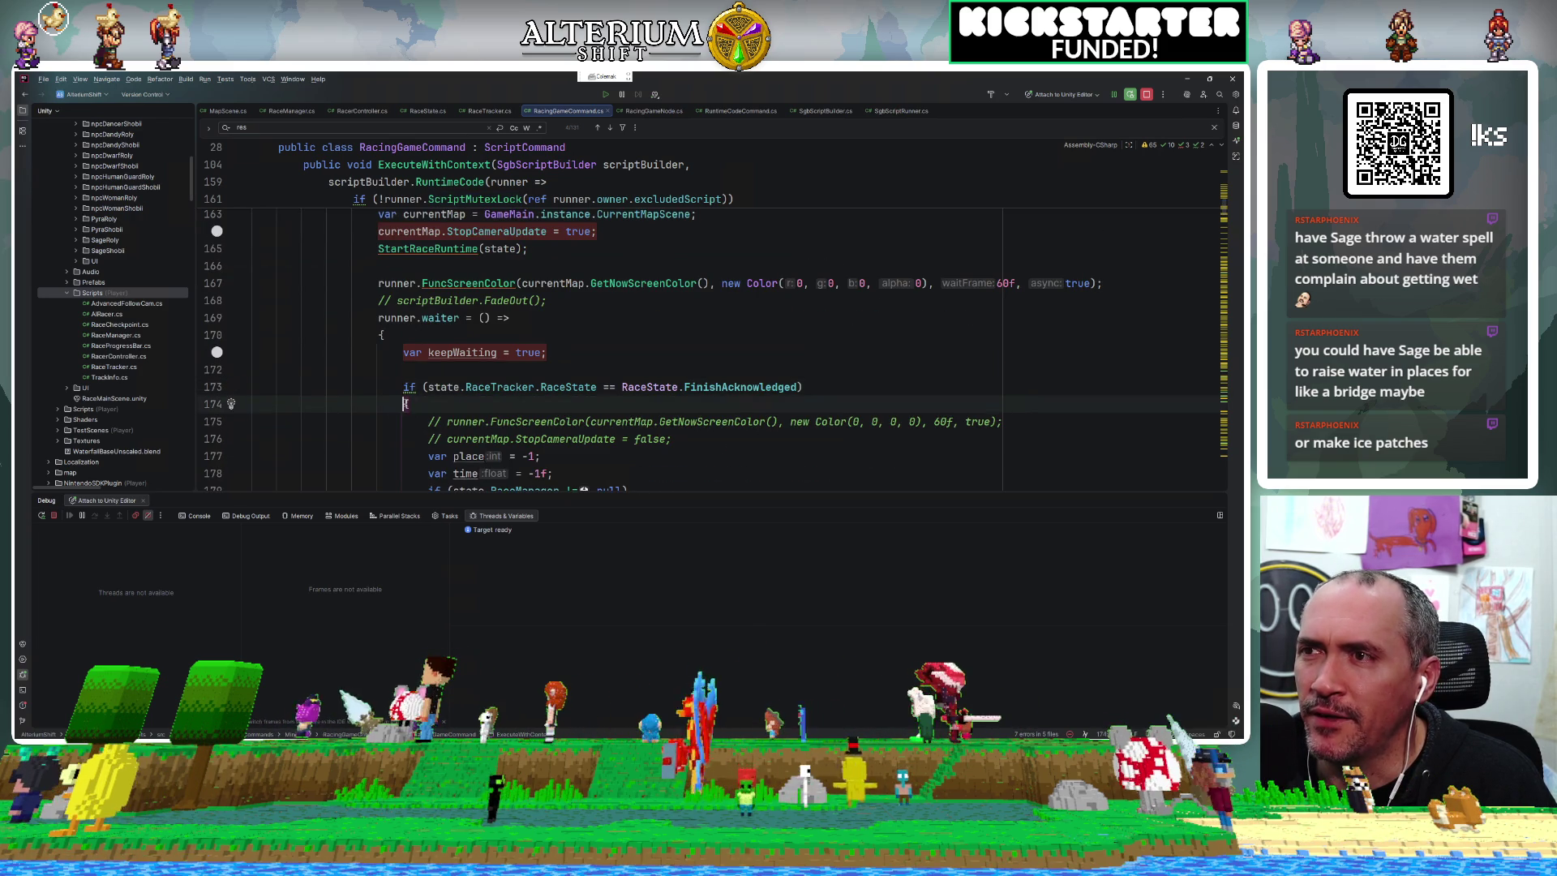
scroll(407, 403, "down", 8)
scroll(405, 403, "down", 5)
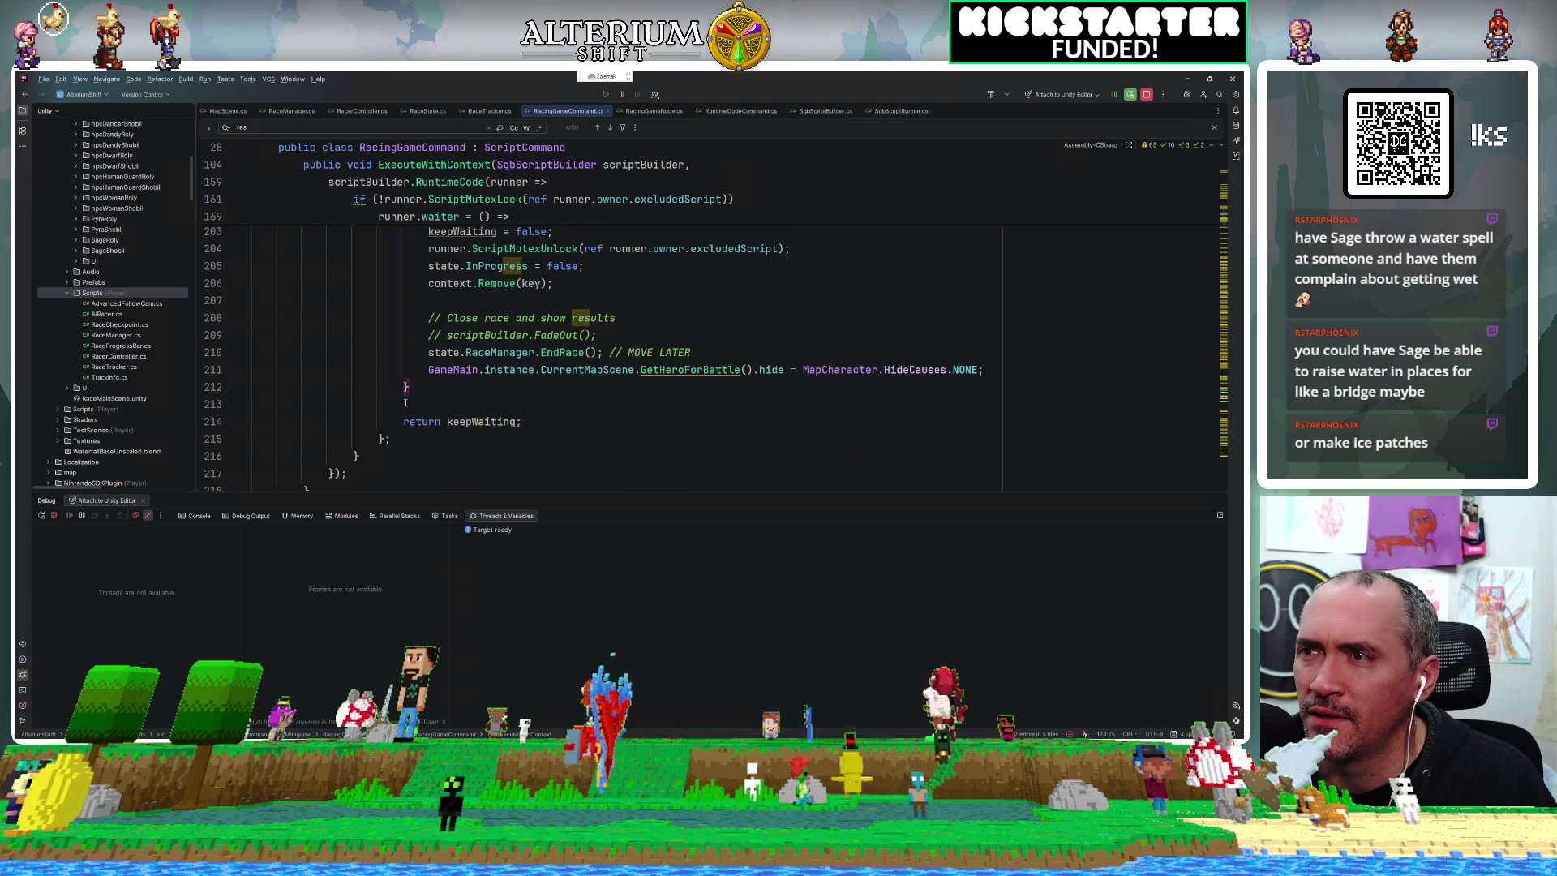
left_click(484, 423)
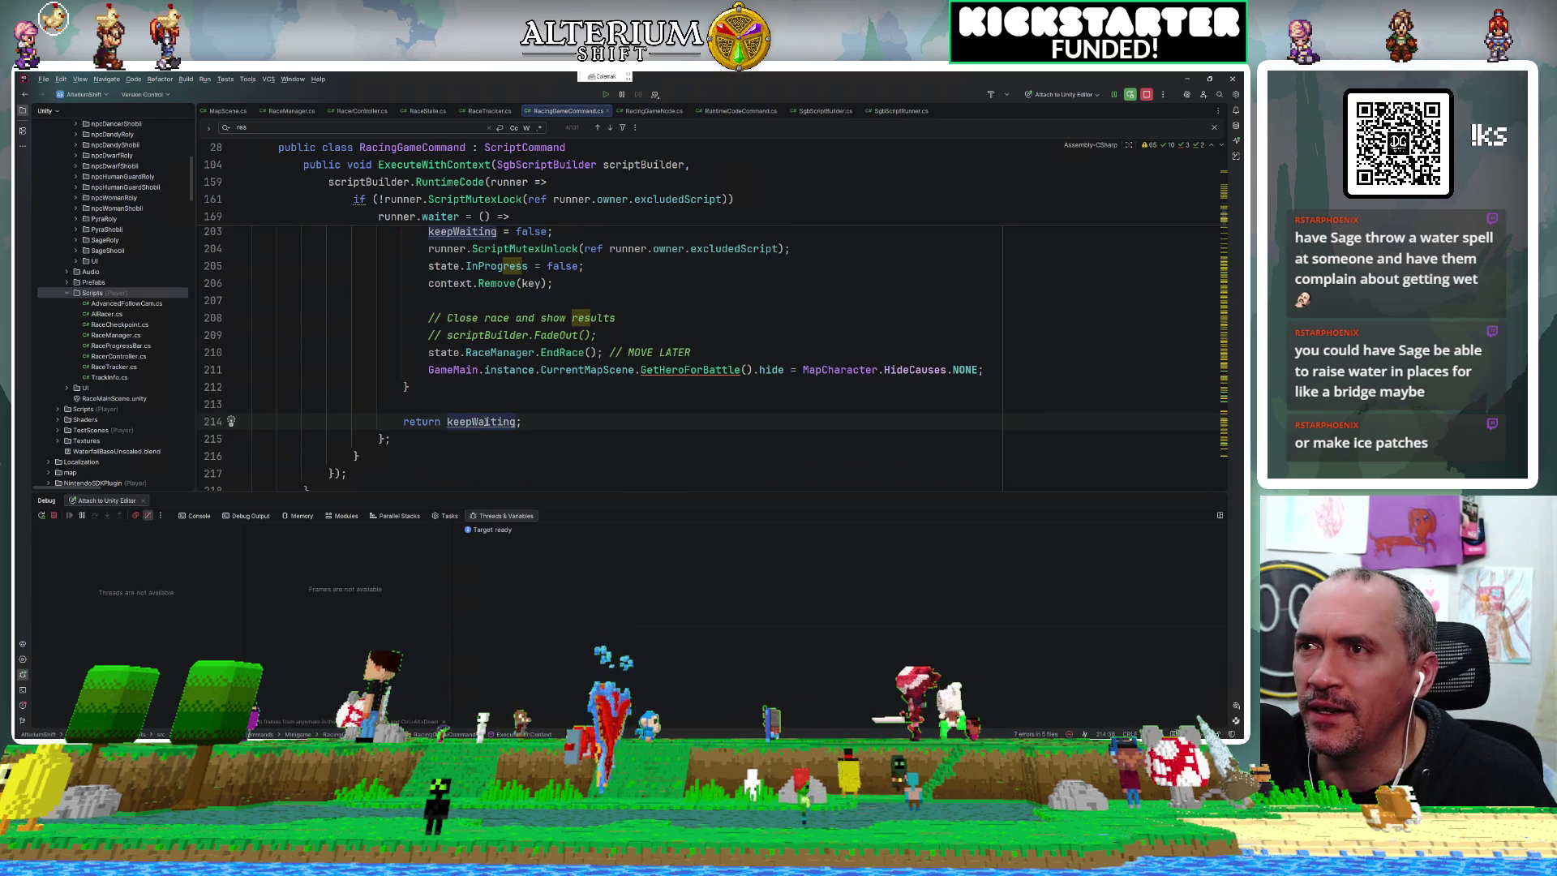
scroll(480, 383, "up", 12)
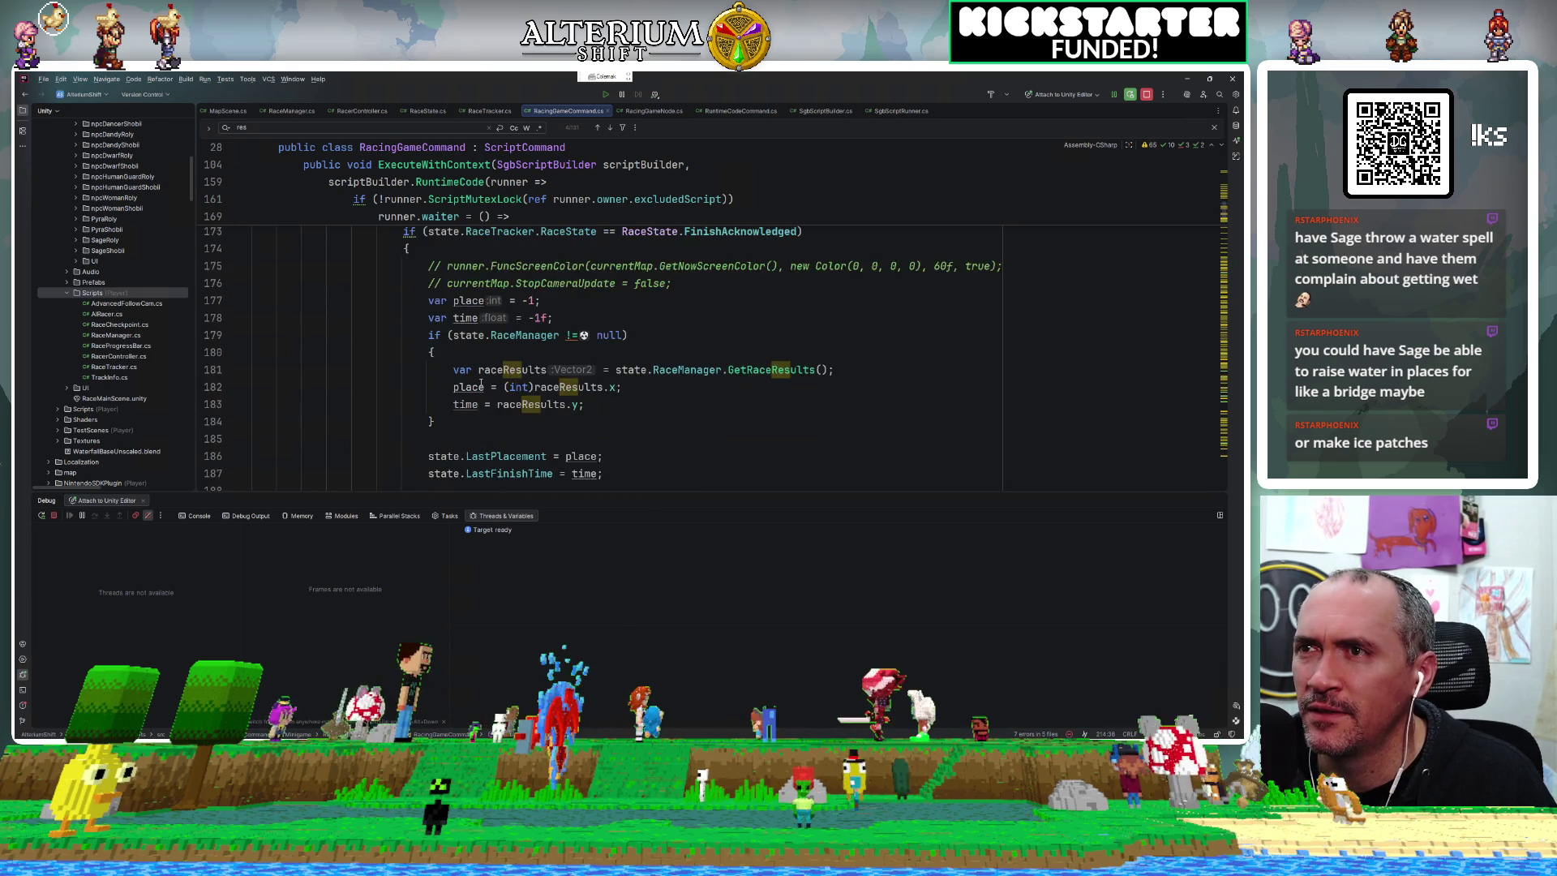
scroll(481, 382, "down", 12)
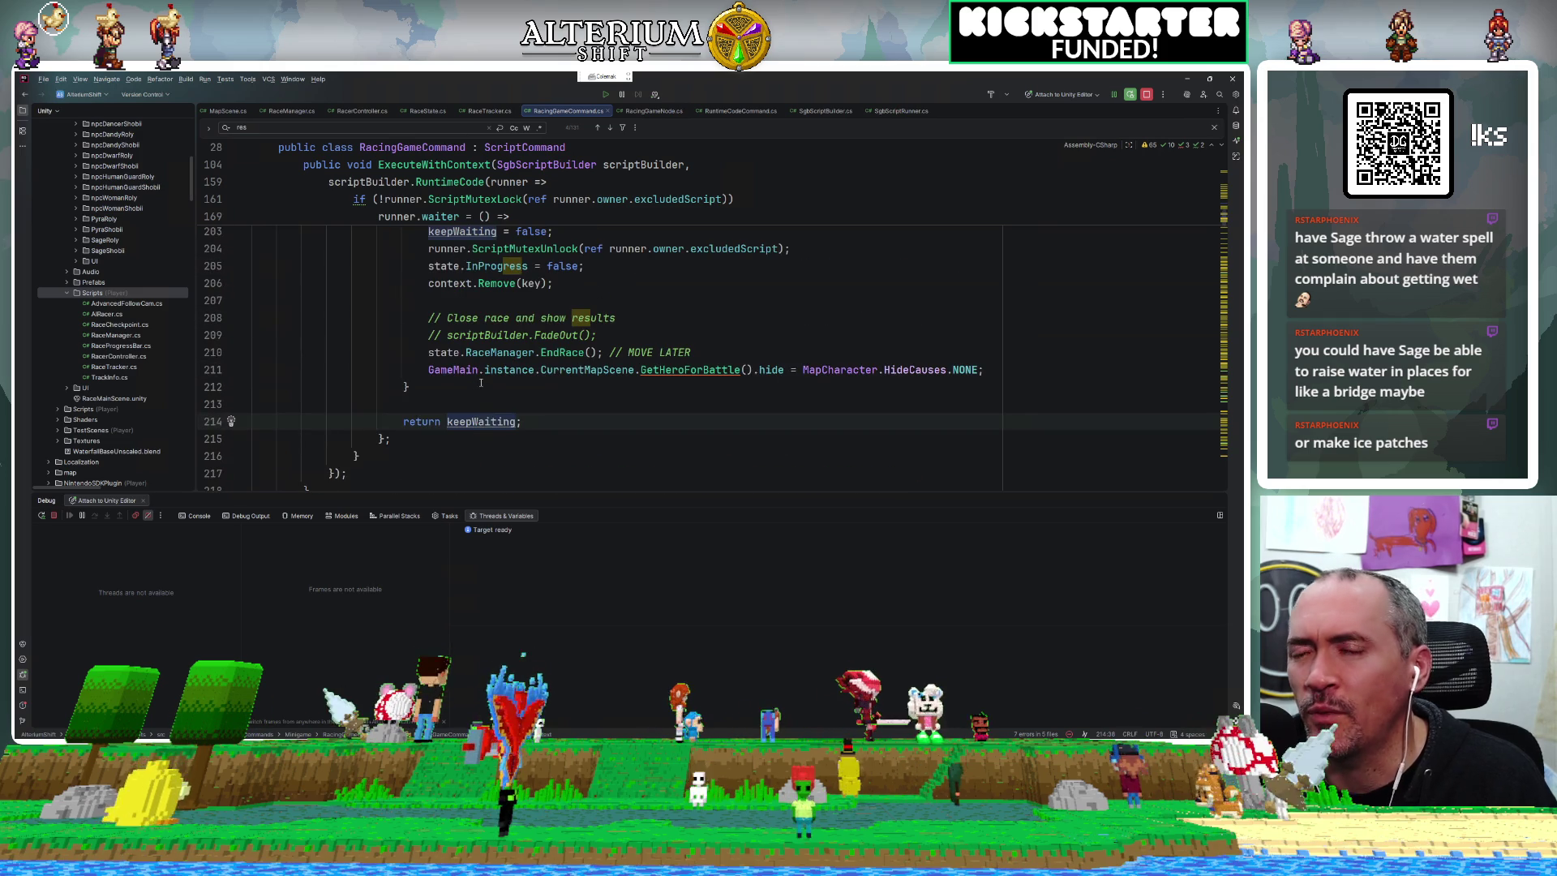
scroll(481, 383, "up", 1)
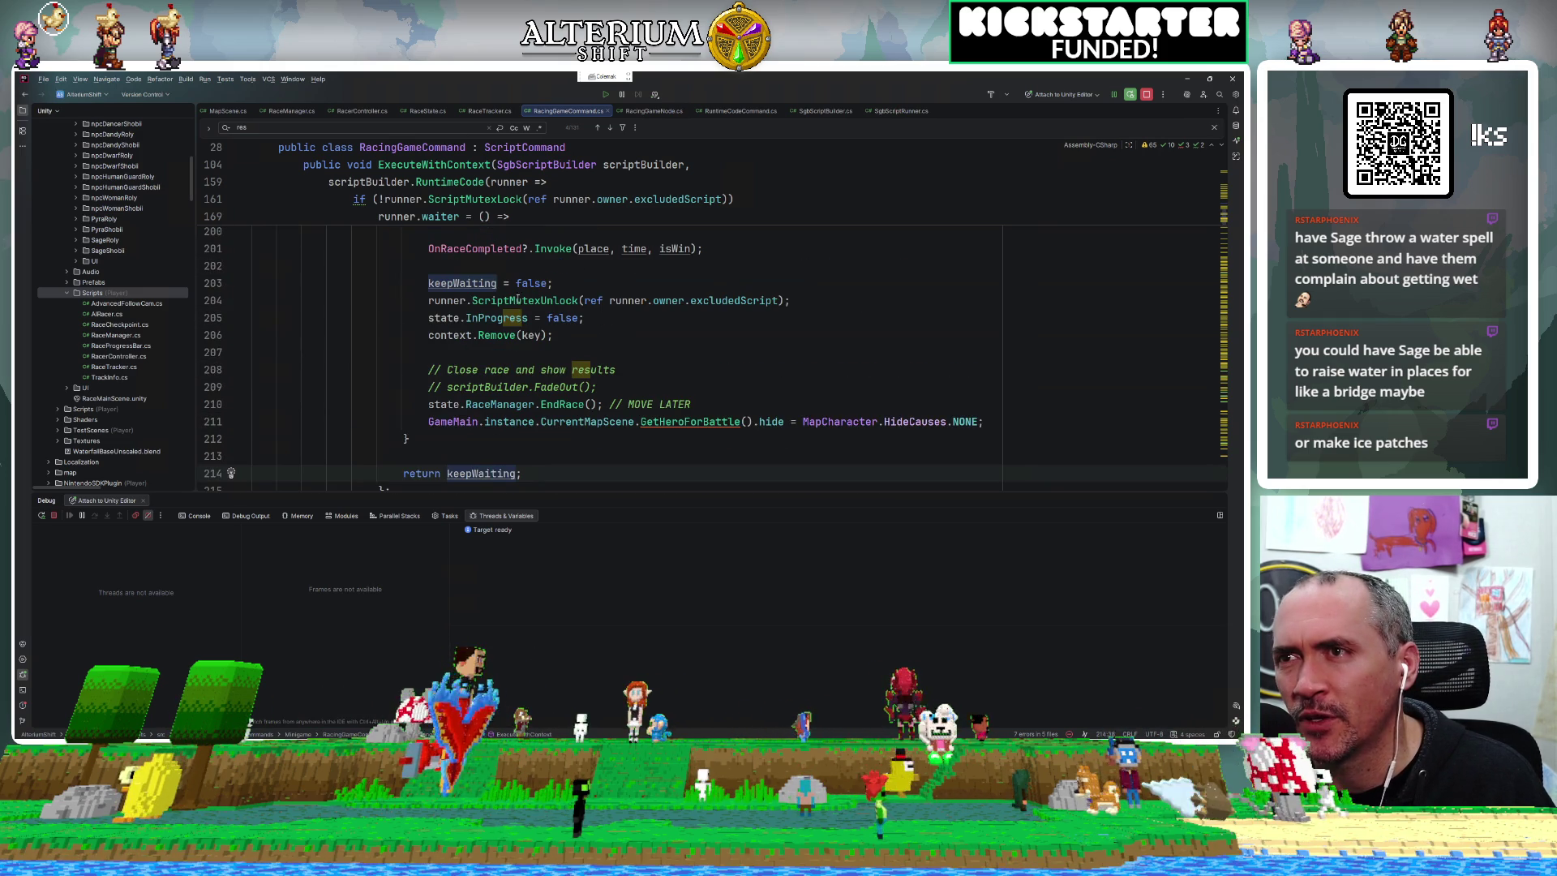
mouse_move(801, 293)
left_mouse_down()
mouse_move(390, 290)
mouse_move(428, 300)
left_mouse_up()
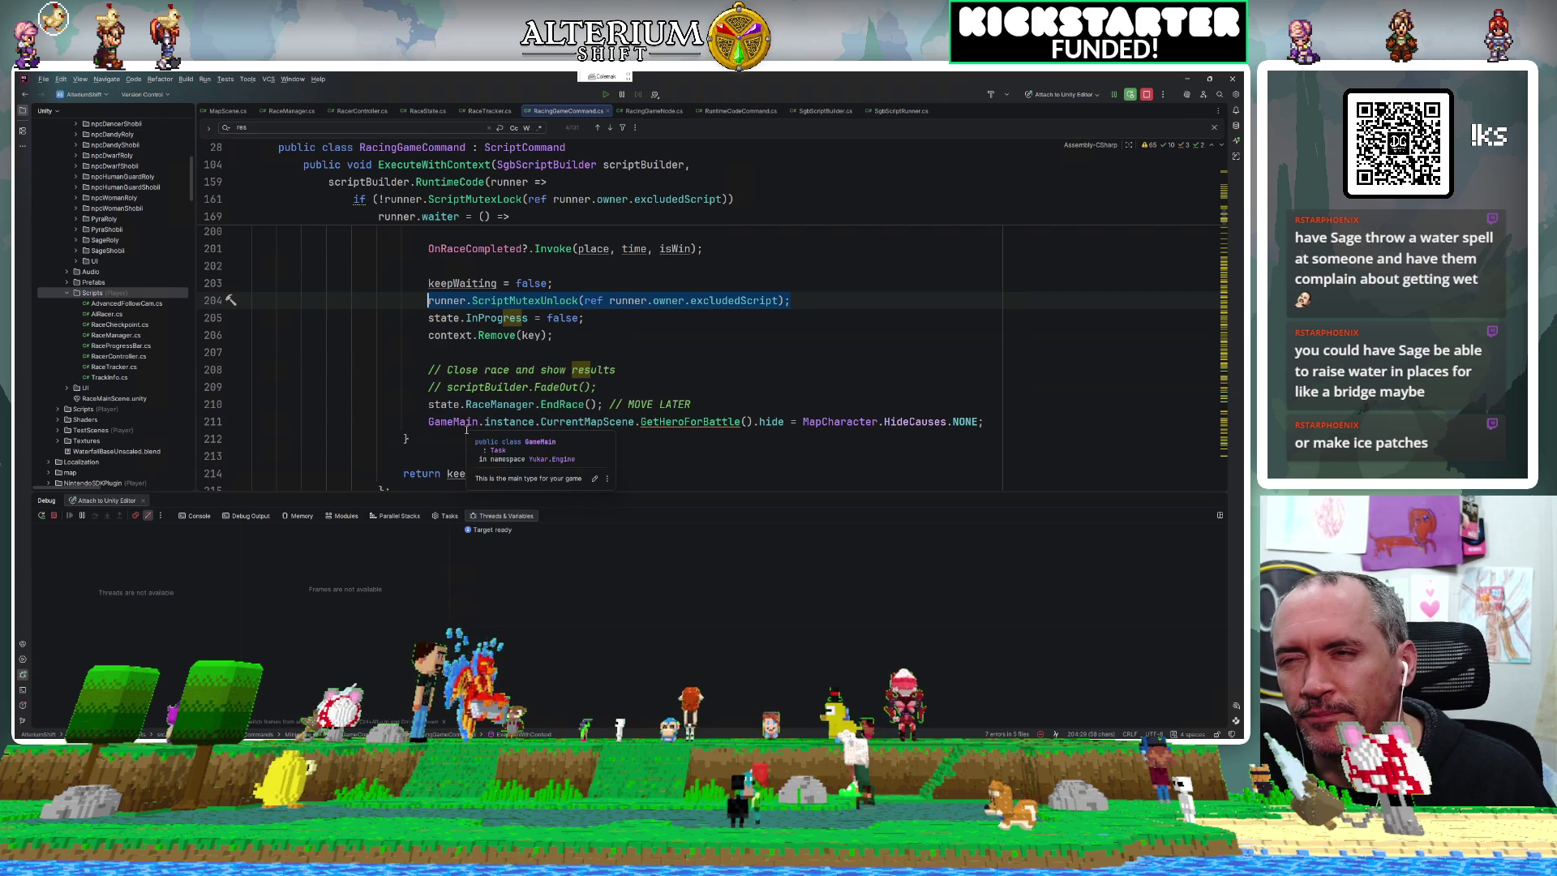
scroll(466, 429, "up", 11)
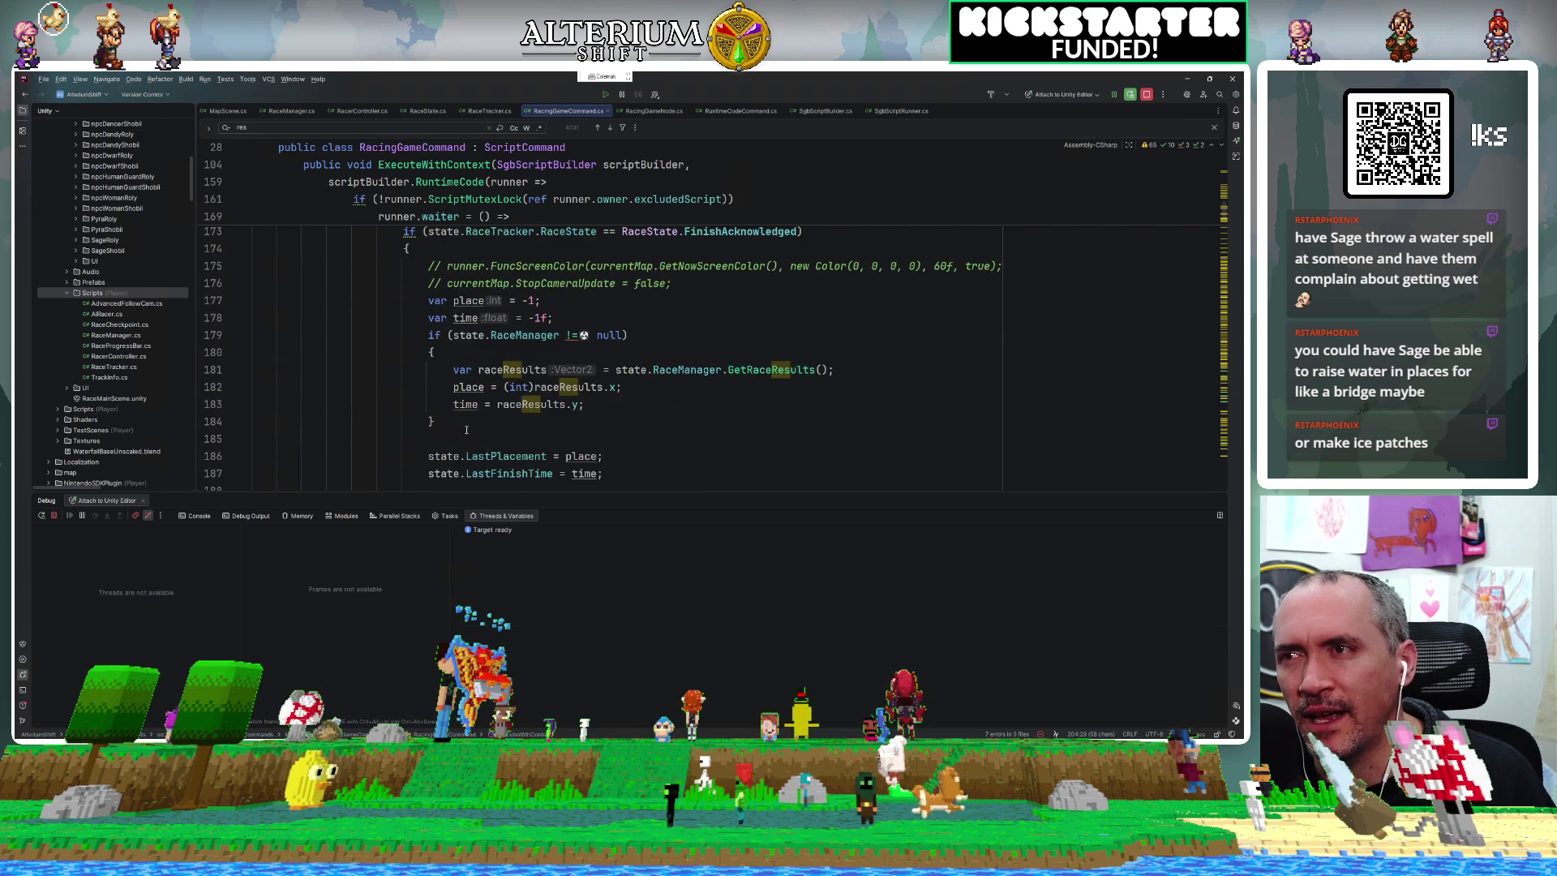
scroll(466, 429, "up", 1)
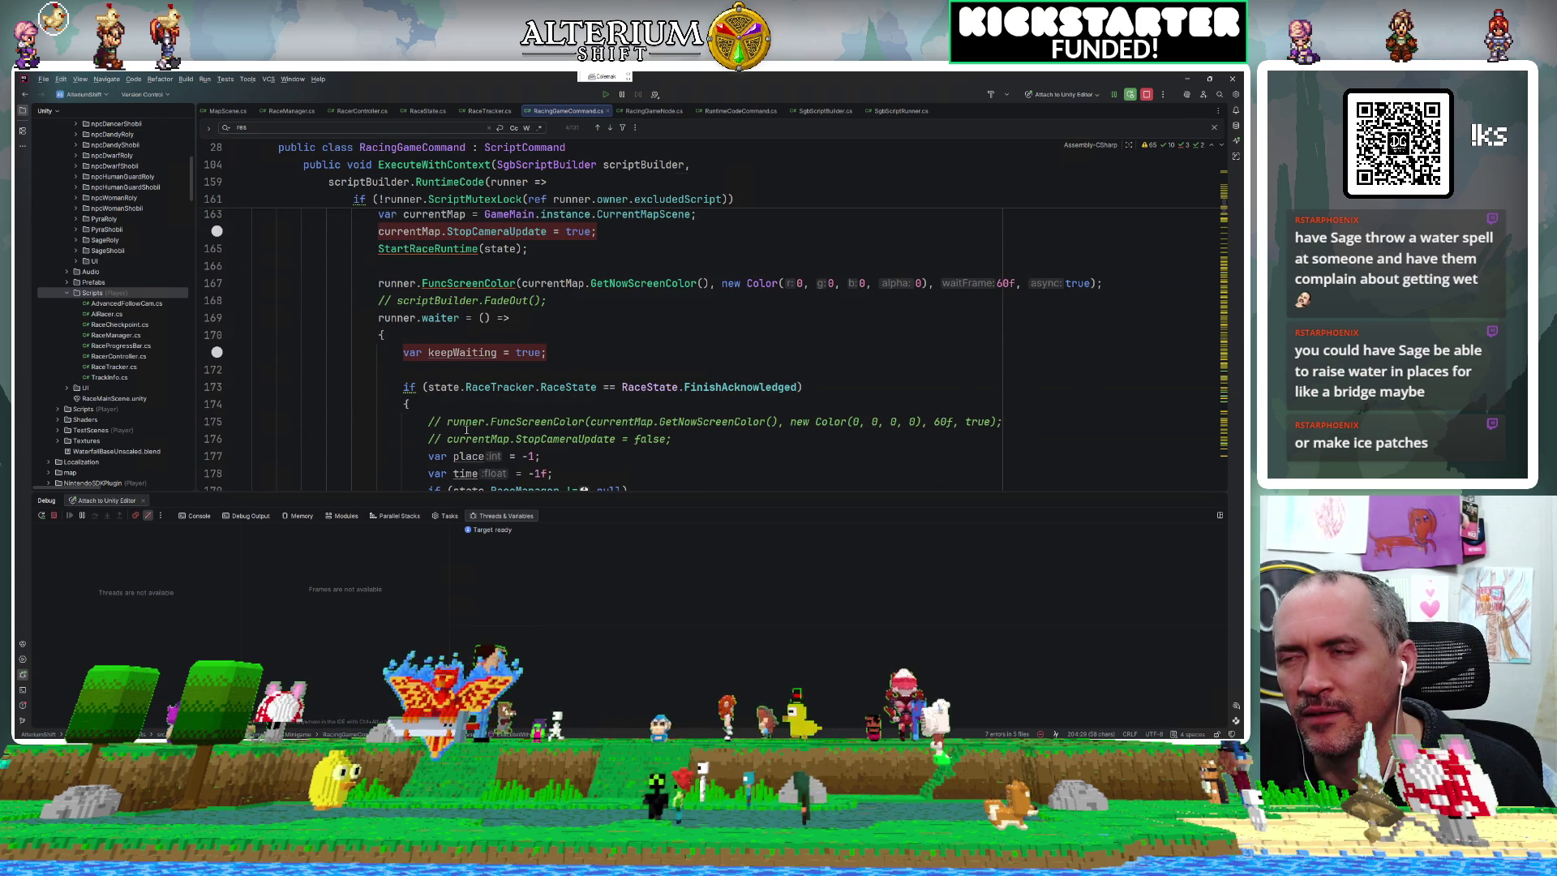
scroll(467, 430, "up", 4)
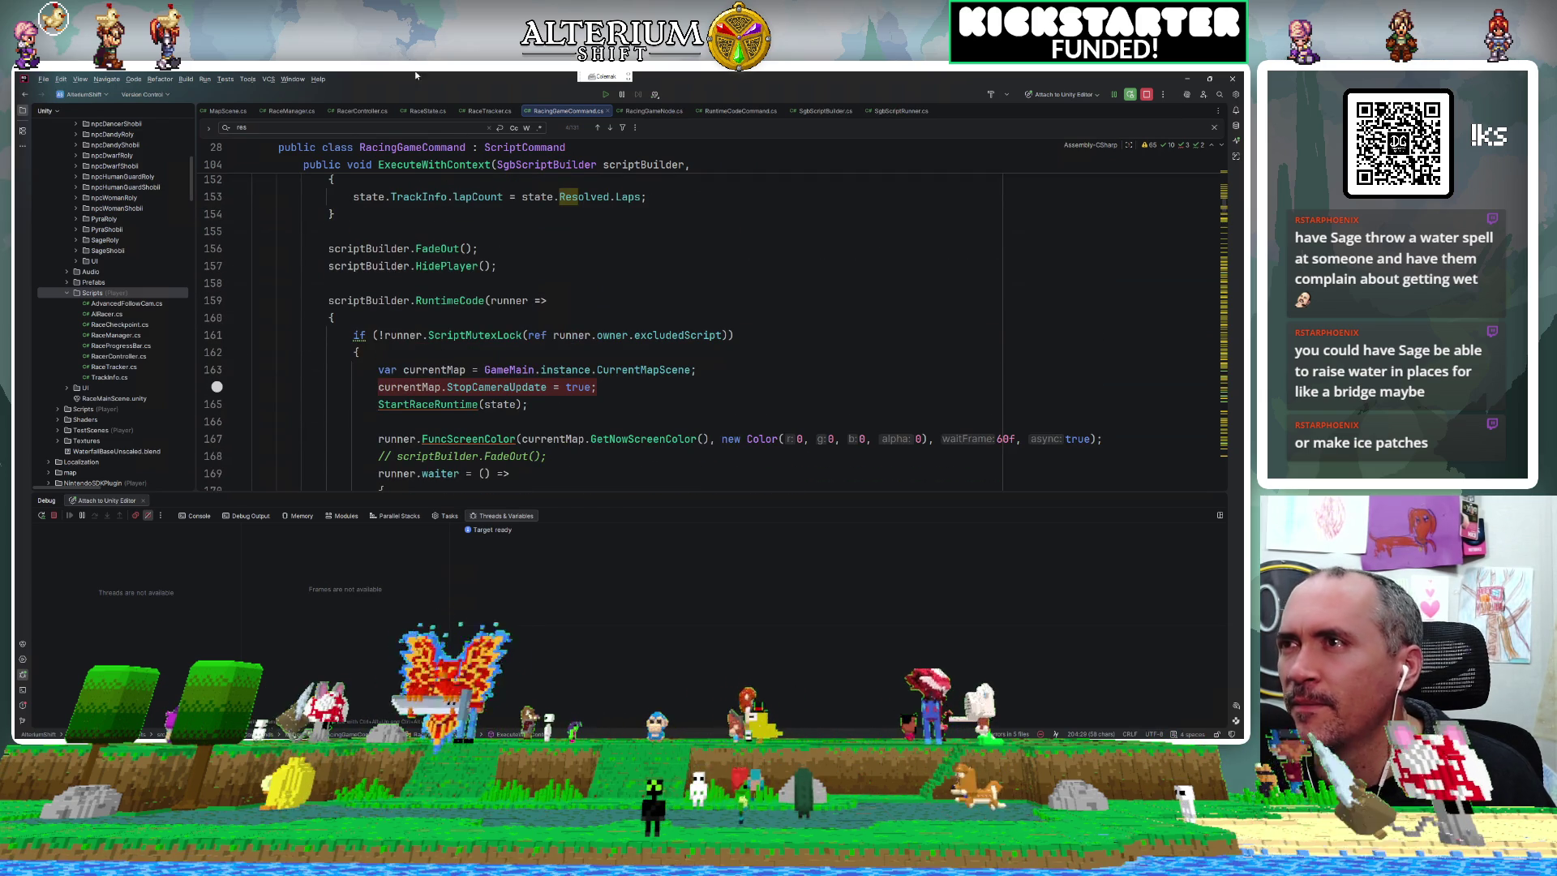
left_click(648, 111)
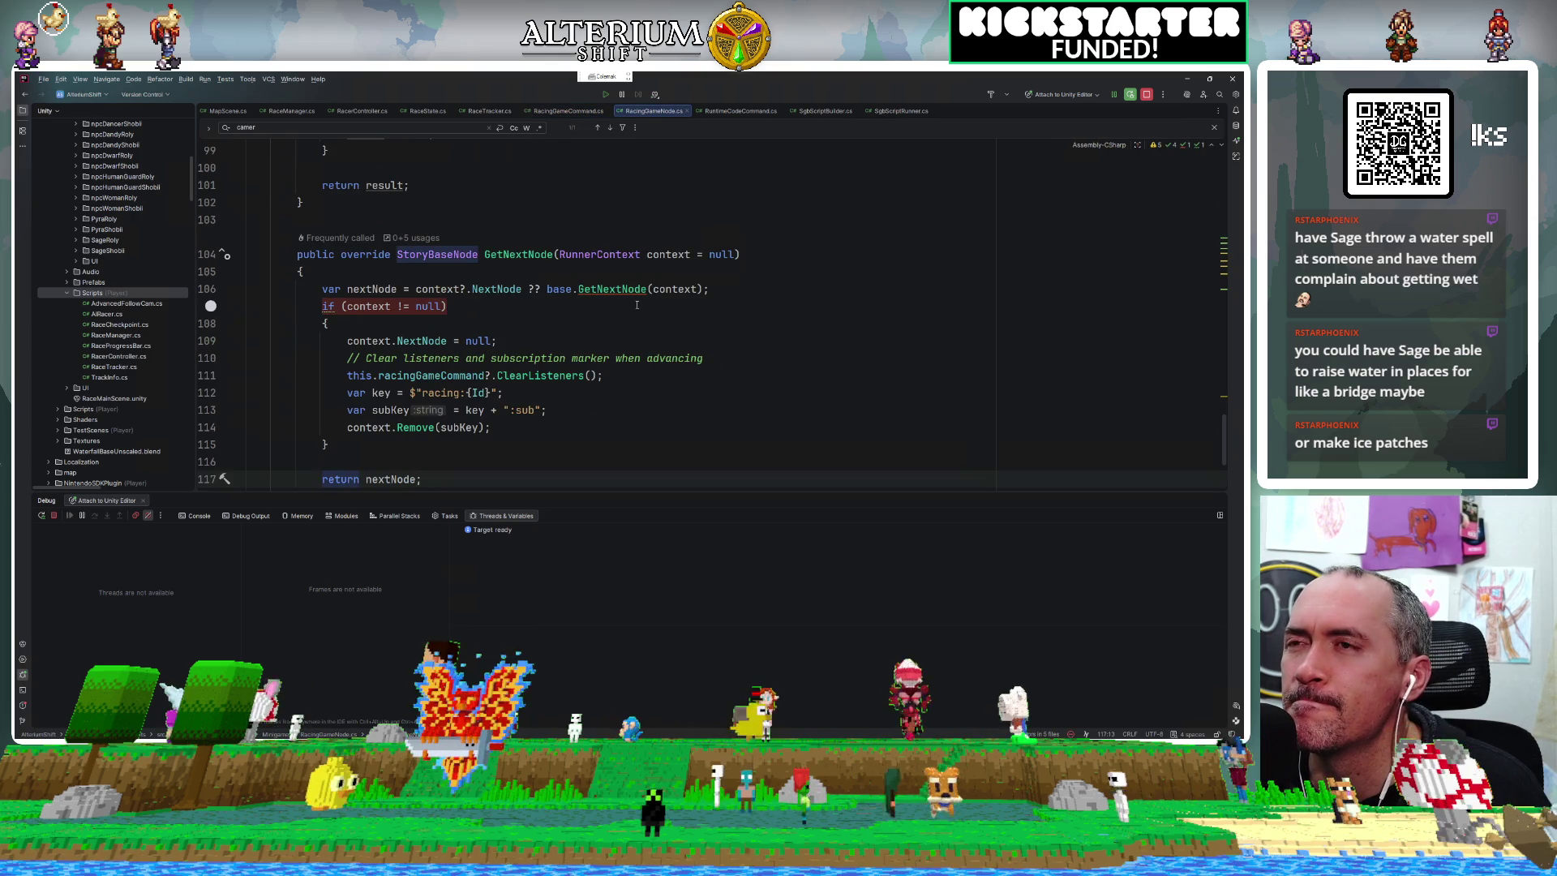
Review RacingGameNode's Execute, selecting the LastPlacement and LastFinishTime reset lines.
scroll(637, 305, "up", 6)
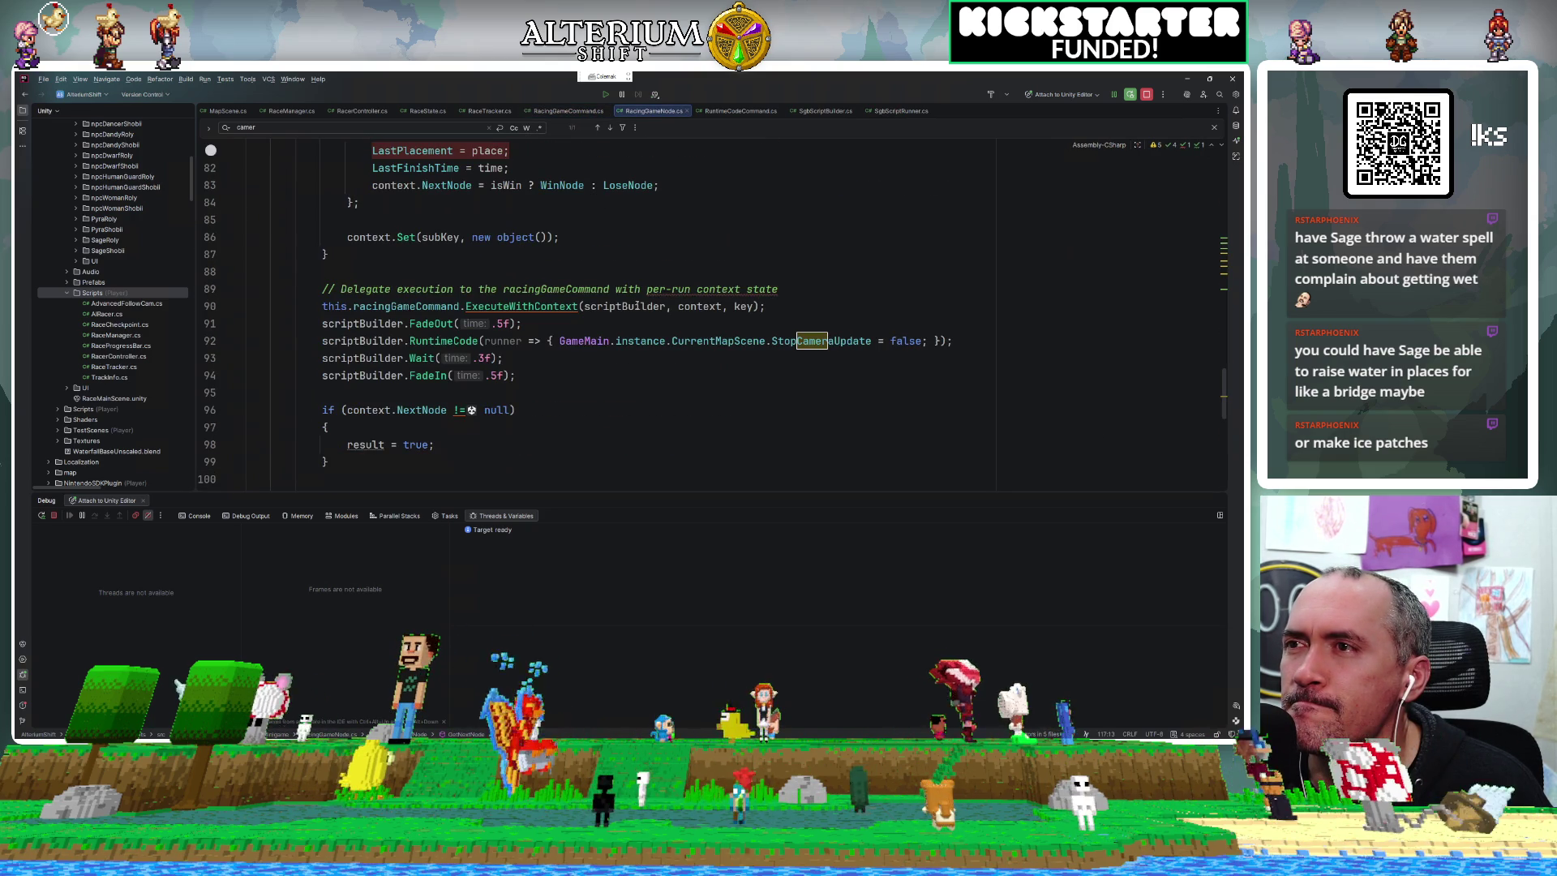
scroll(637, 304, "up", 1)
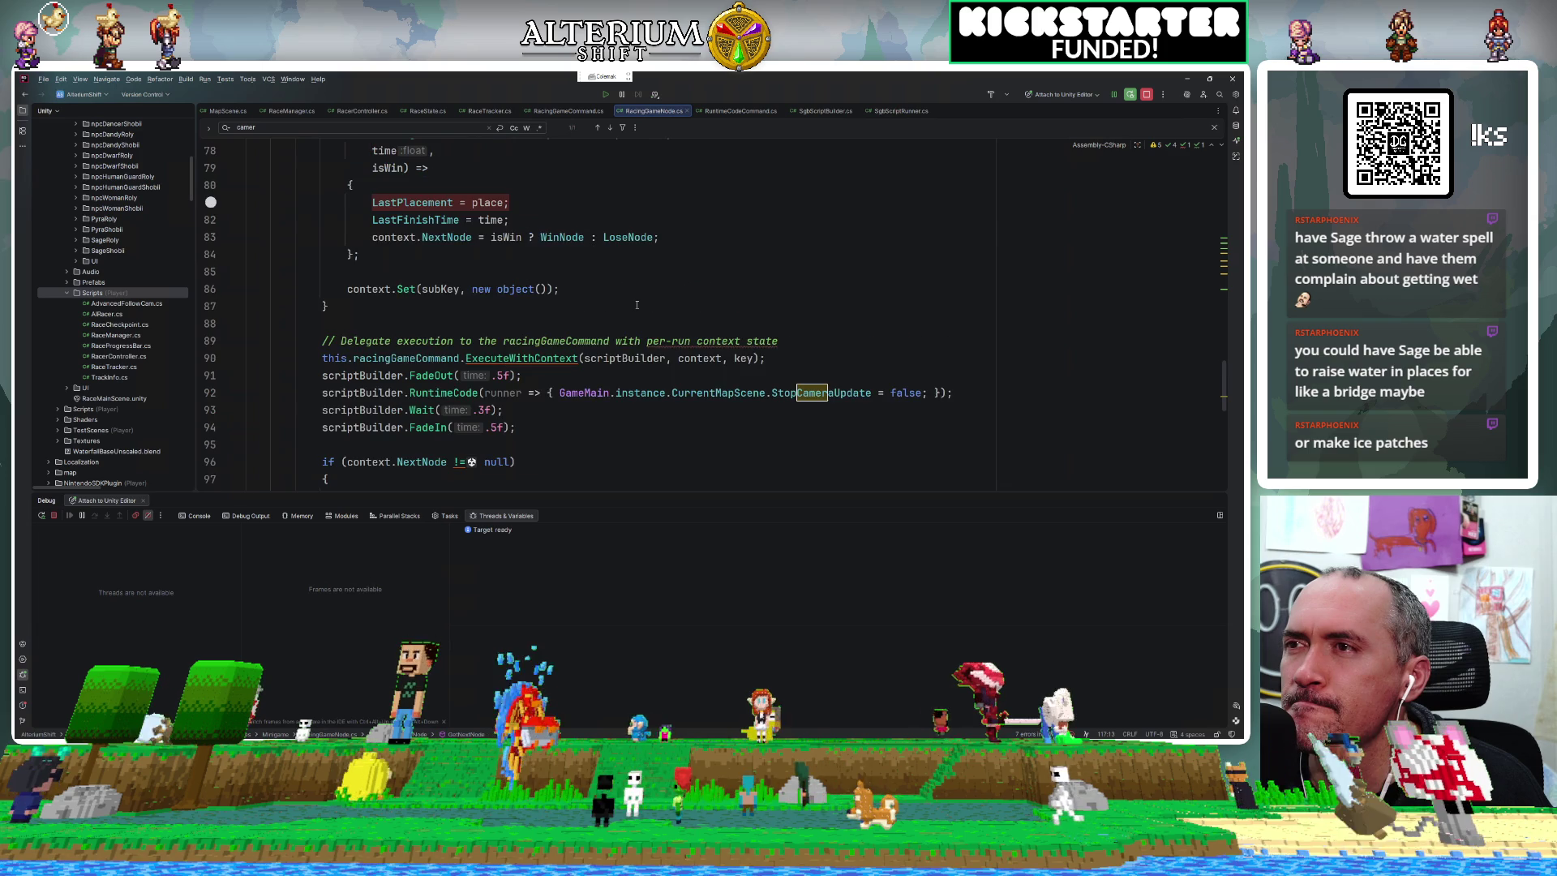
scroll(636, 305, "up", 5)
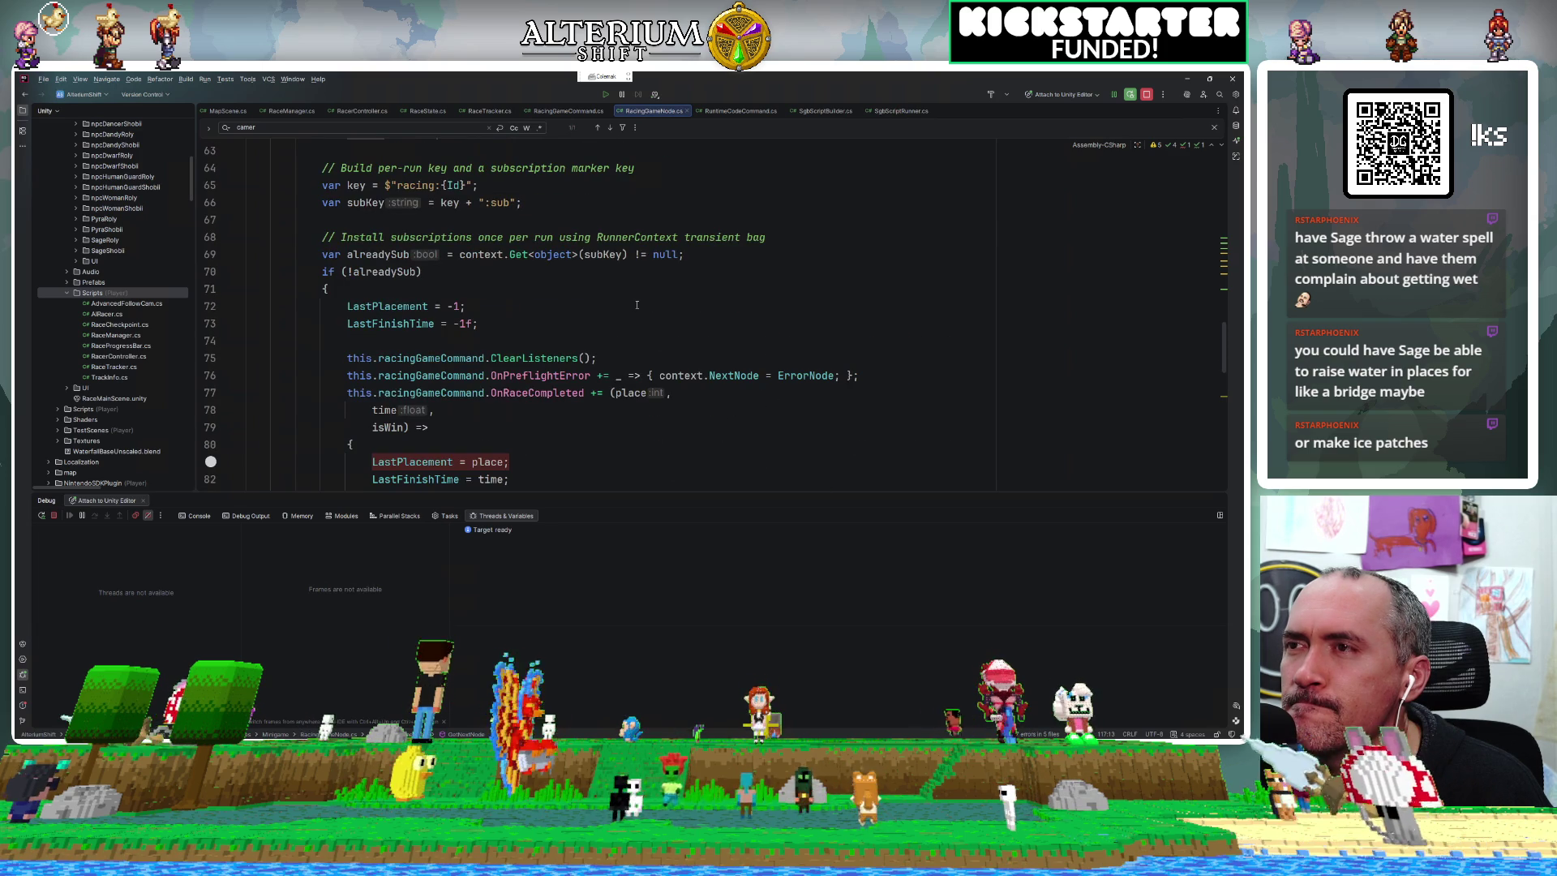
scroll(394, 406, "up", 3)
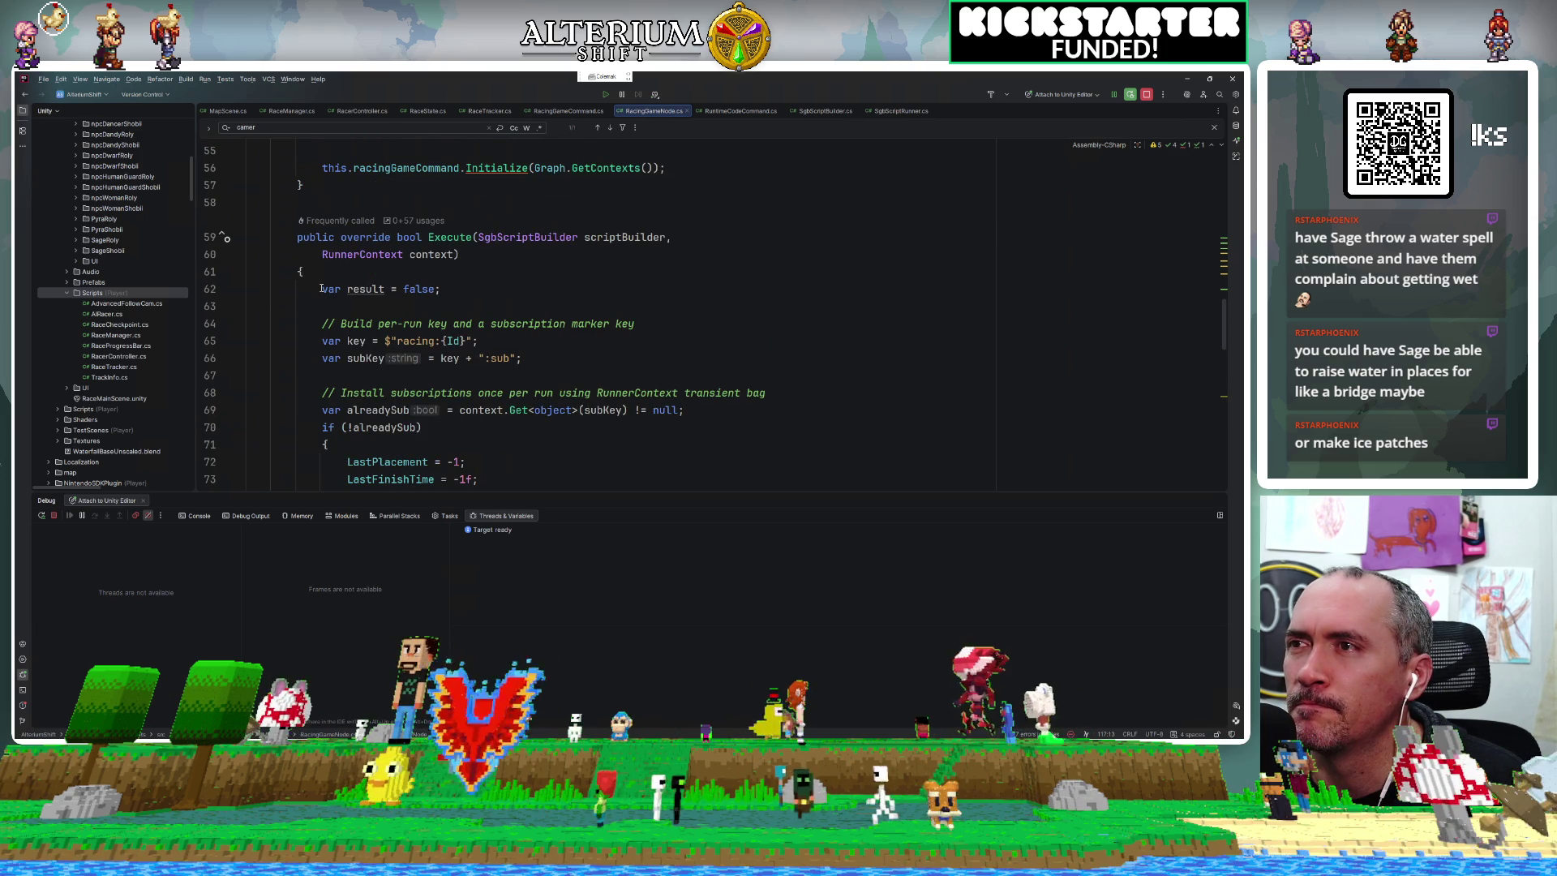
left_click(322, 288)
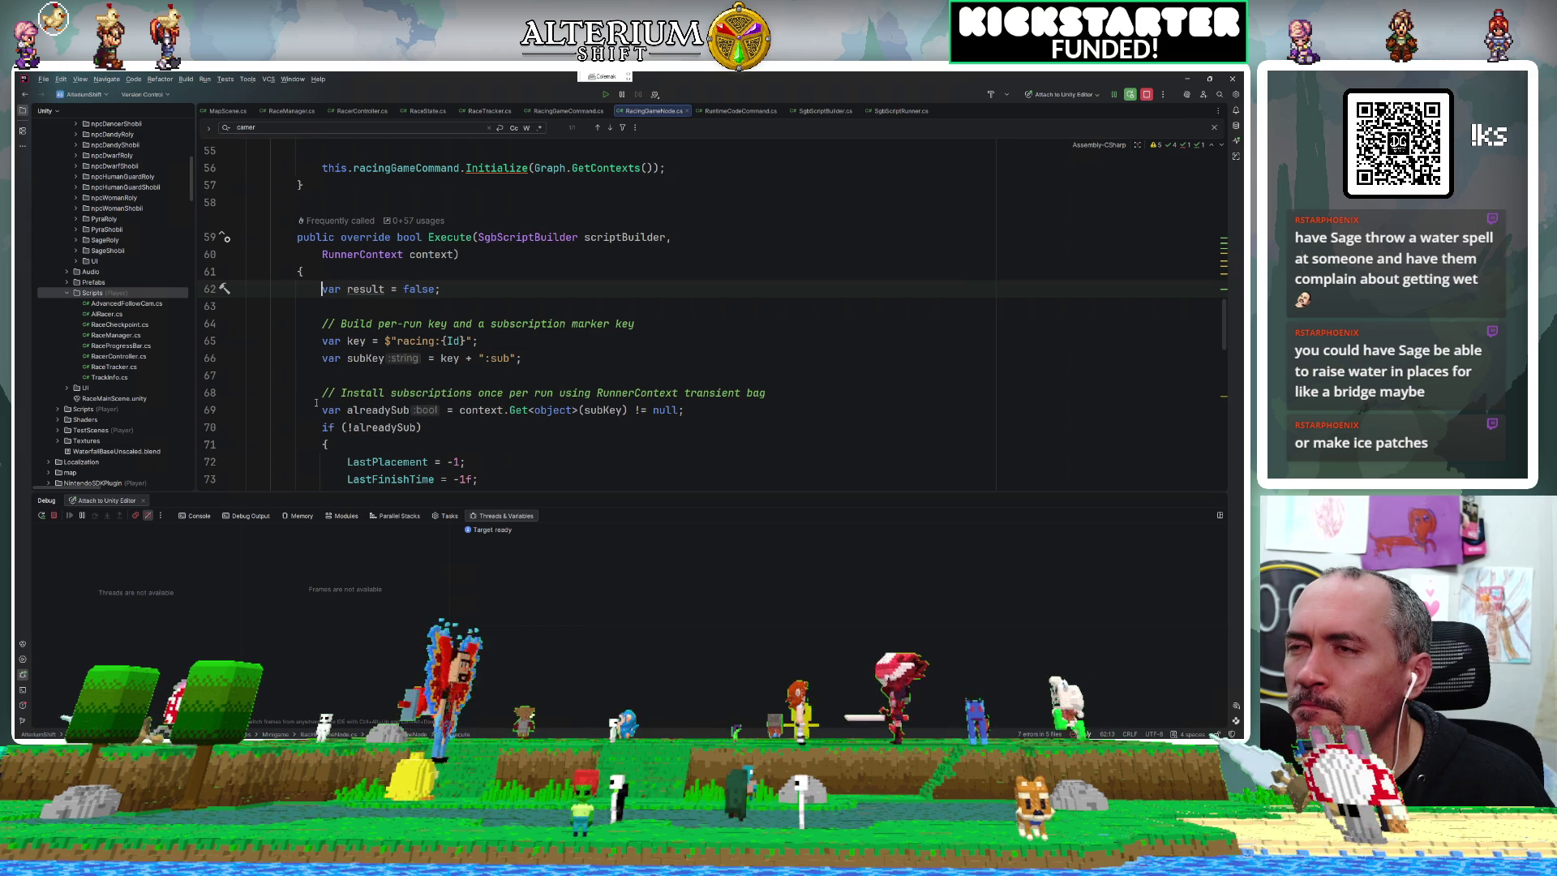
scroll(321, 414, "down", 1)
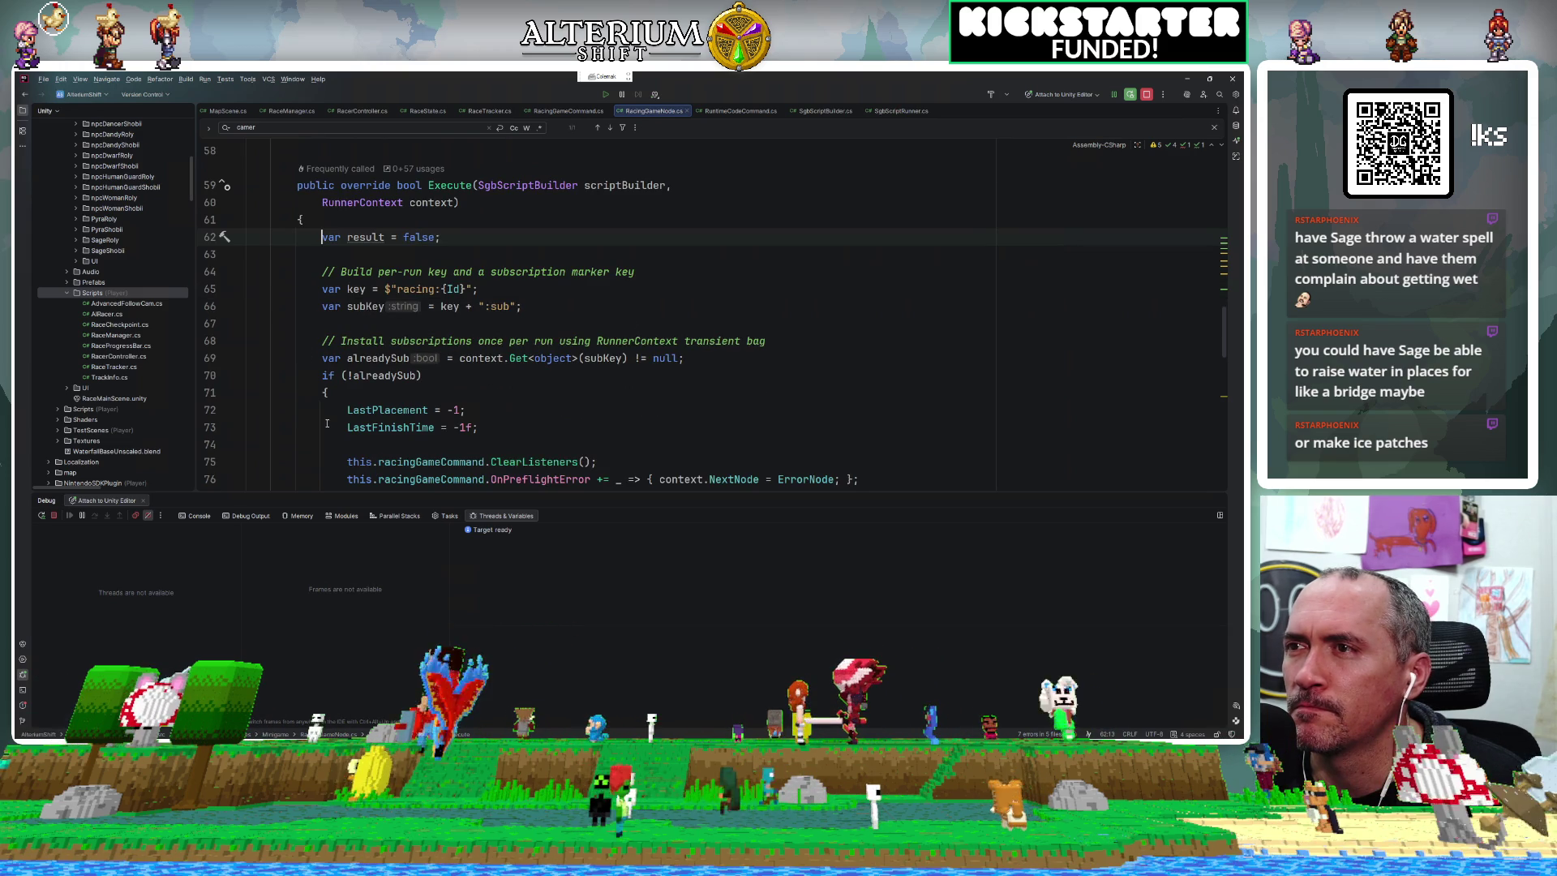
scroll(327, 424, "down", 1)
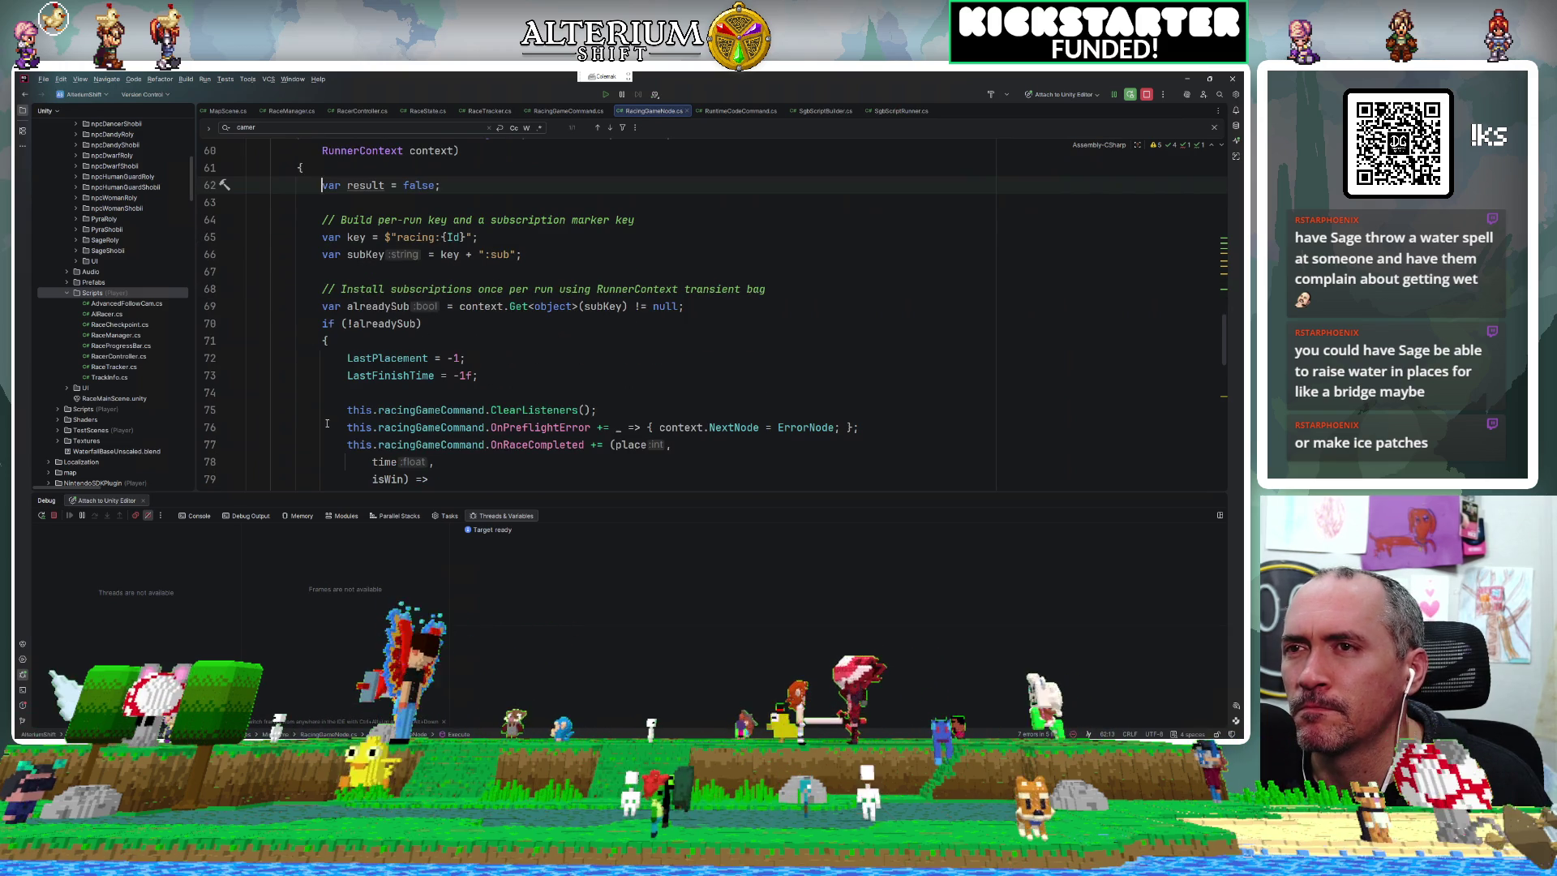
scroll(327, 423, "down", 1)
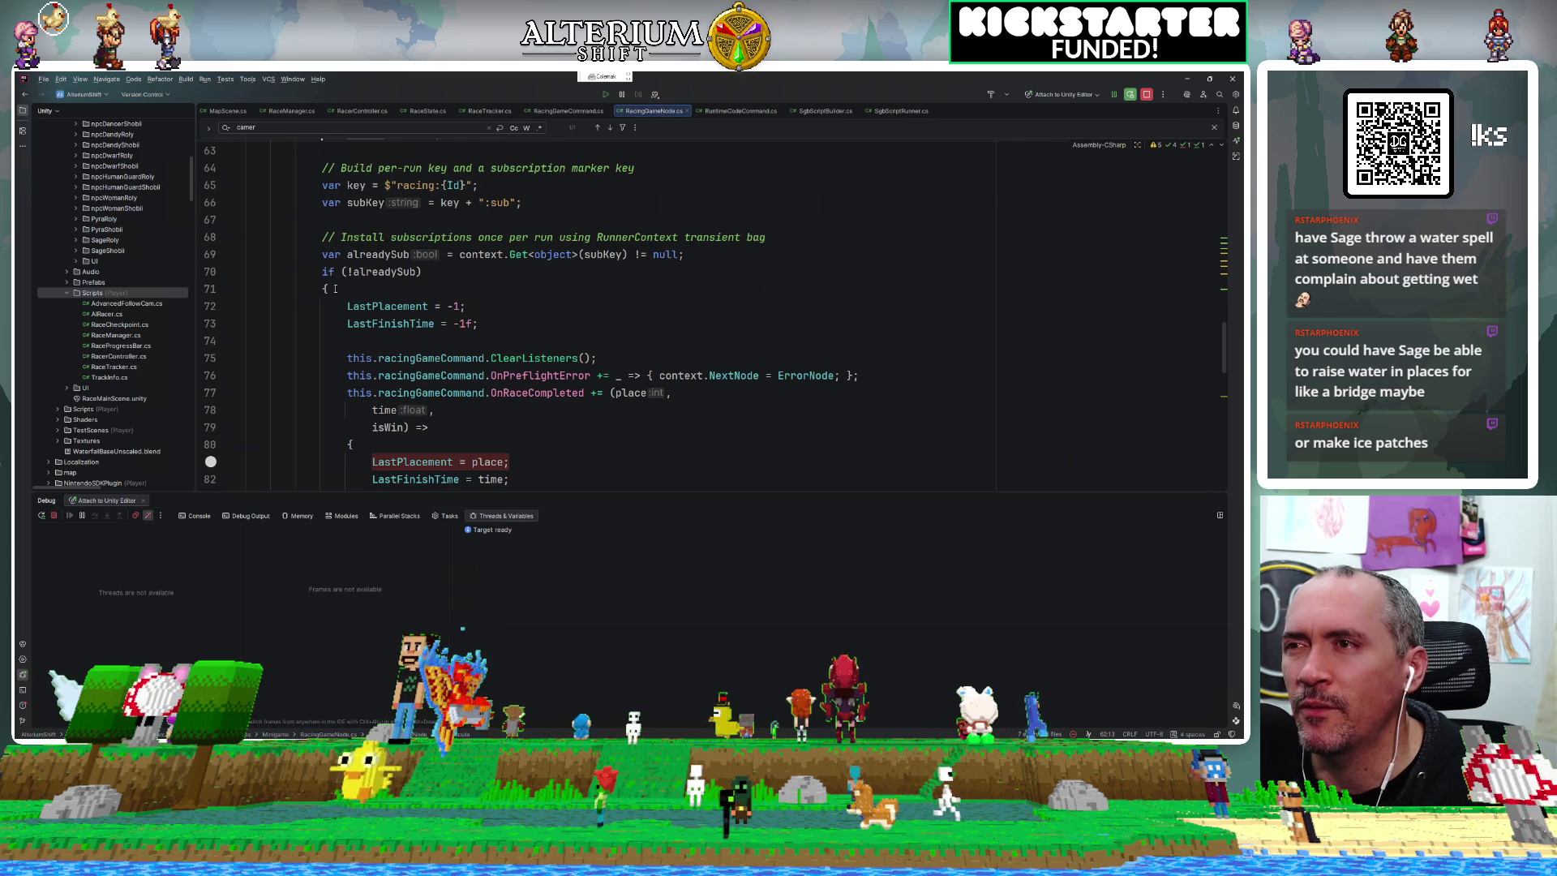
mouse_move(308, 300)
left_mouse_down()
mouse_move(334, 316)
mouse_move(349, 442)
mouse_move(373, 462)
mouse_move(341, 323)
left_mouse_up()
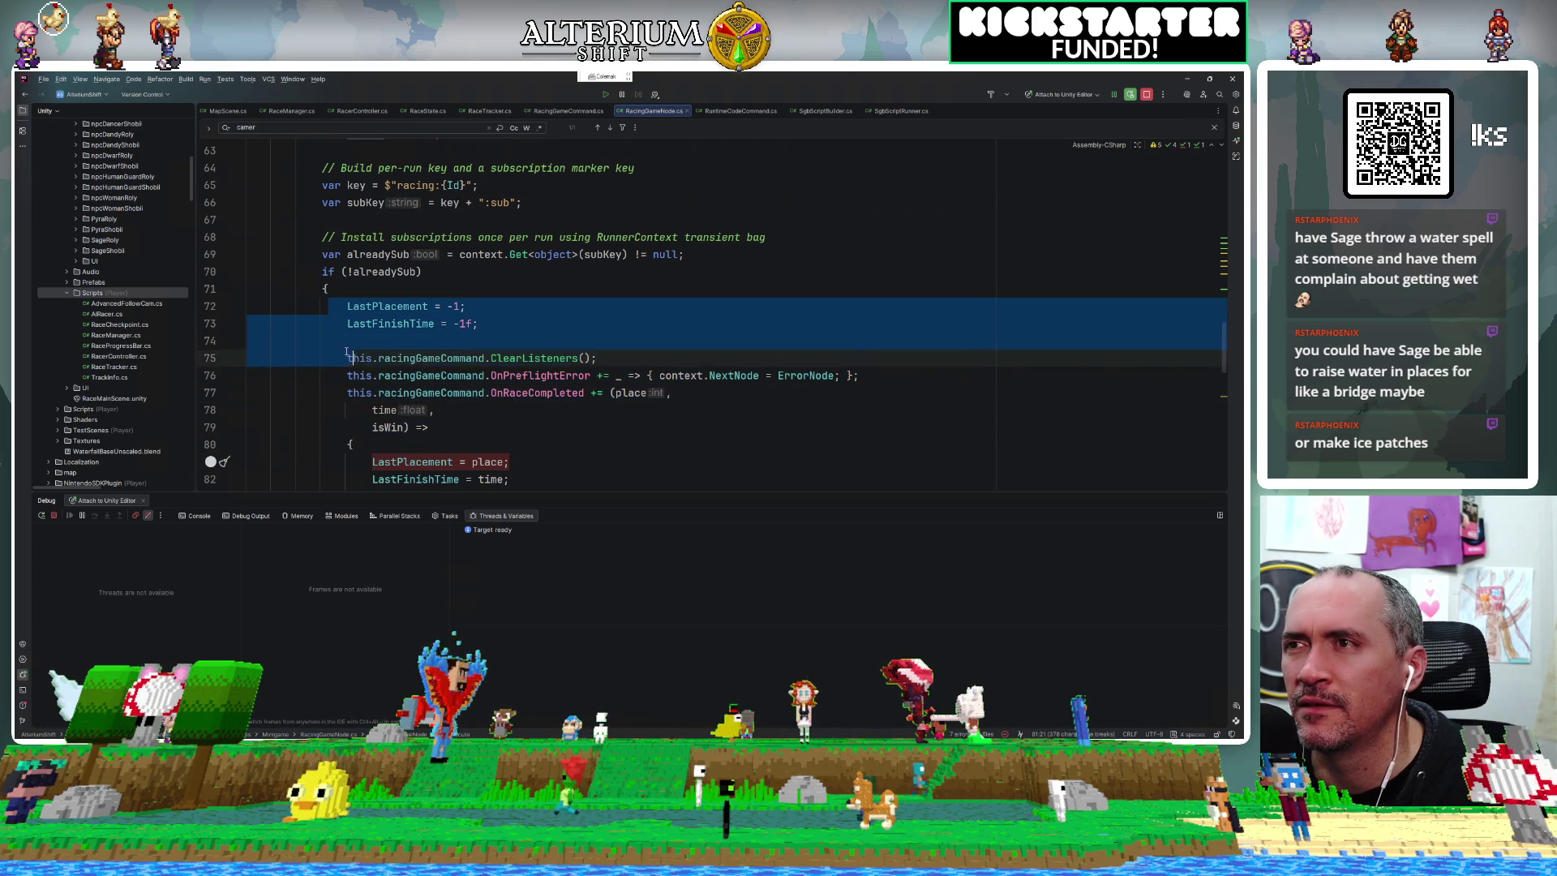
Add a breakpoint on line 62 at the start of Execute.
scroll(232, 243, "up", 2)
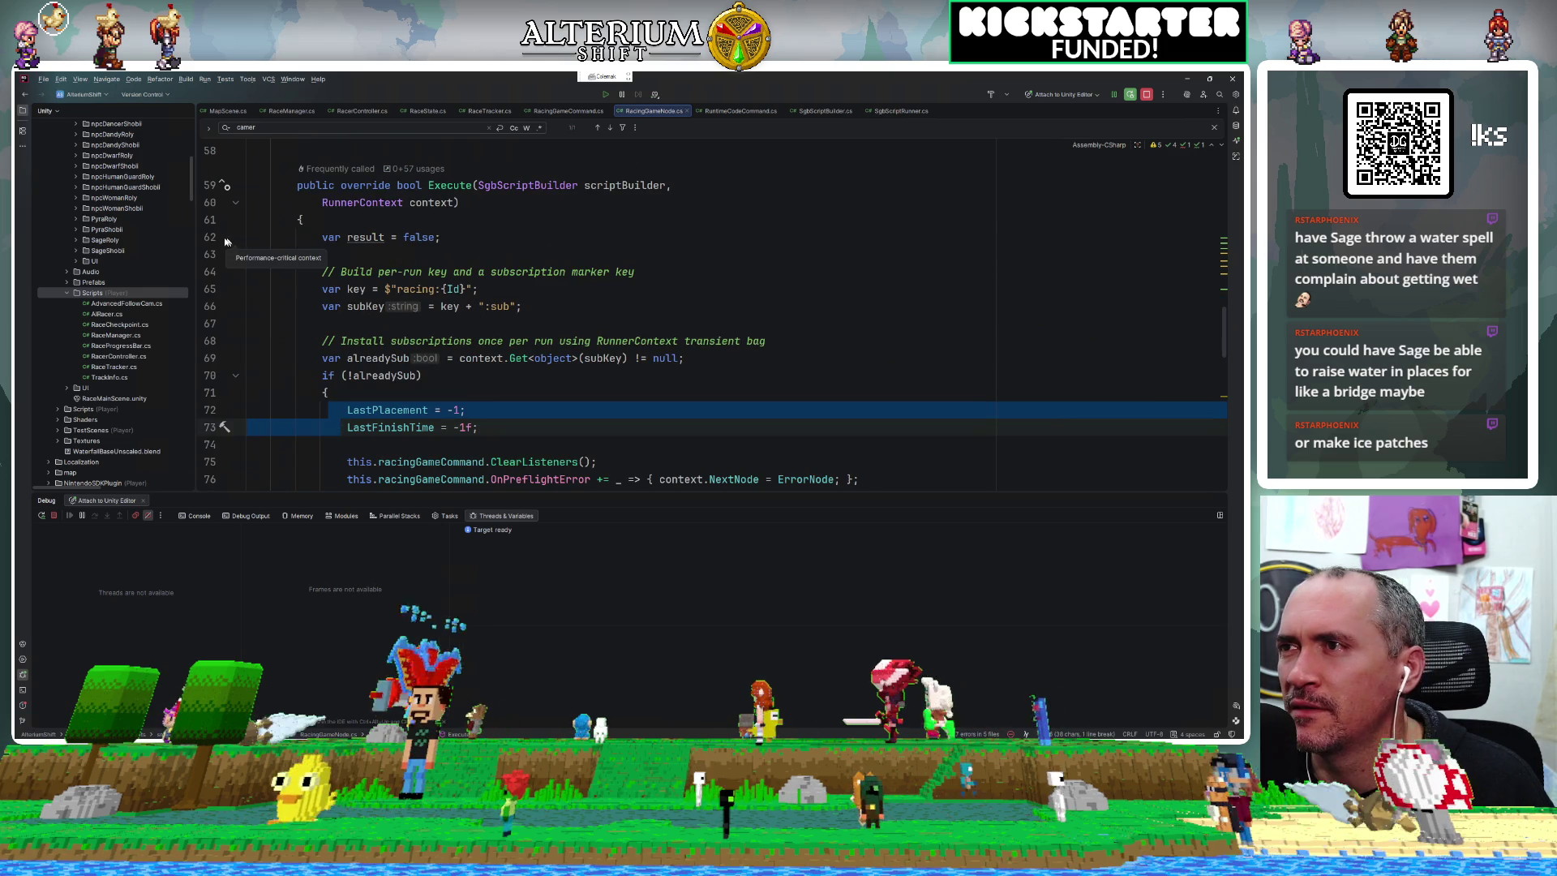
left_click(231, 239)
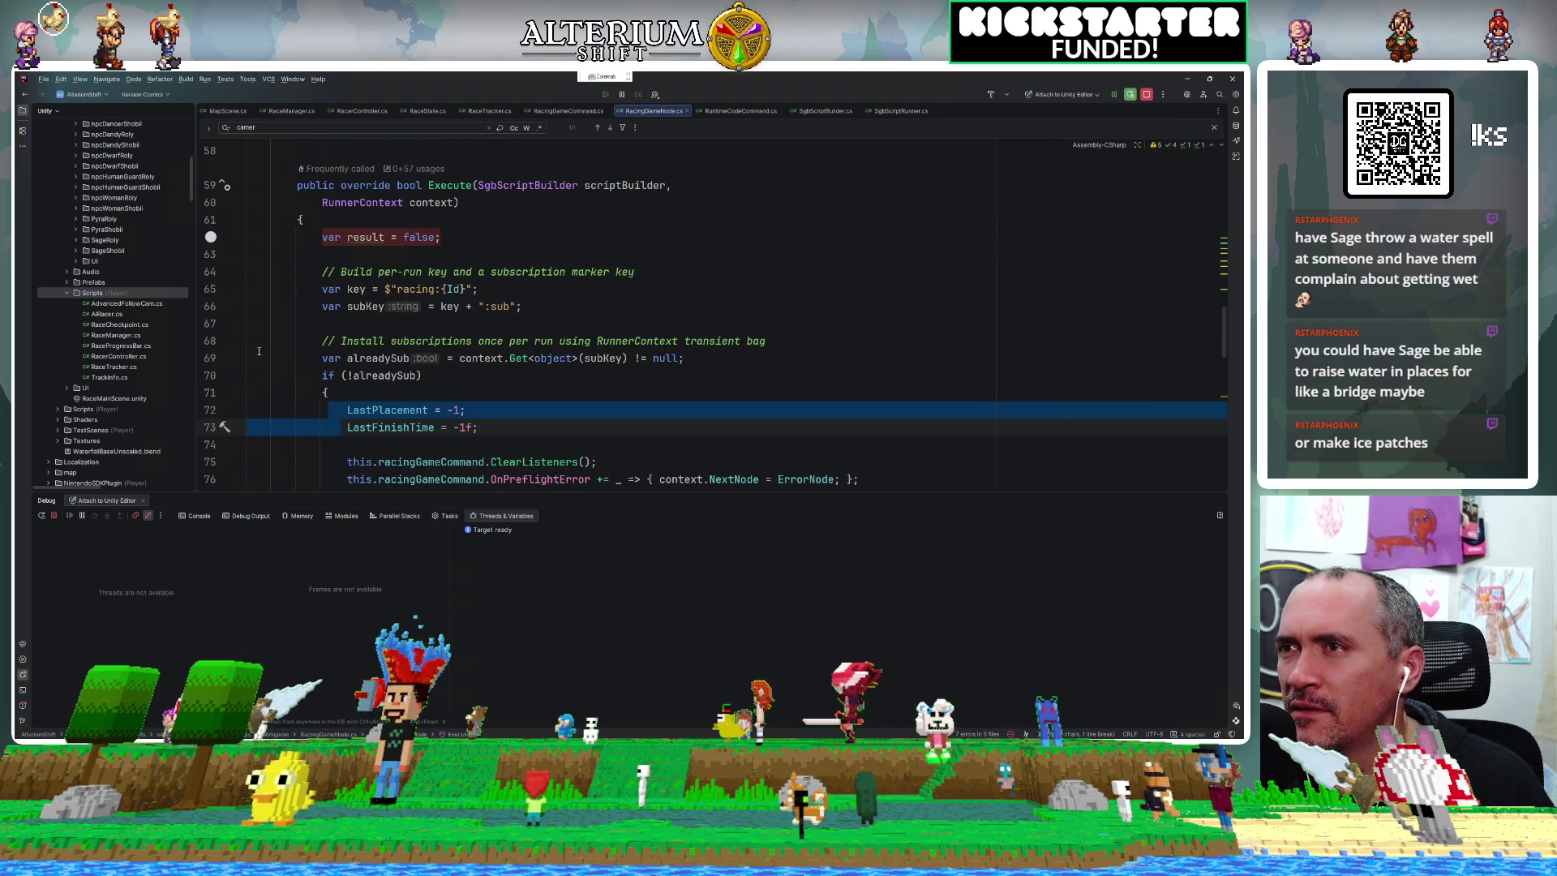
scroll(272, 323, "down", 3)
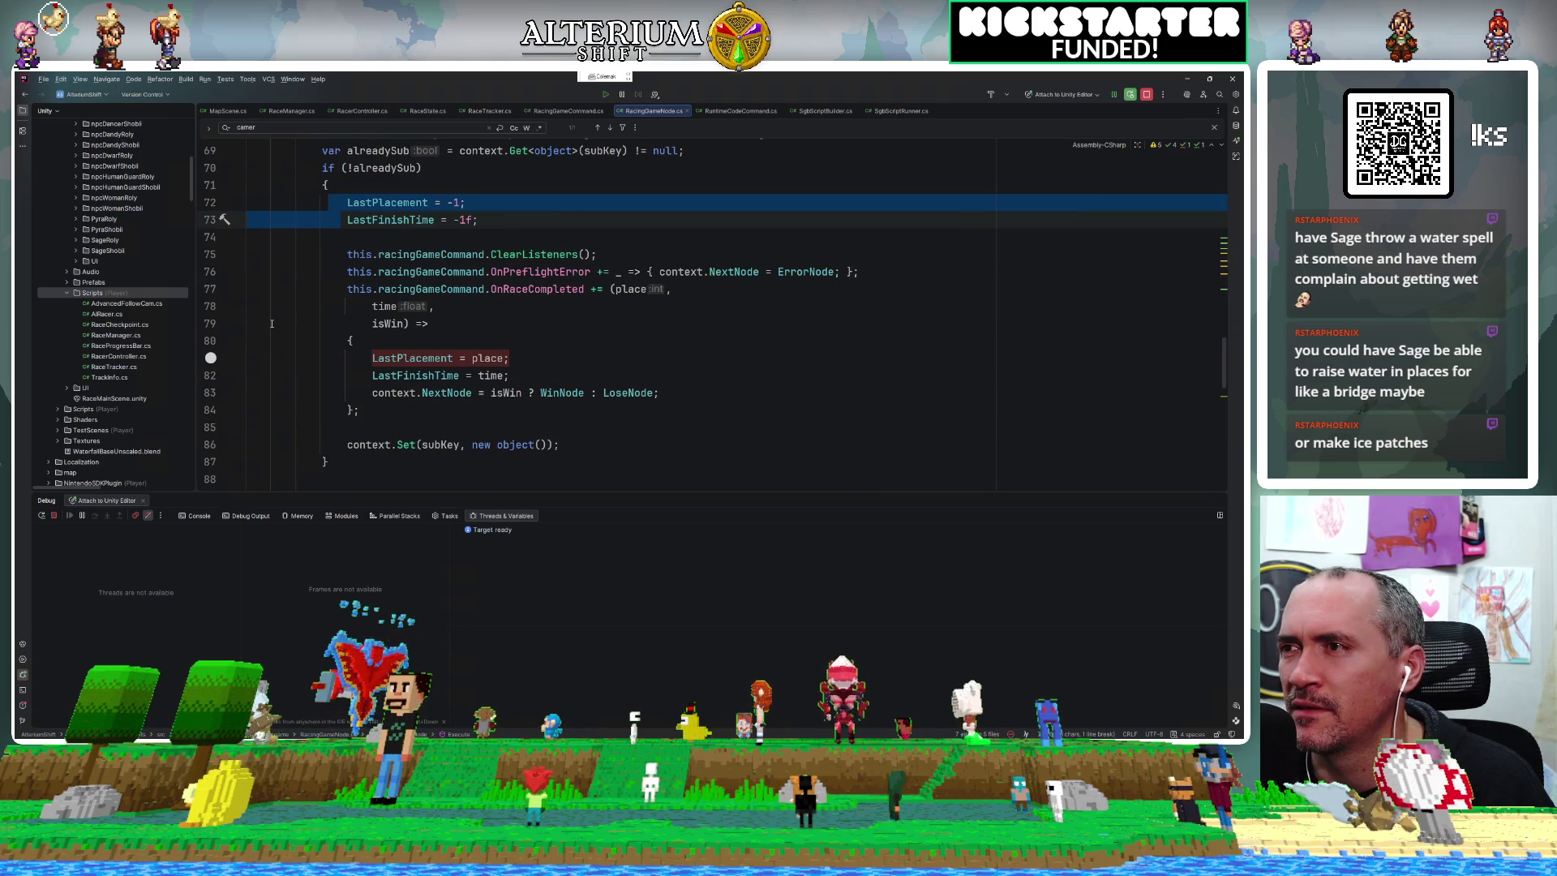
scroll(260, 341, "down", 1)
scroll(244, 365, "up", 1)
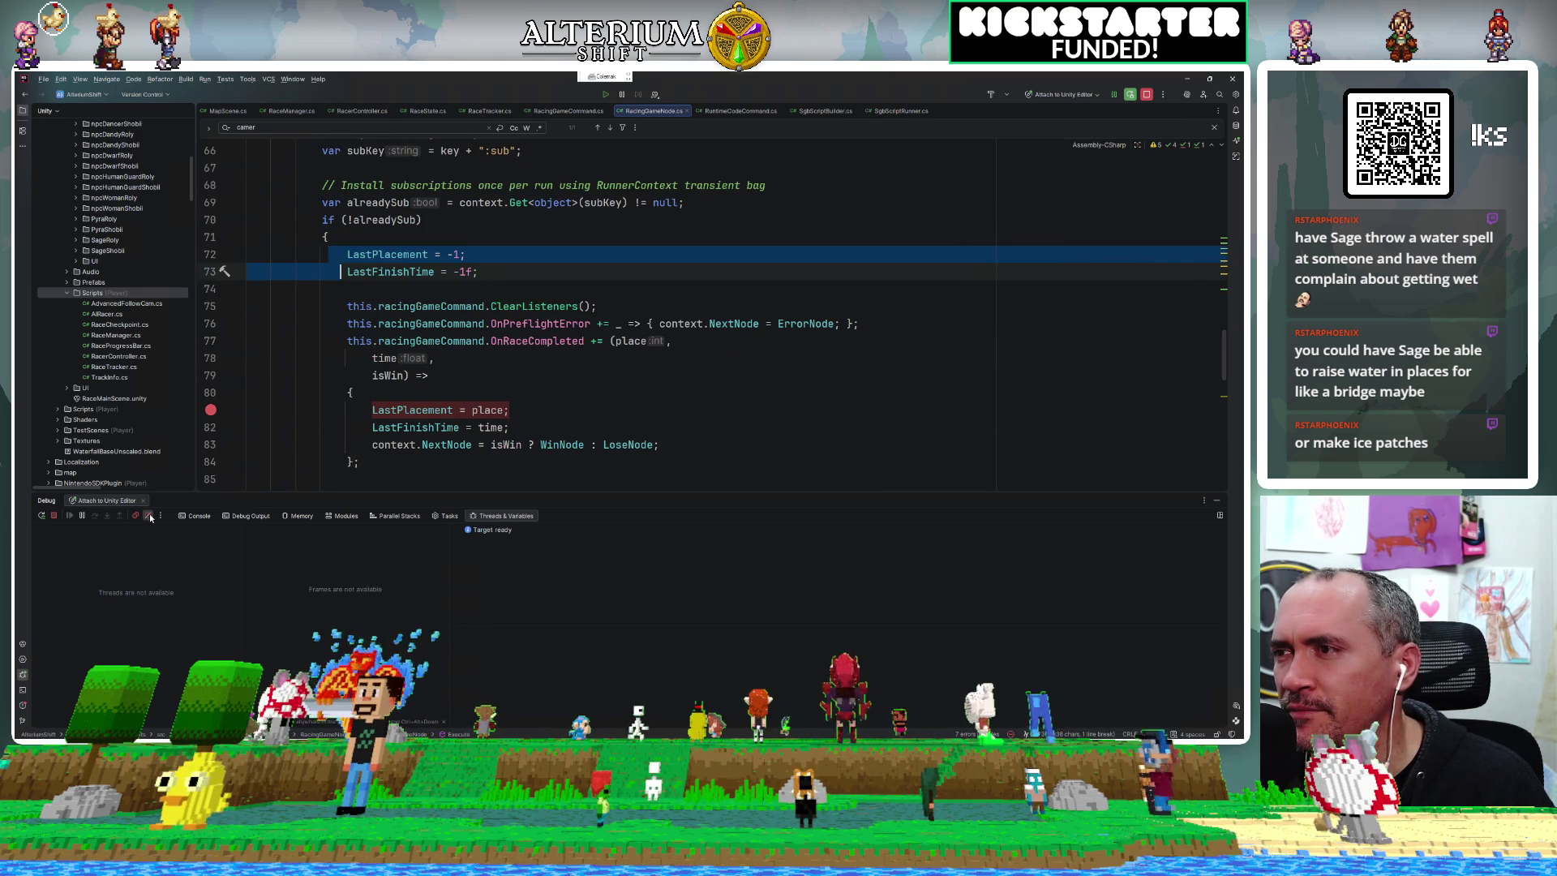
scroll(536, 474, "up", 2)
scroll(536, 473, "down", 8)
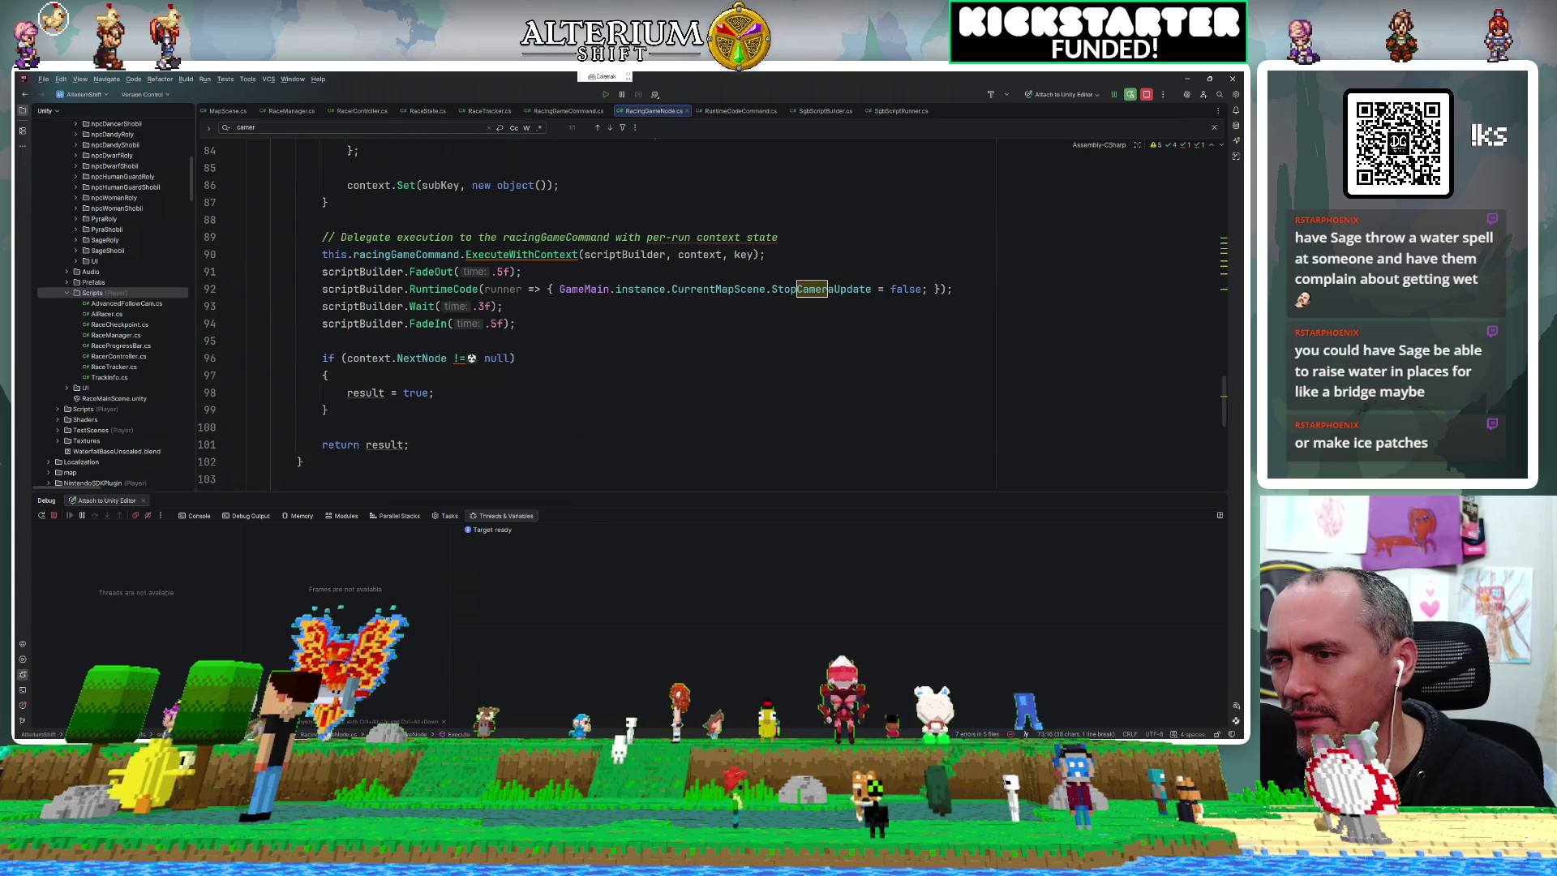
key("alt+Tab")
Start the game in play mode and bring Unity back in front of the browser.
left_click(633, 99)
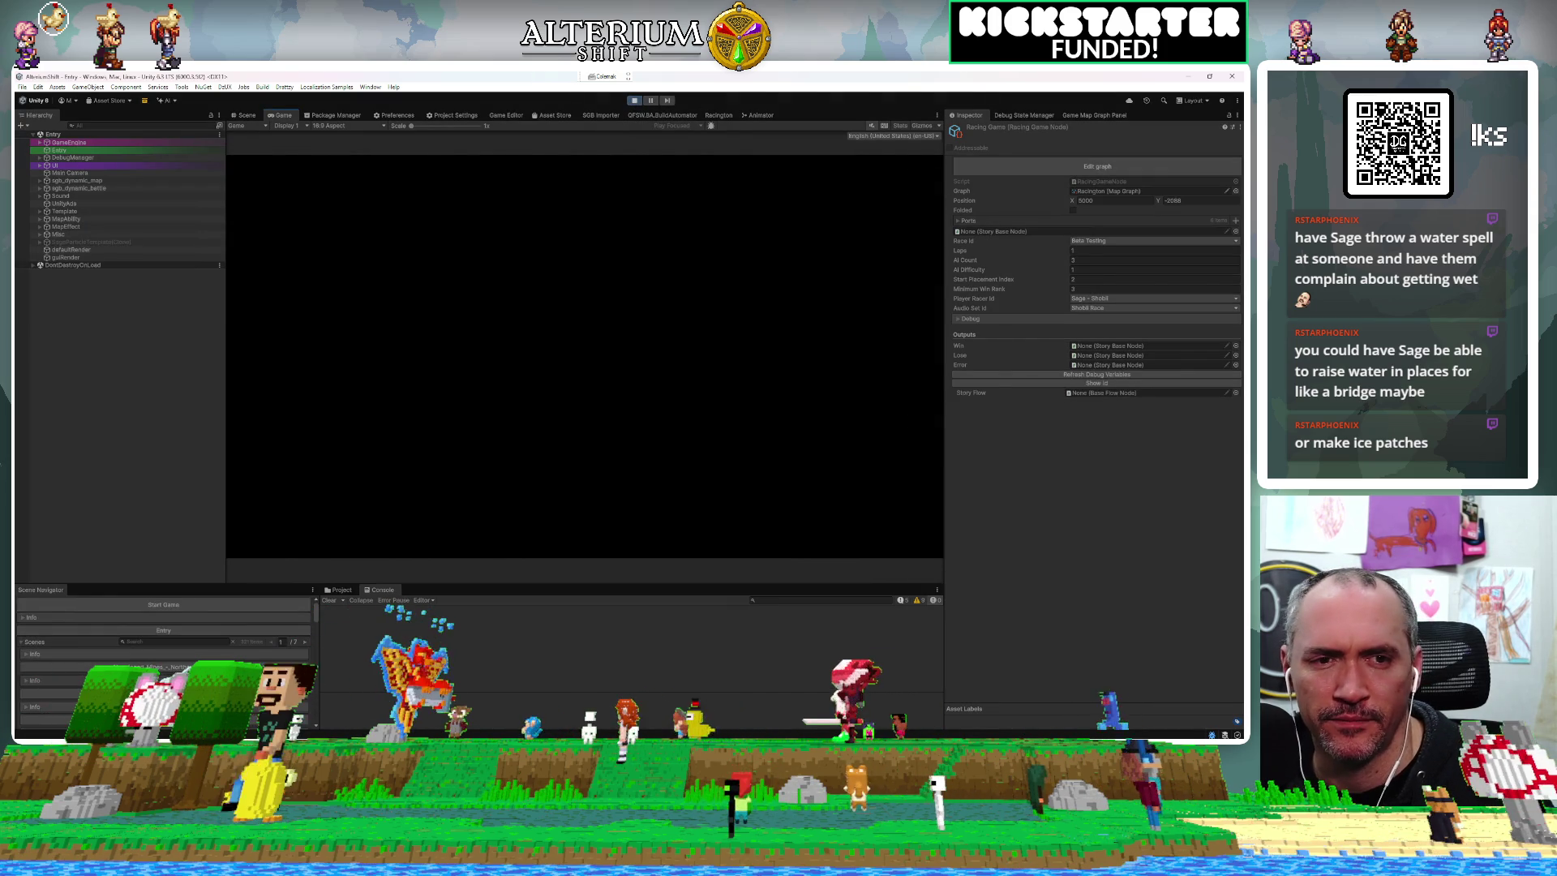
key("alt+Tab")
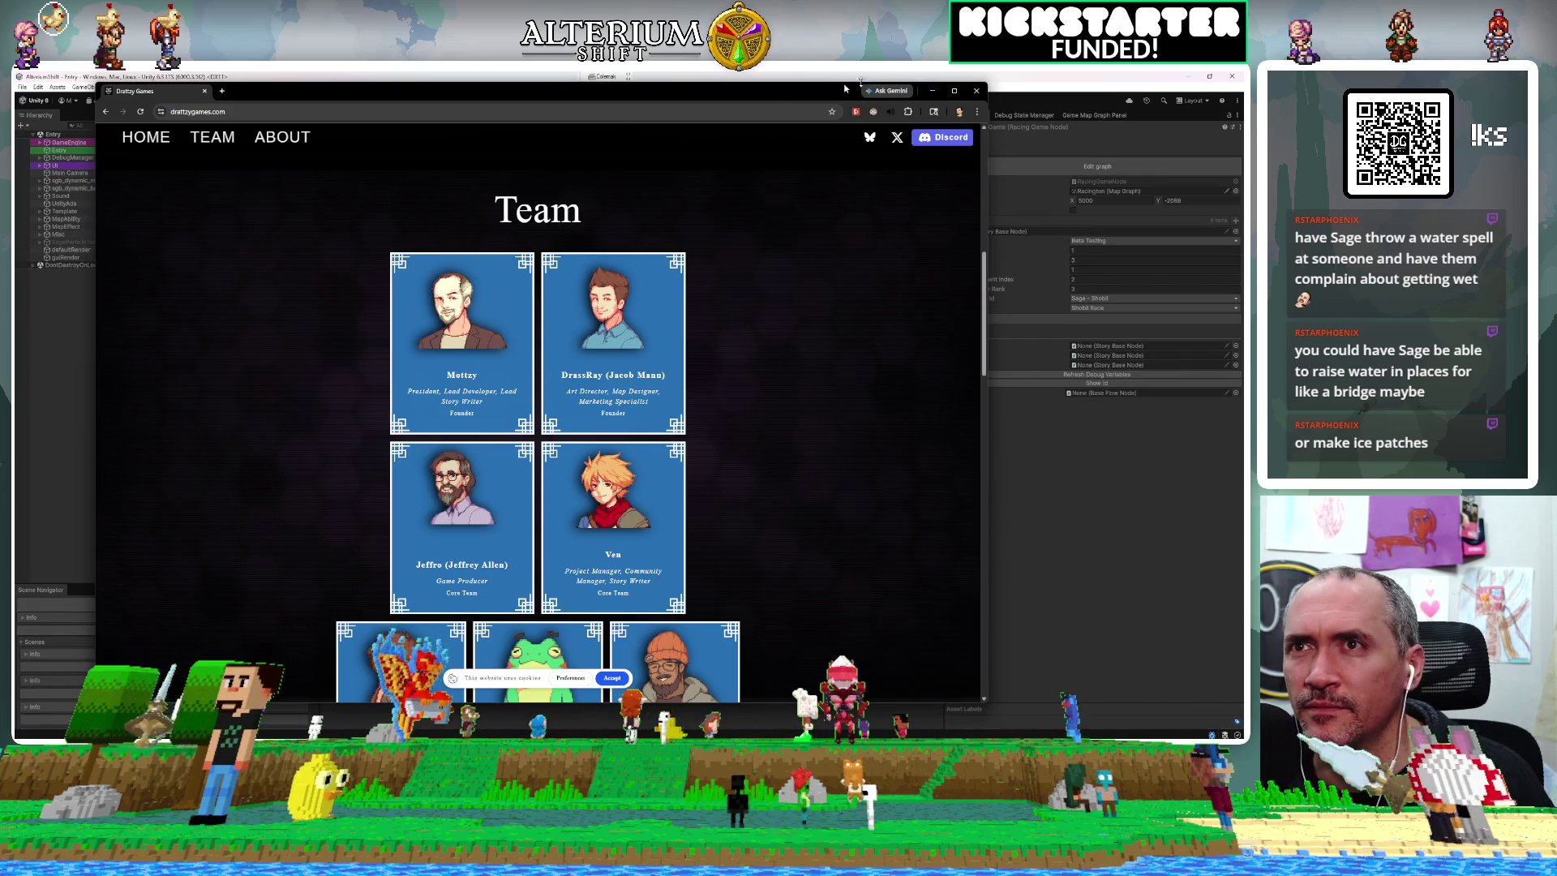
key("super+shift+Right")
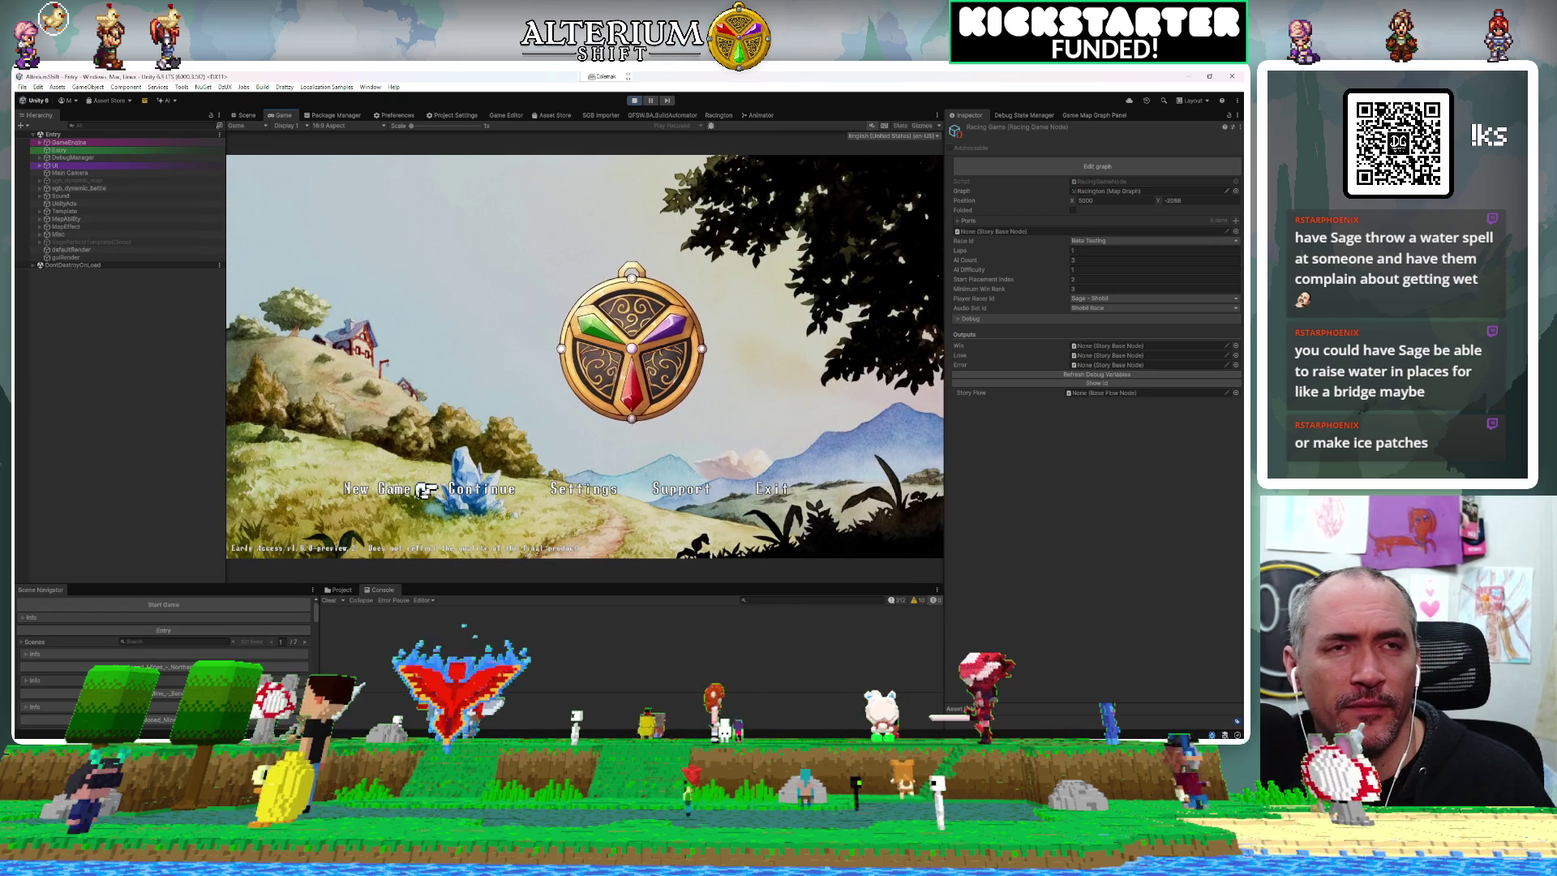
Load the Racington save and accept the race, hitting the Execute breakpoint.
key("Return")
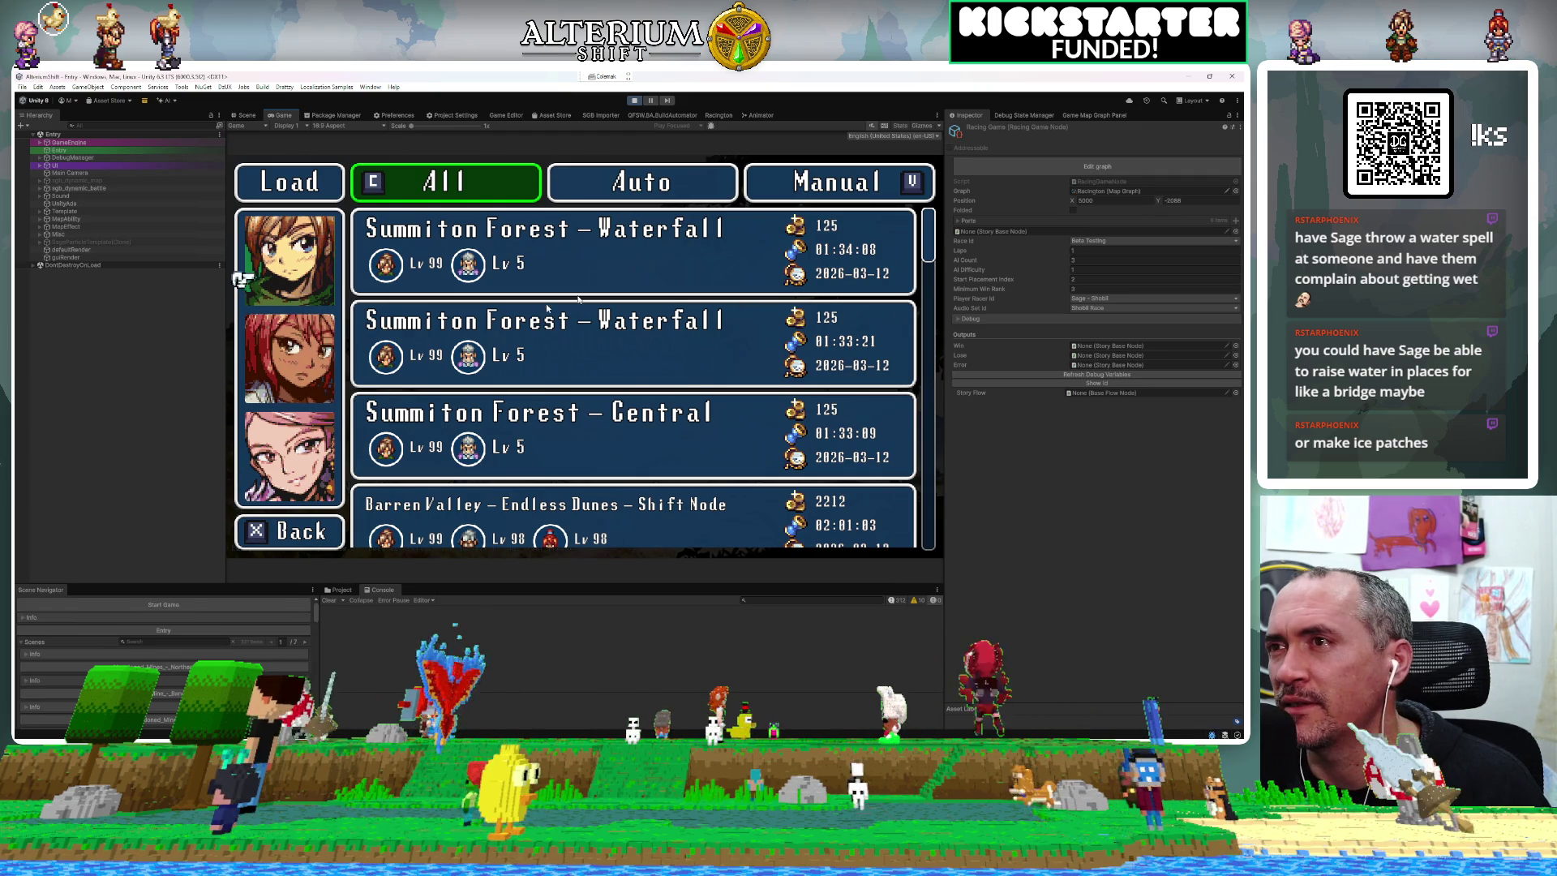
key("Down")
key("Return")
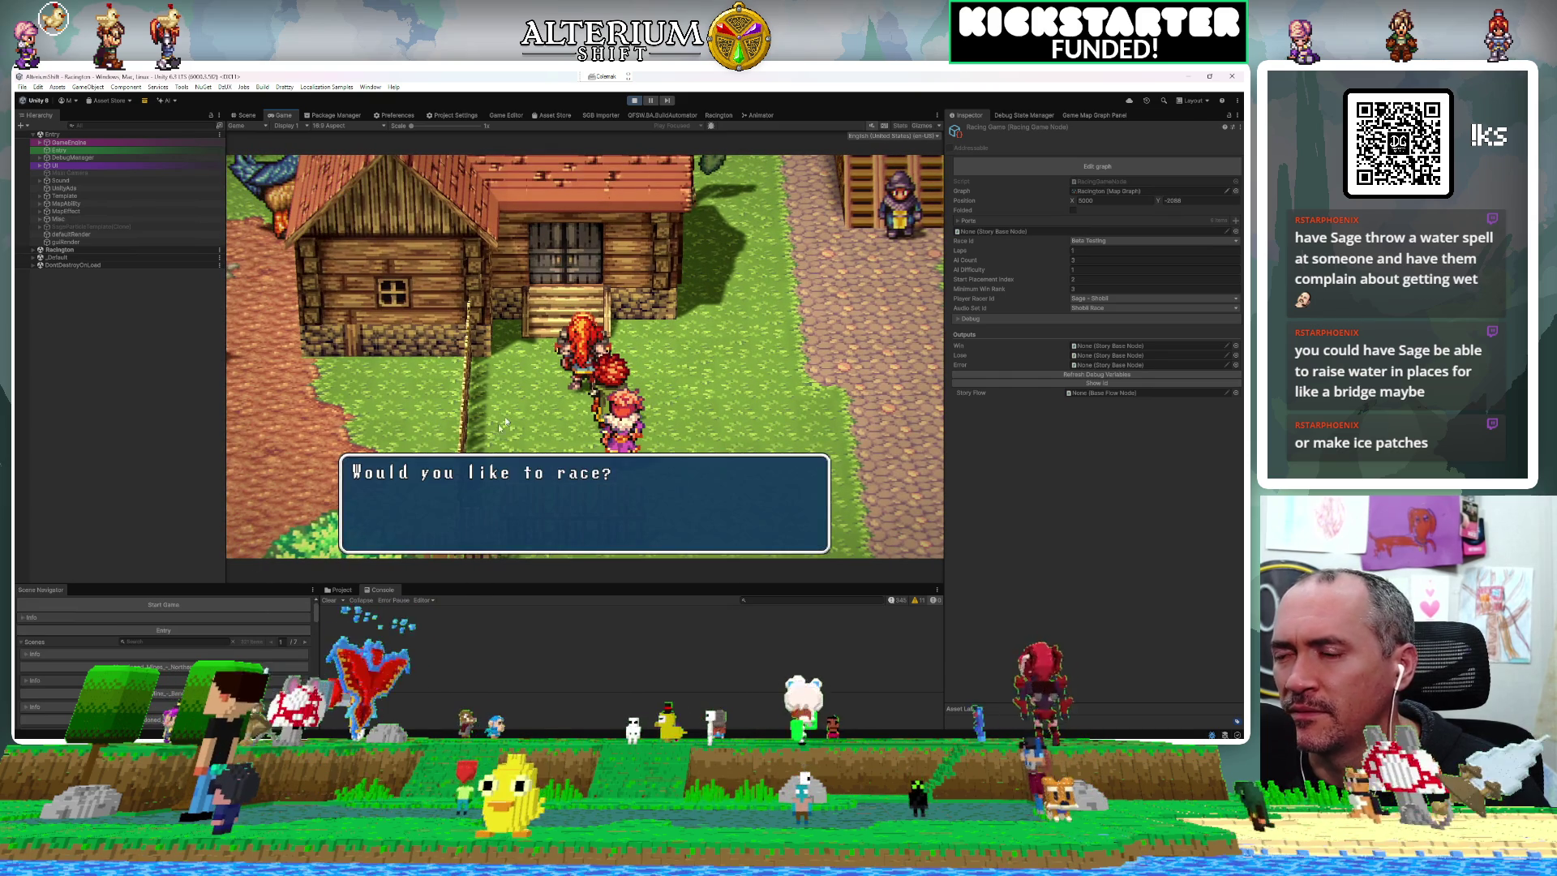
key("alt+Tab")
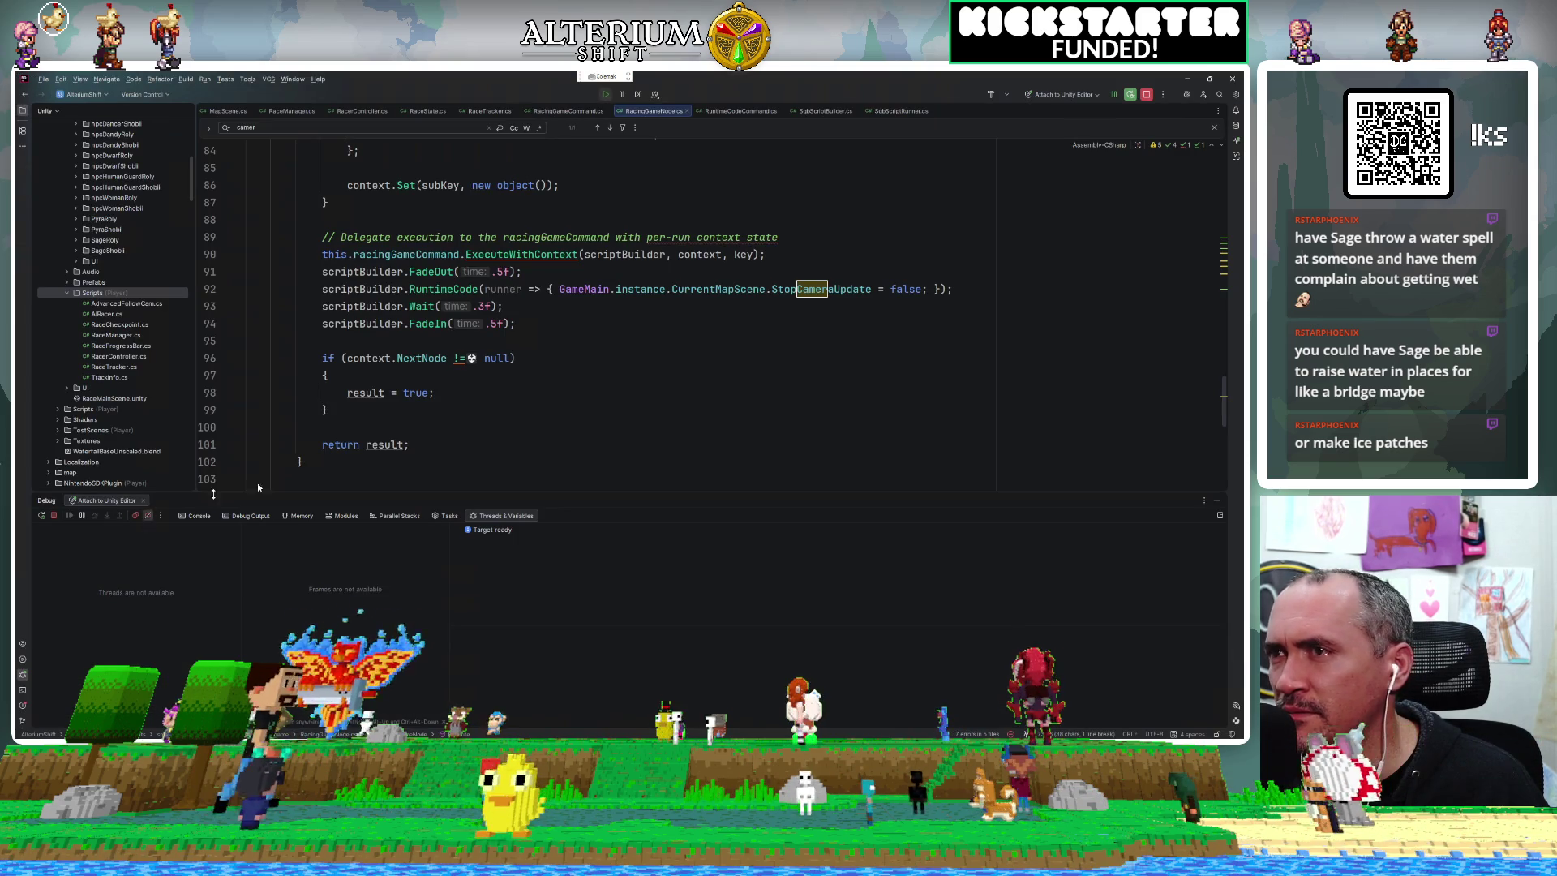
key("alt+Tab")
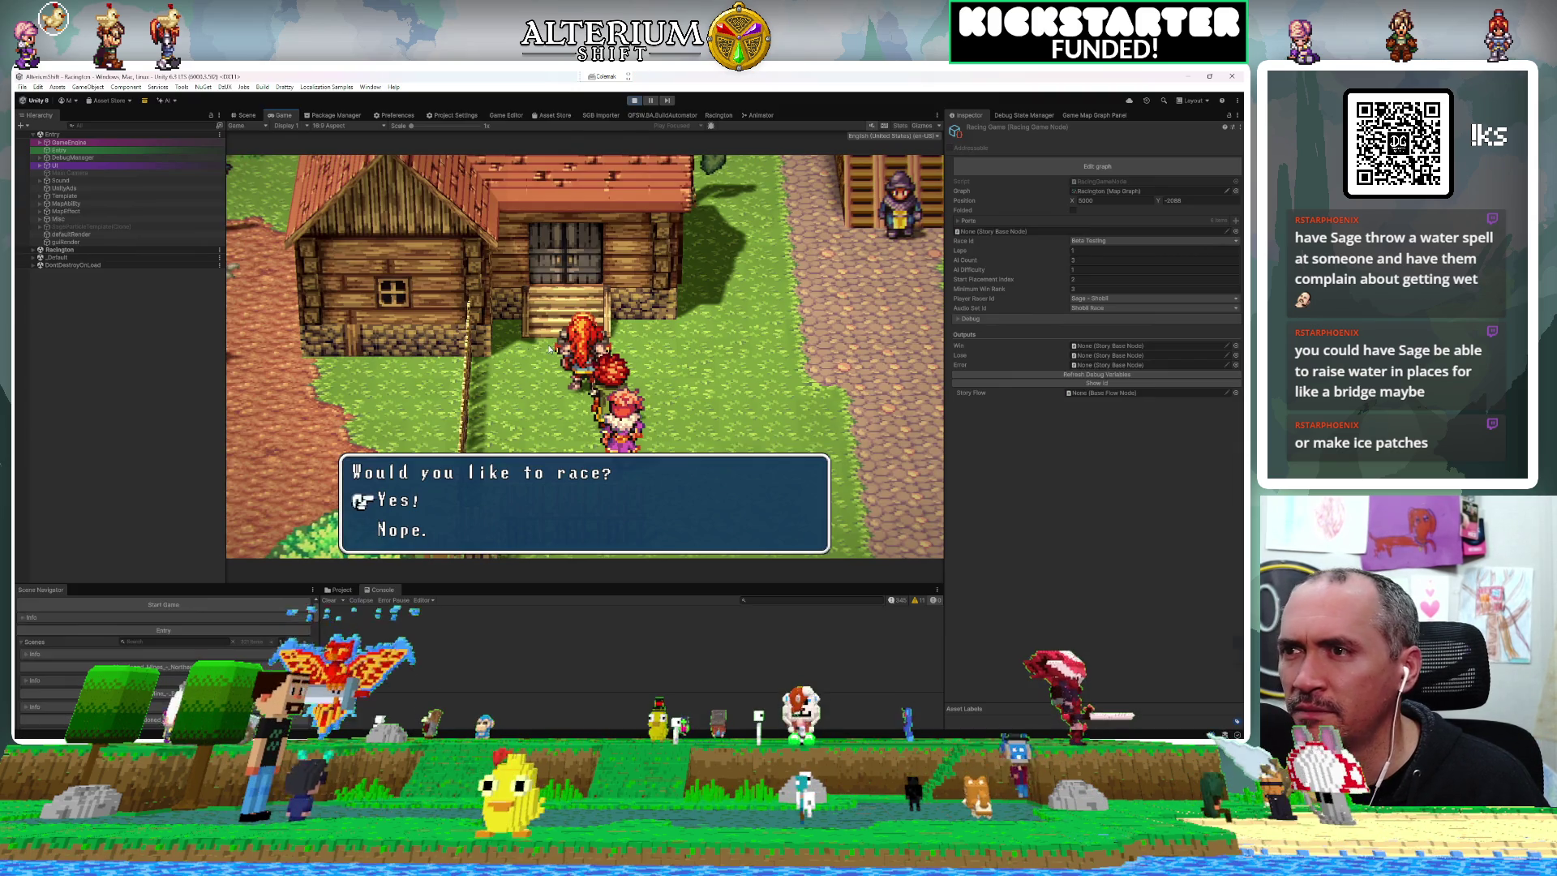
key("Return")
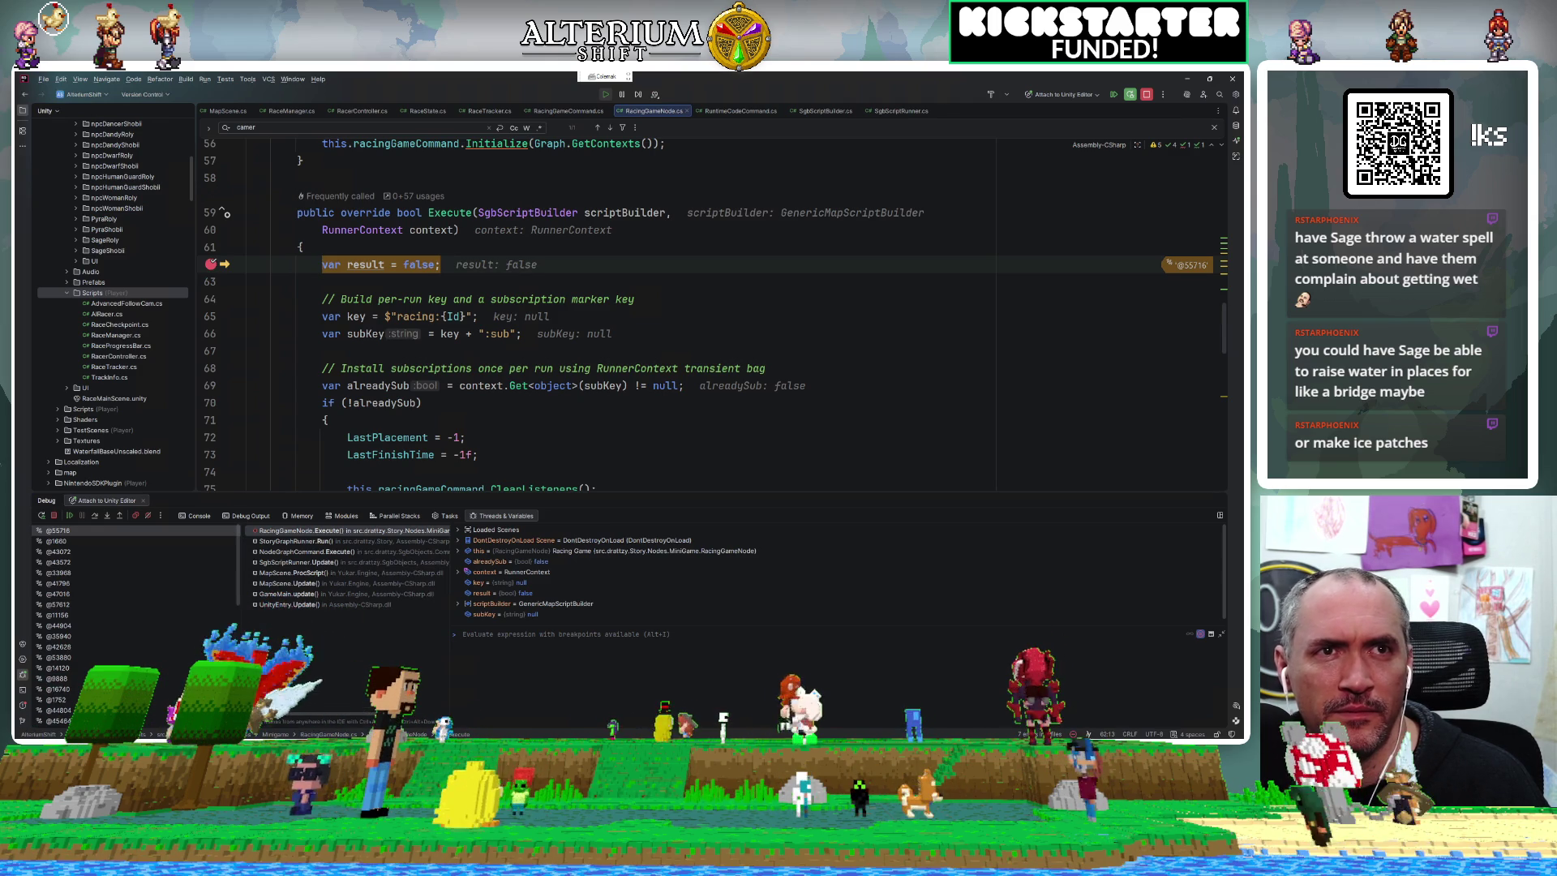
Inspect subKey's value and resume past the two race-start breakpoints.
left_click(598, 387)
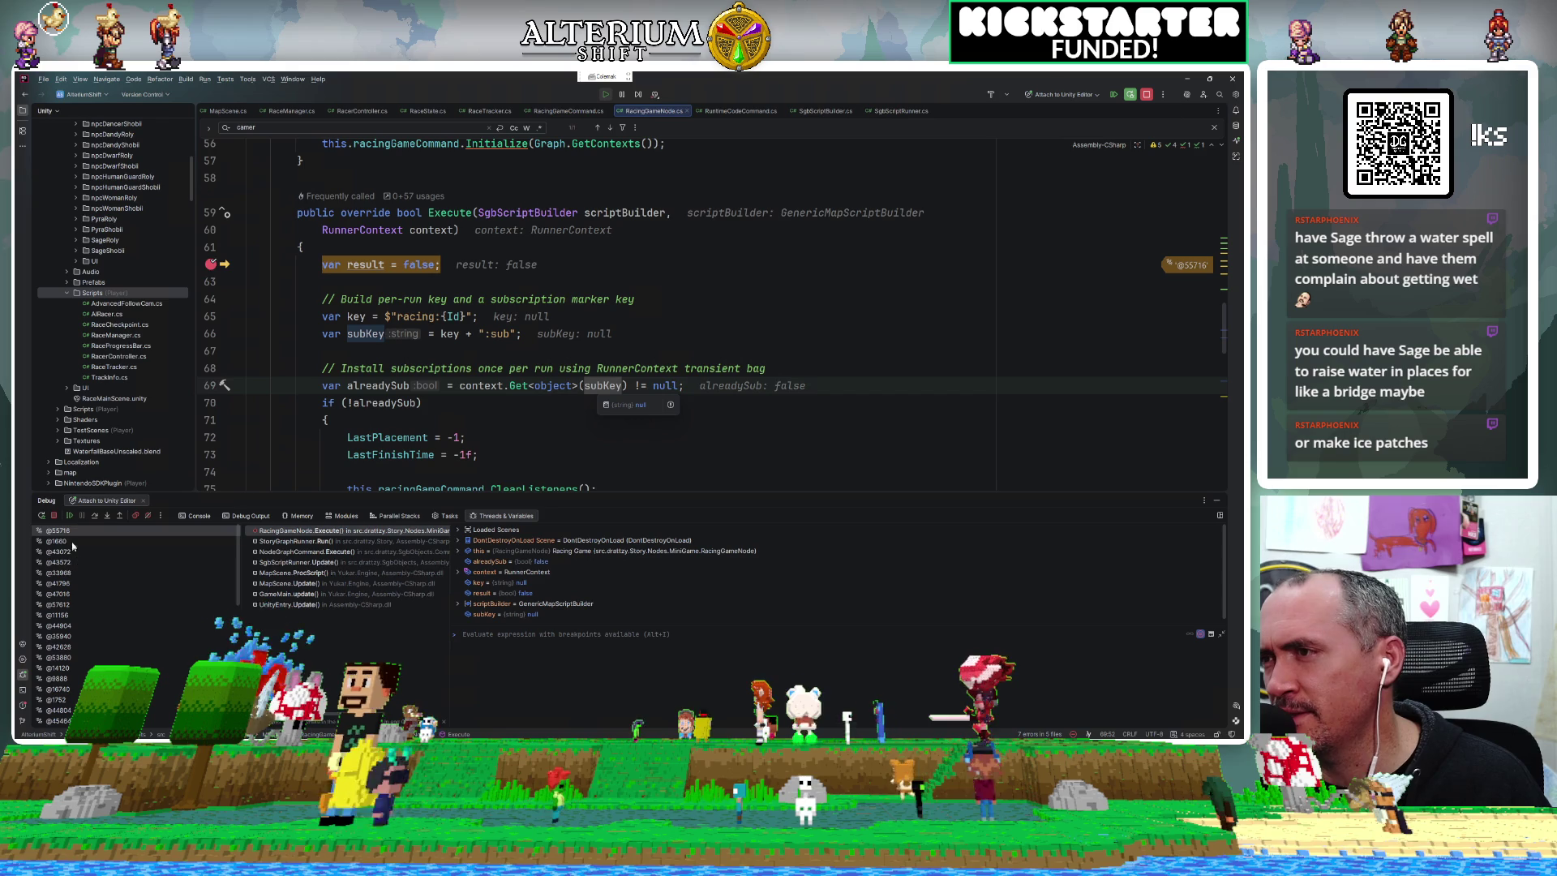
left_click(72, 516)
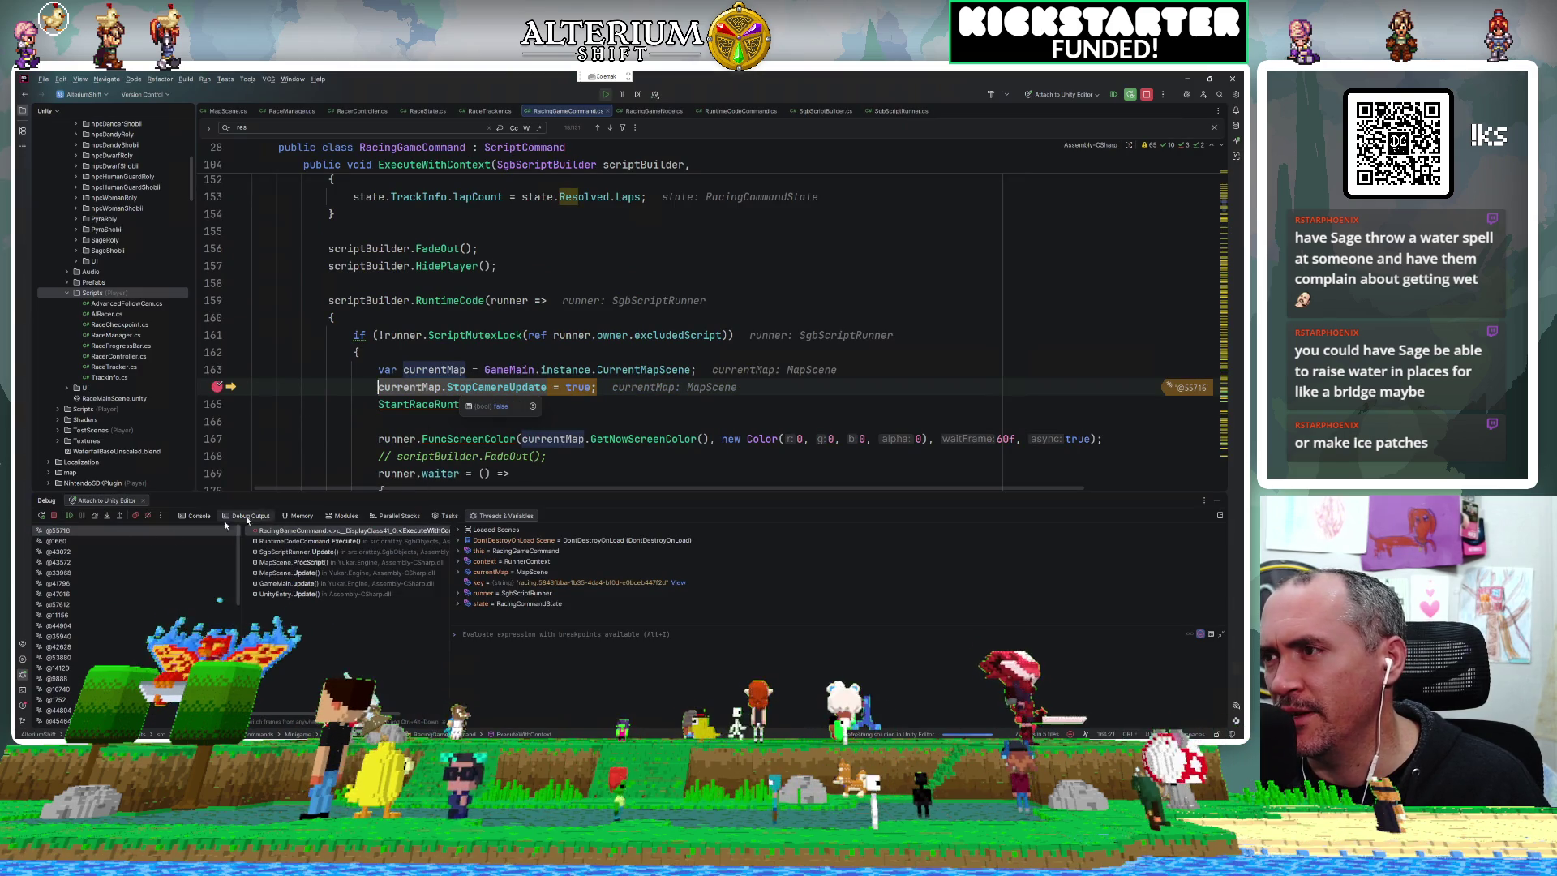
left_click(69, 516)
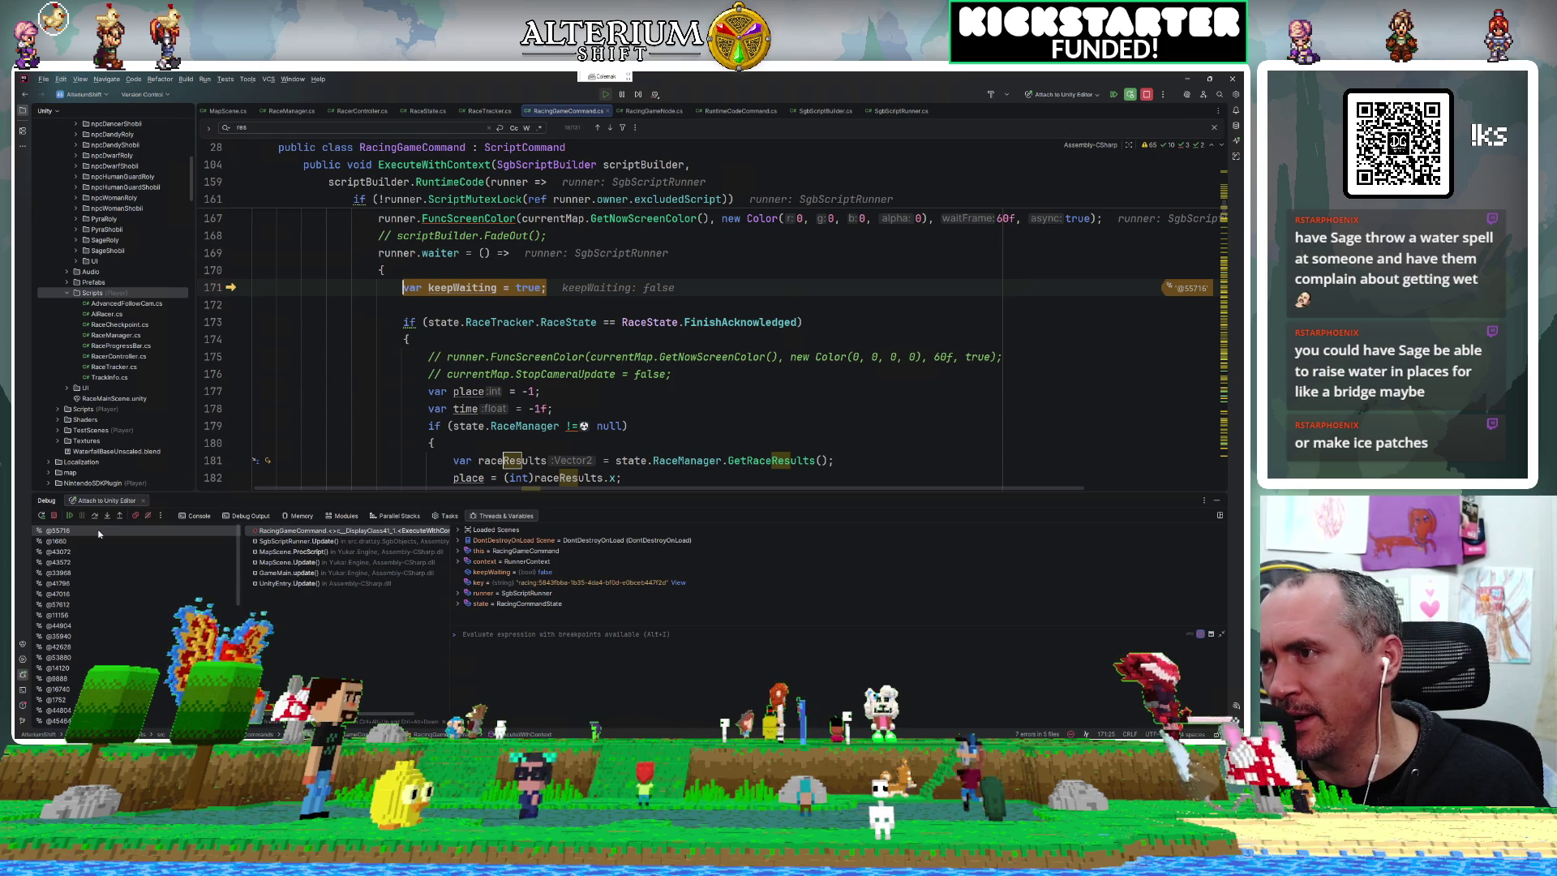
Add a breakpoint on line 211 of RacingGameCommand.cs and let the race continue in Unity.
scroll(397, 399, "down", 3)
scroll(396, 399, "down", 4)
scroll(396, 399, "up", 1)
scroll(397, 399, "down", 1)
scroll(396, 399, "down", 4)
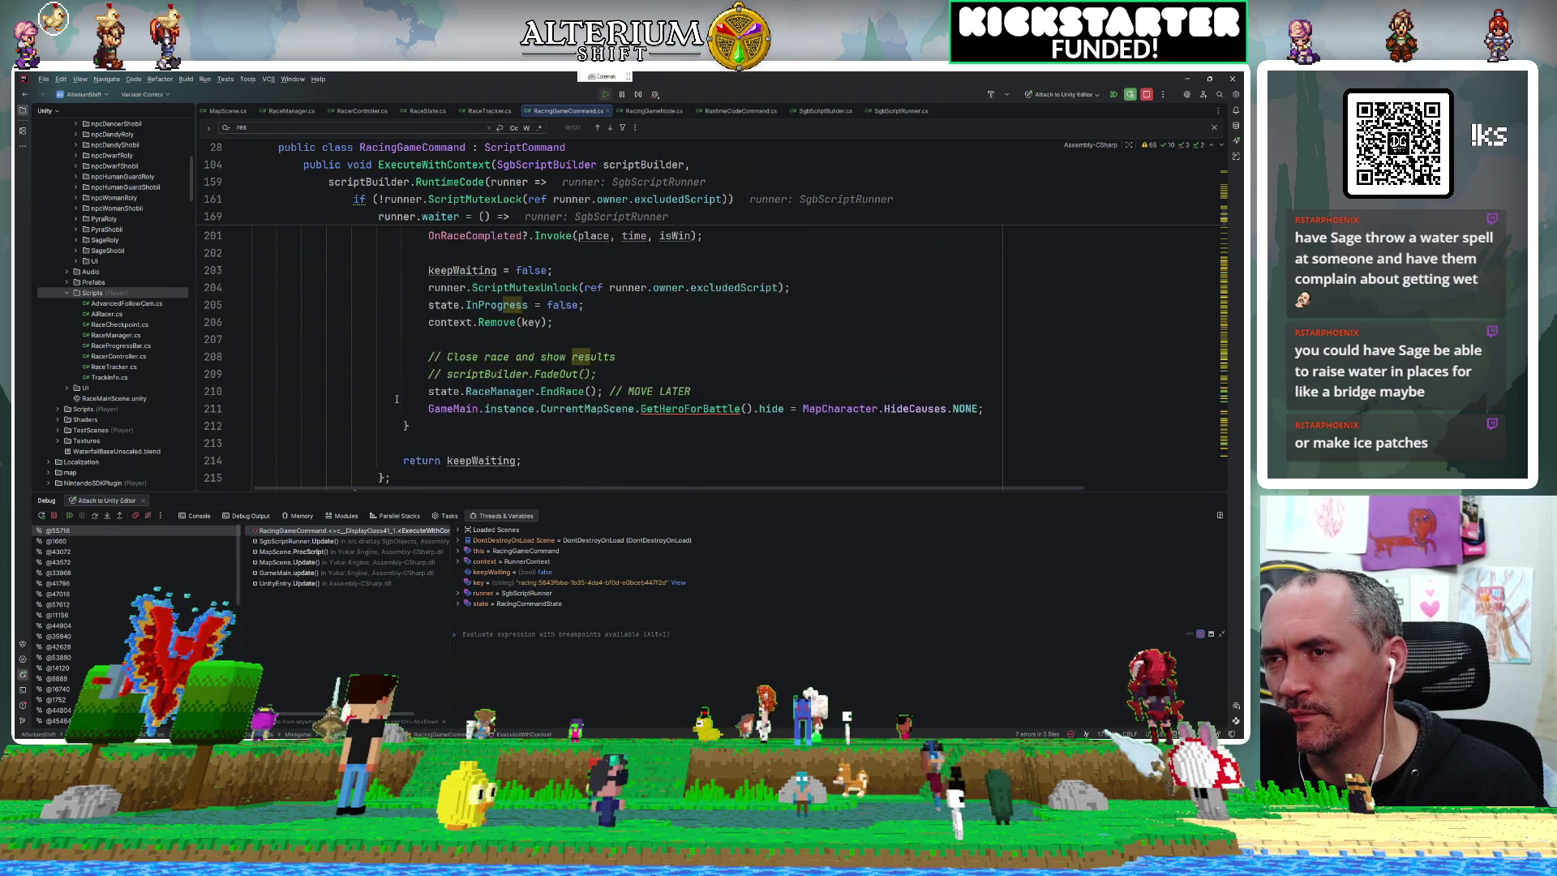
scroll(396, 399, "up", 2)
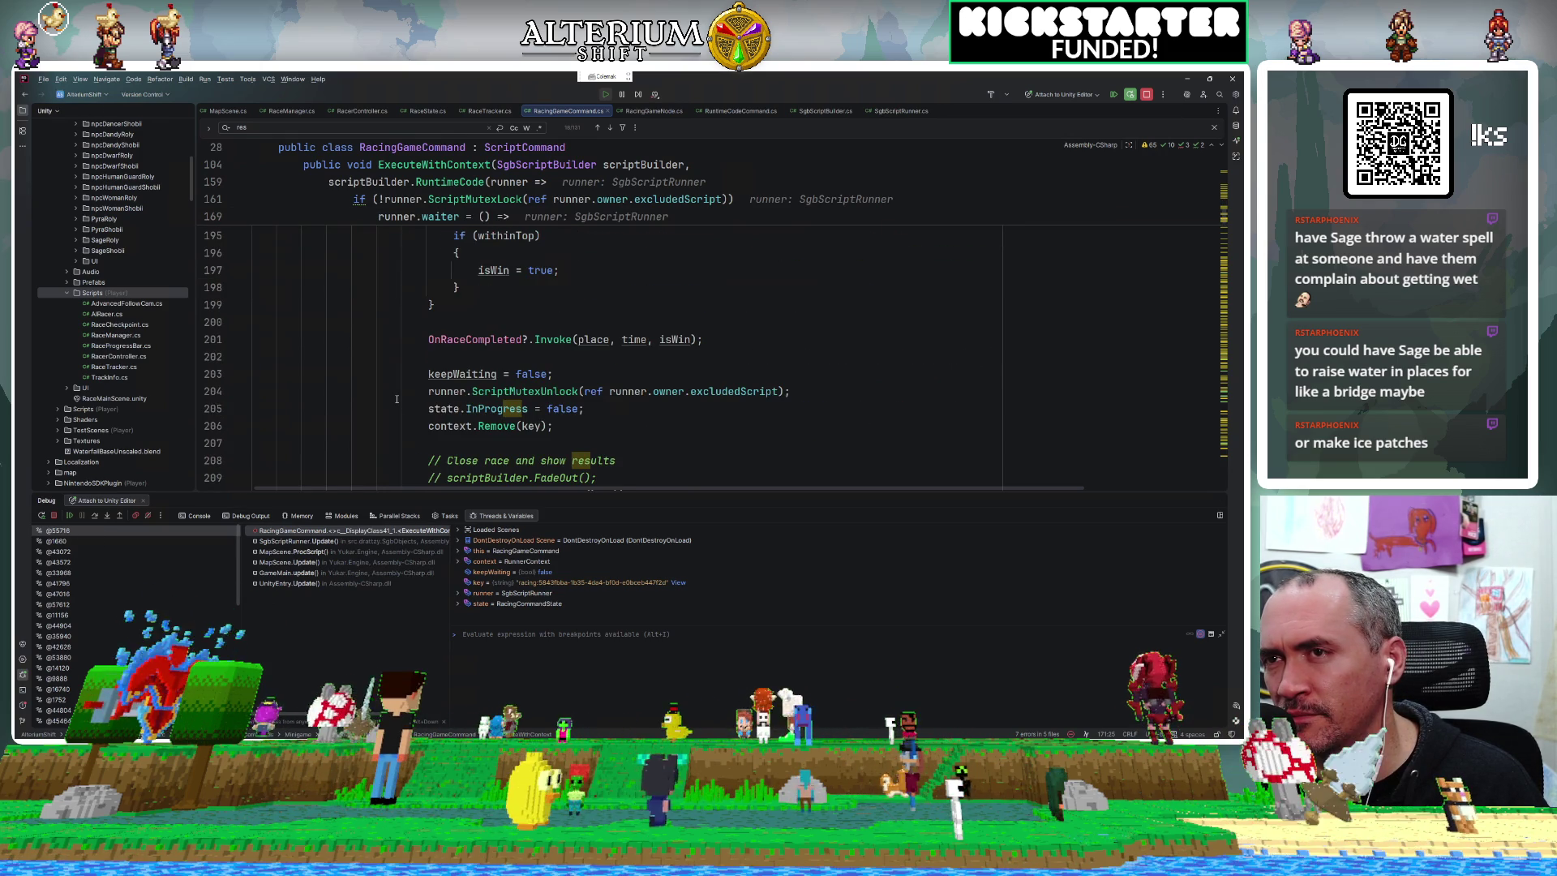
scroll(397, 399, "down", 3)
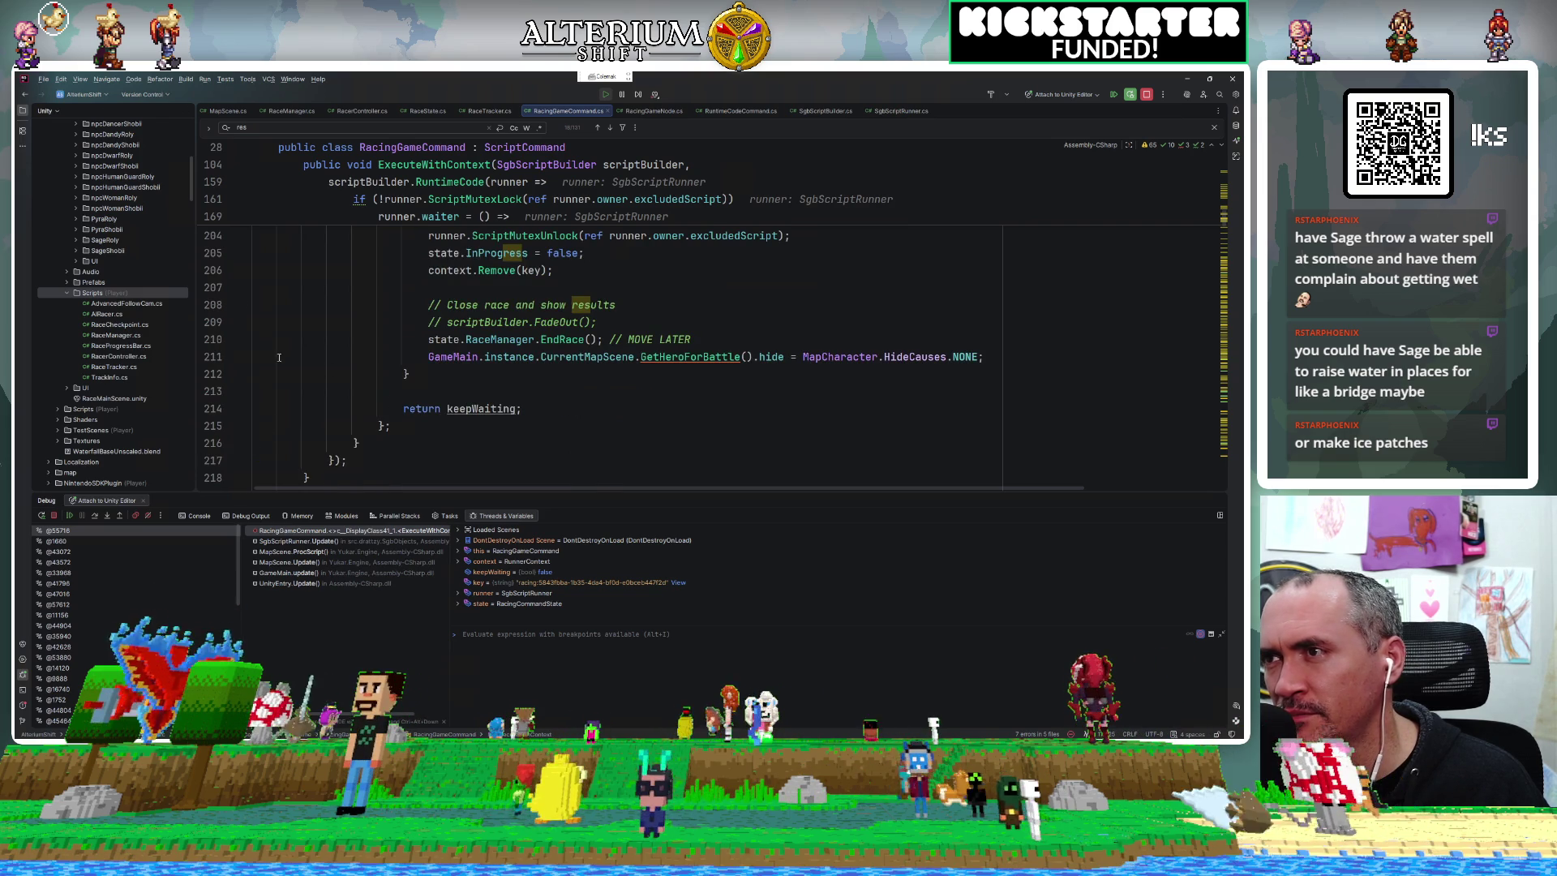
left_click(218, 356)
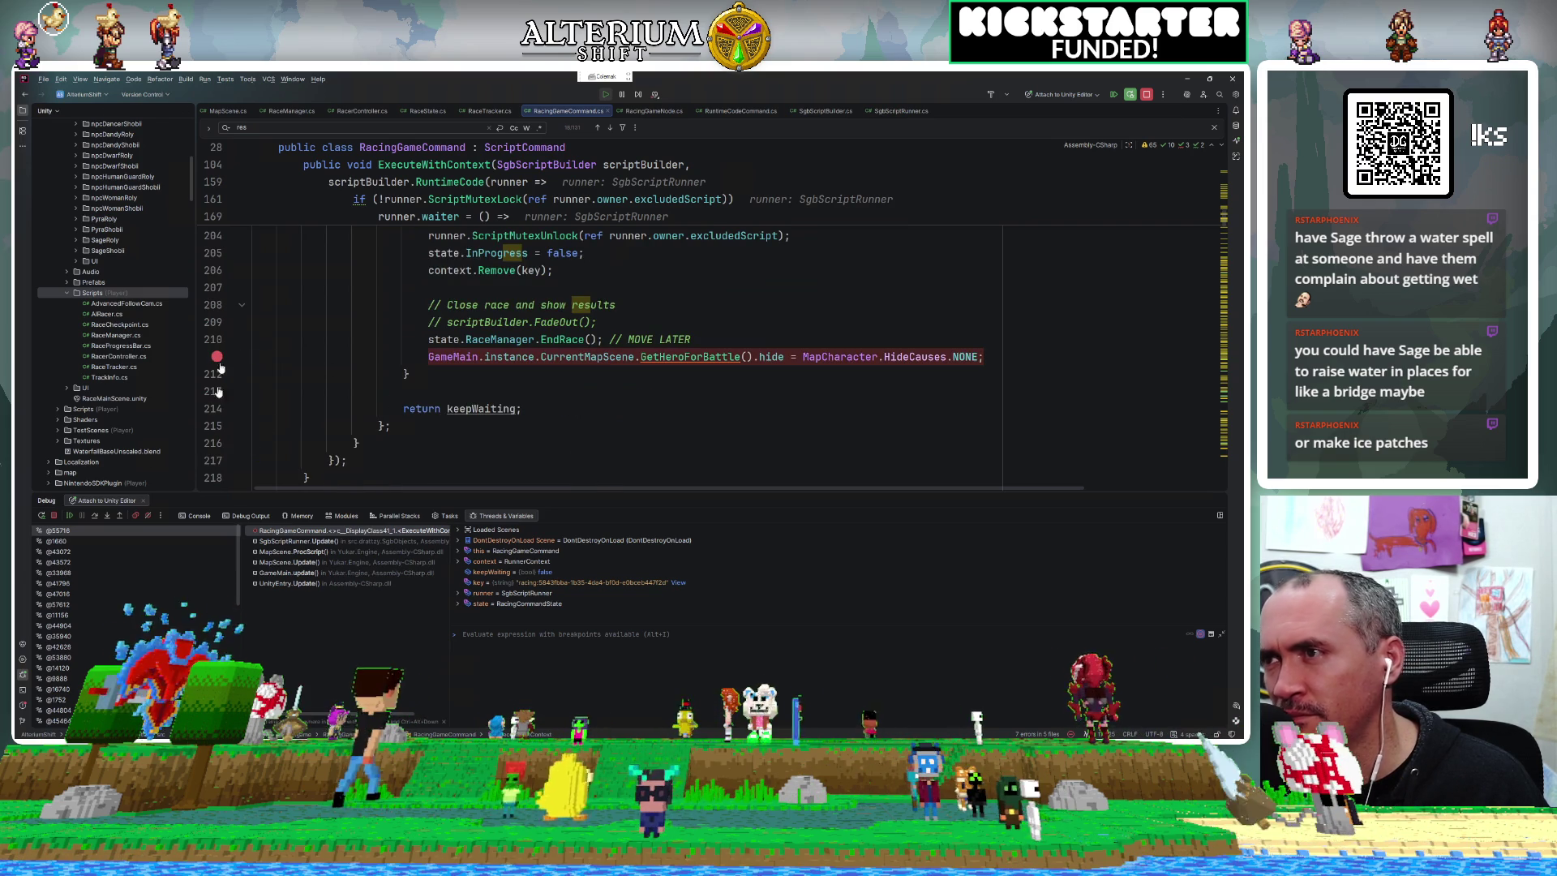
left_click(69, 516)
key("alt+Tab")
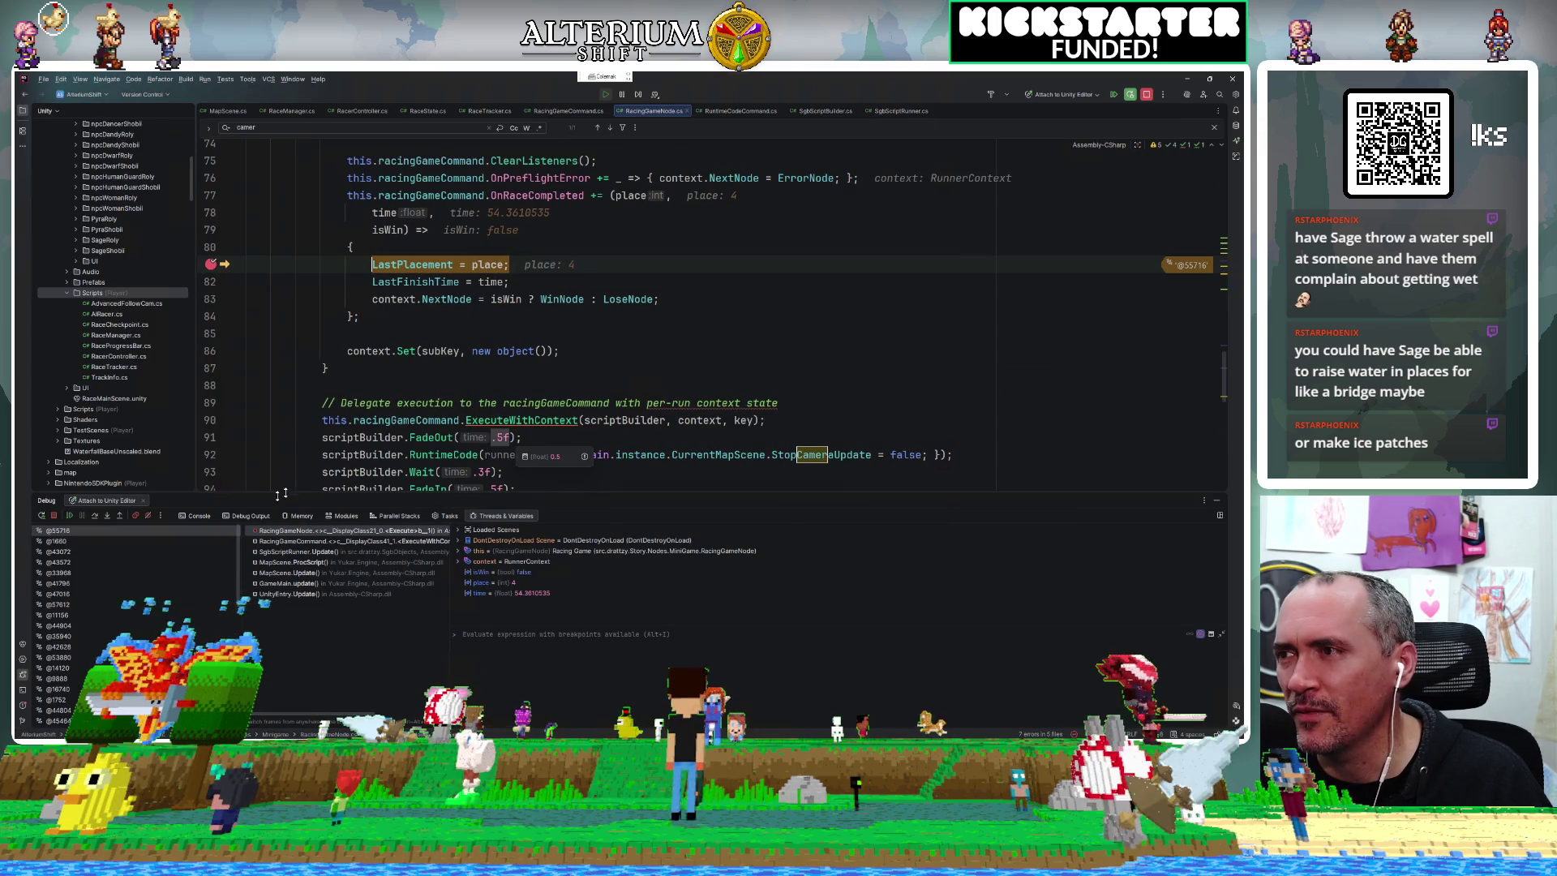
Resume to the line 211 breakpoint, step over past return keepWaiting into SgbScriptRunner.Update, then resume.
left_click(68, 515)
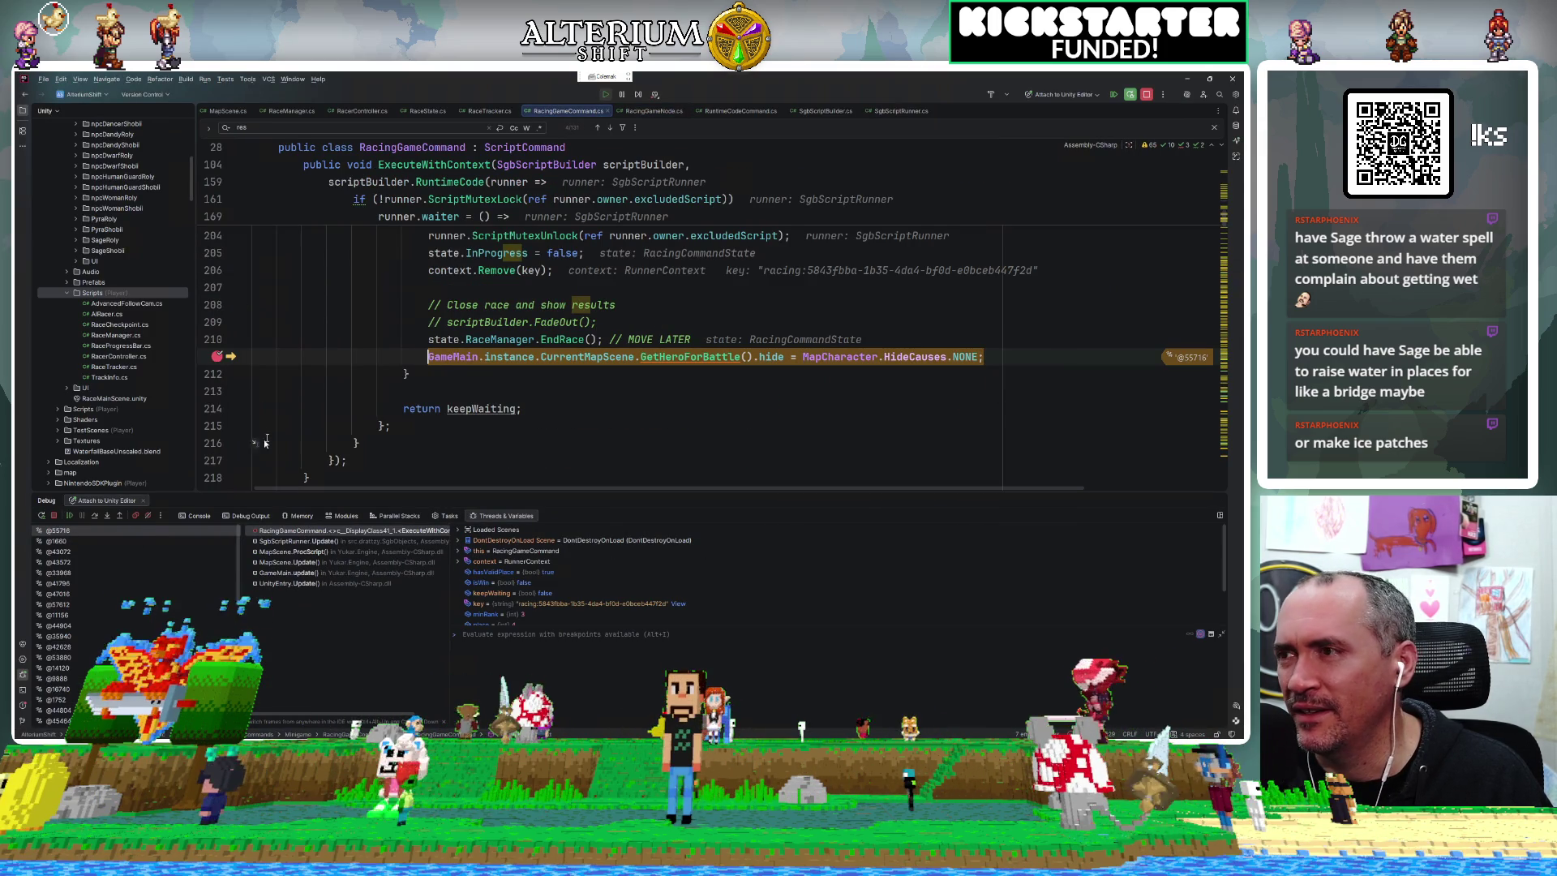
left_click(93, 516)
left_click(92, 519)
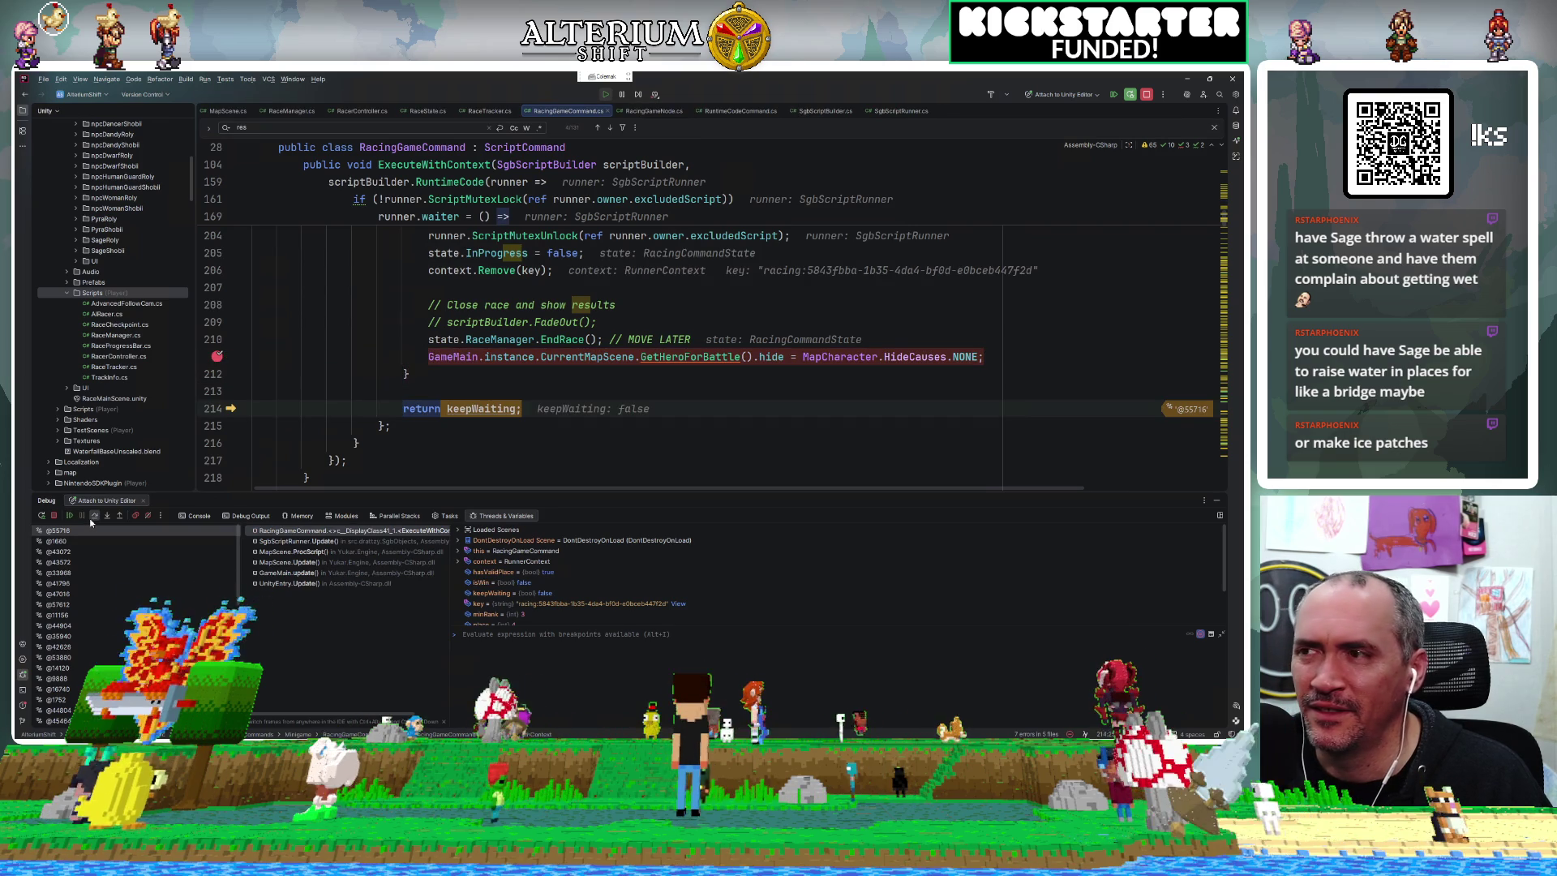
left_click(92, 521)
left_click(91, 521)
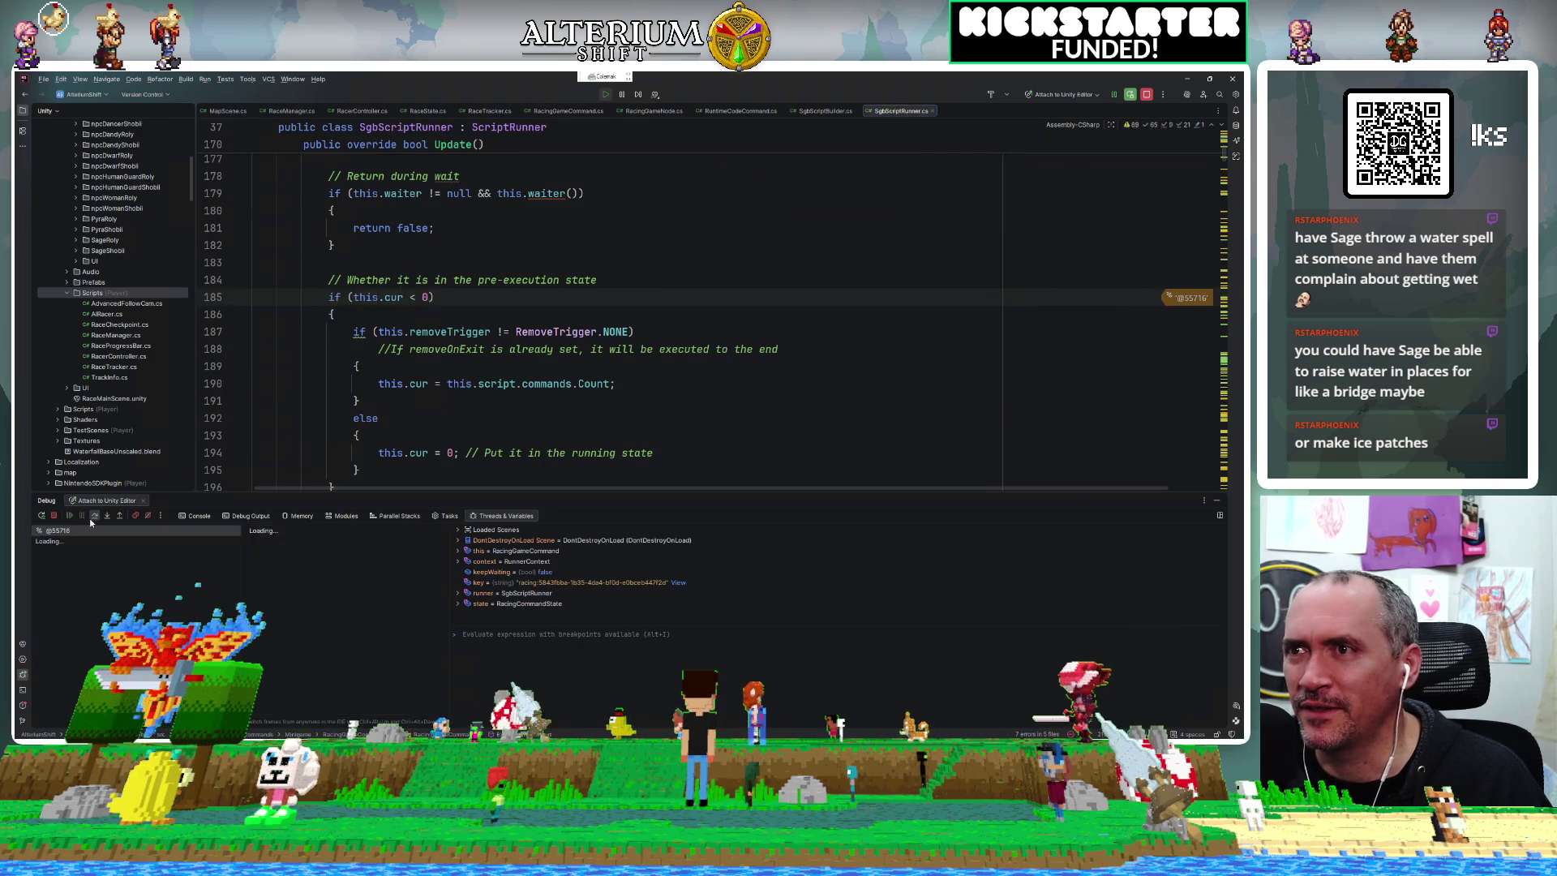
left_click(92, 521)
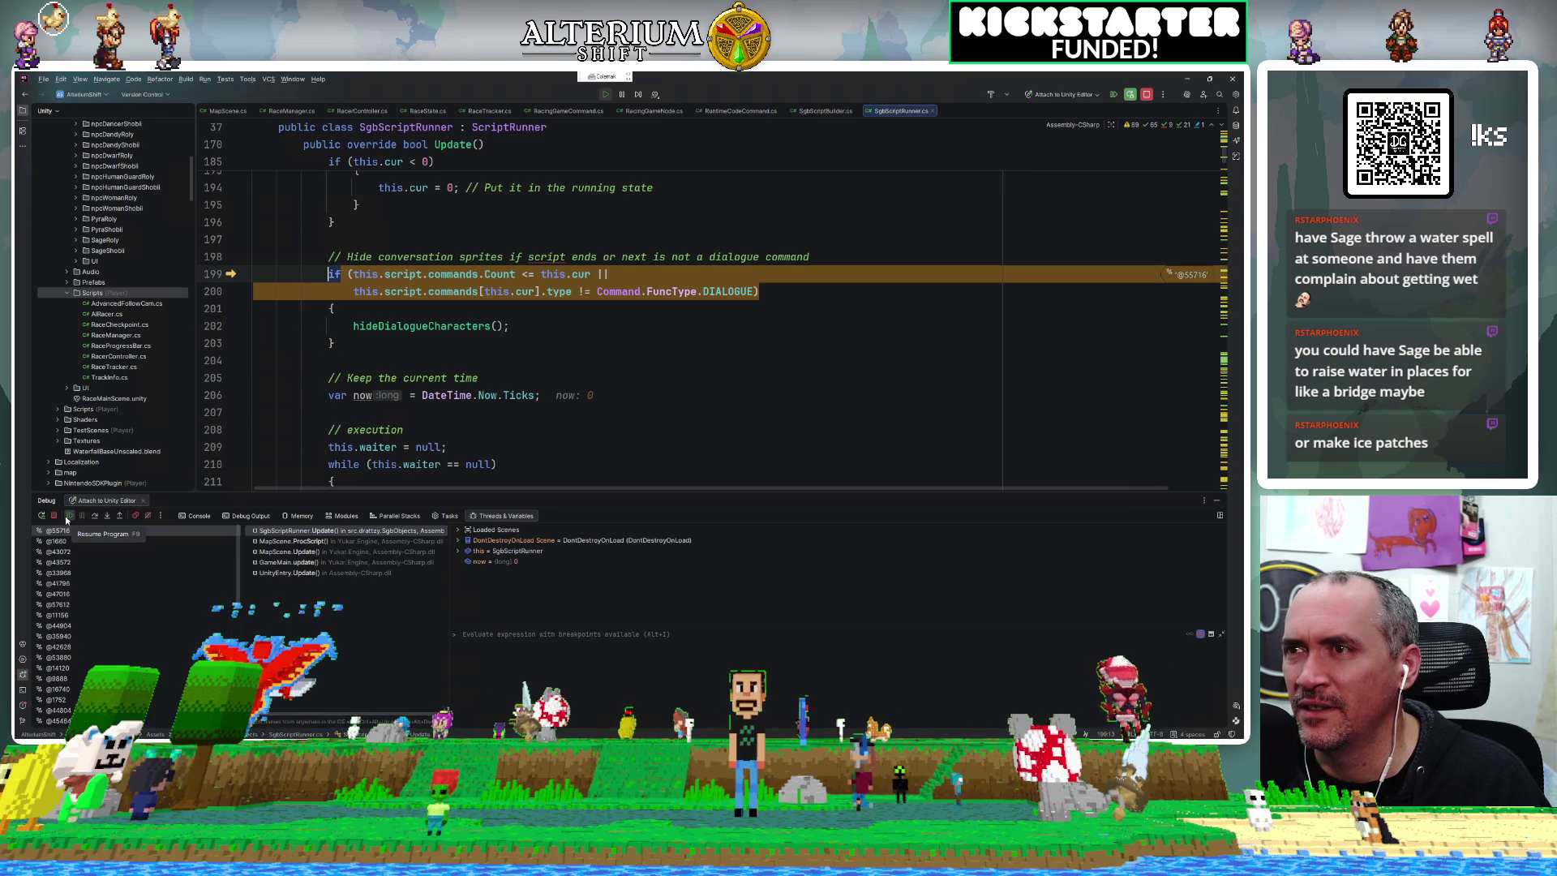
left_click(66, 516)
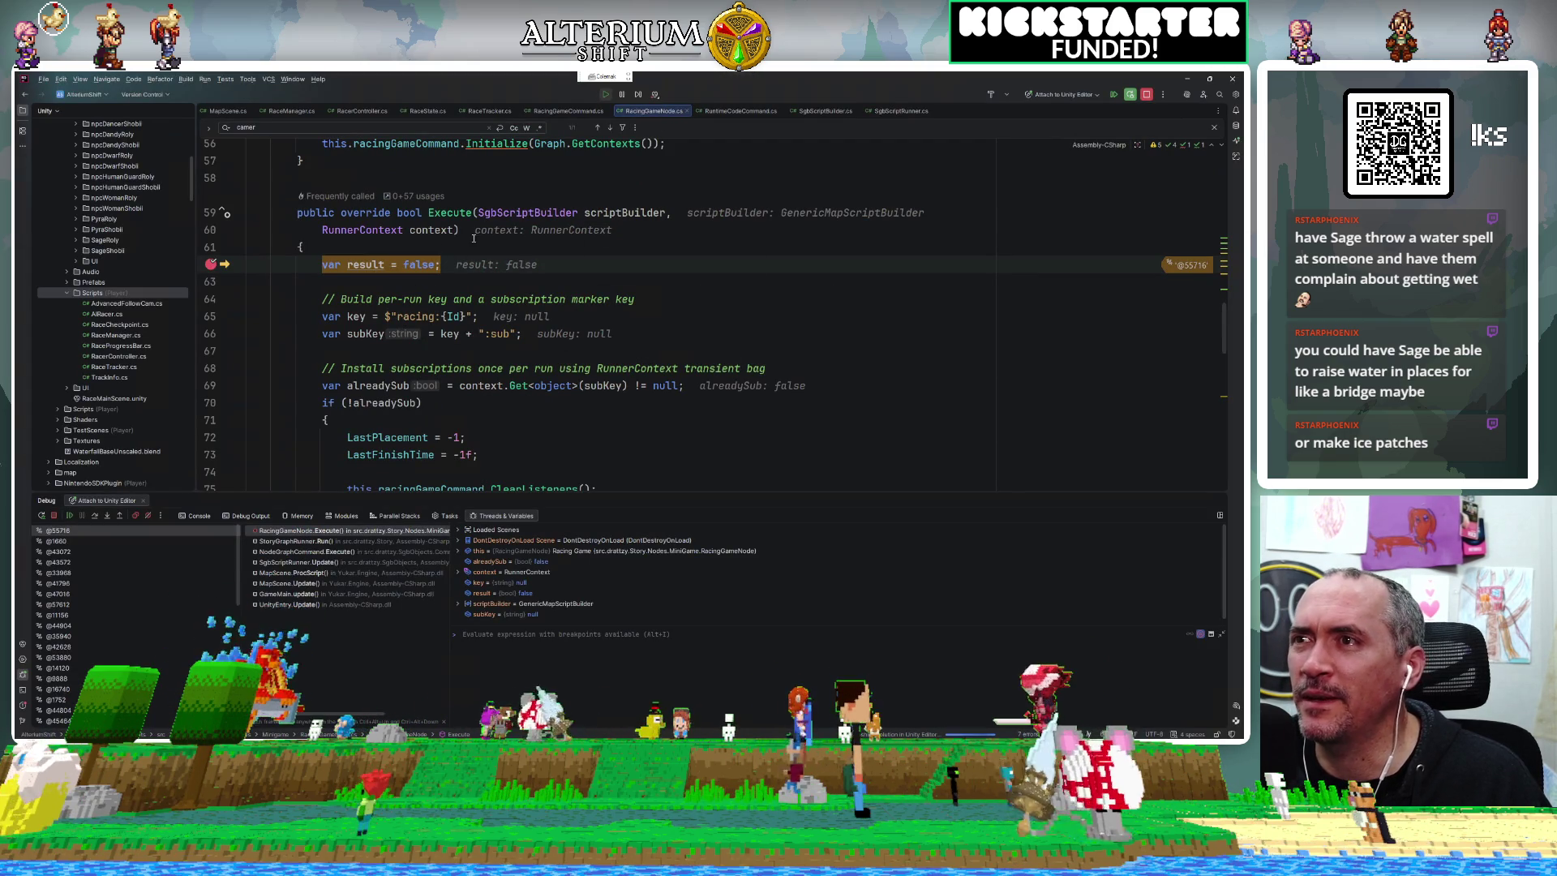
Step through Execute from the result line to line 90, seeing alreadySub true skip subscription.
mouse_move(366, 265)
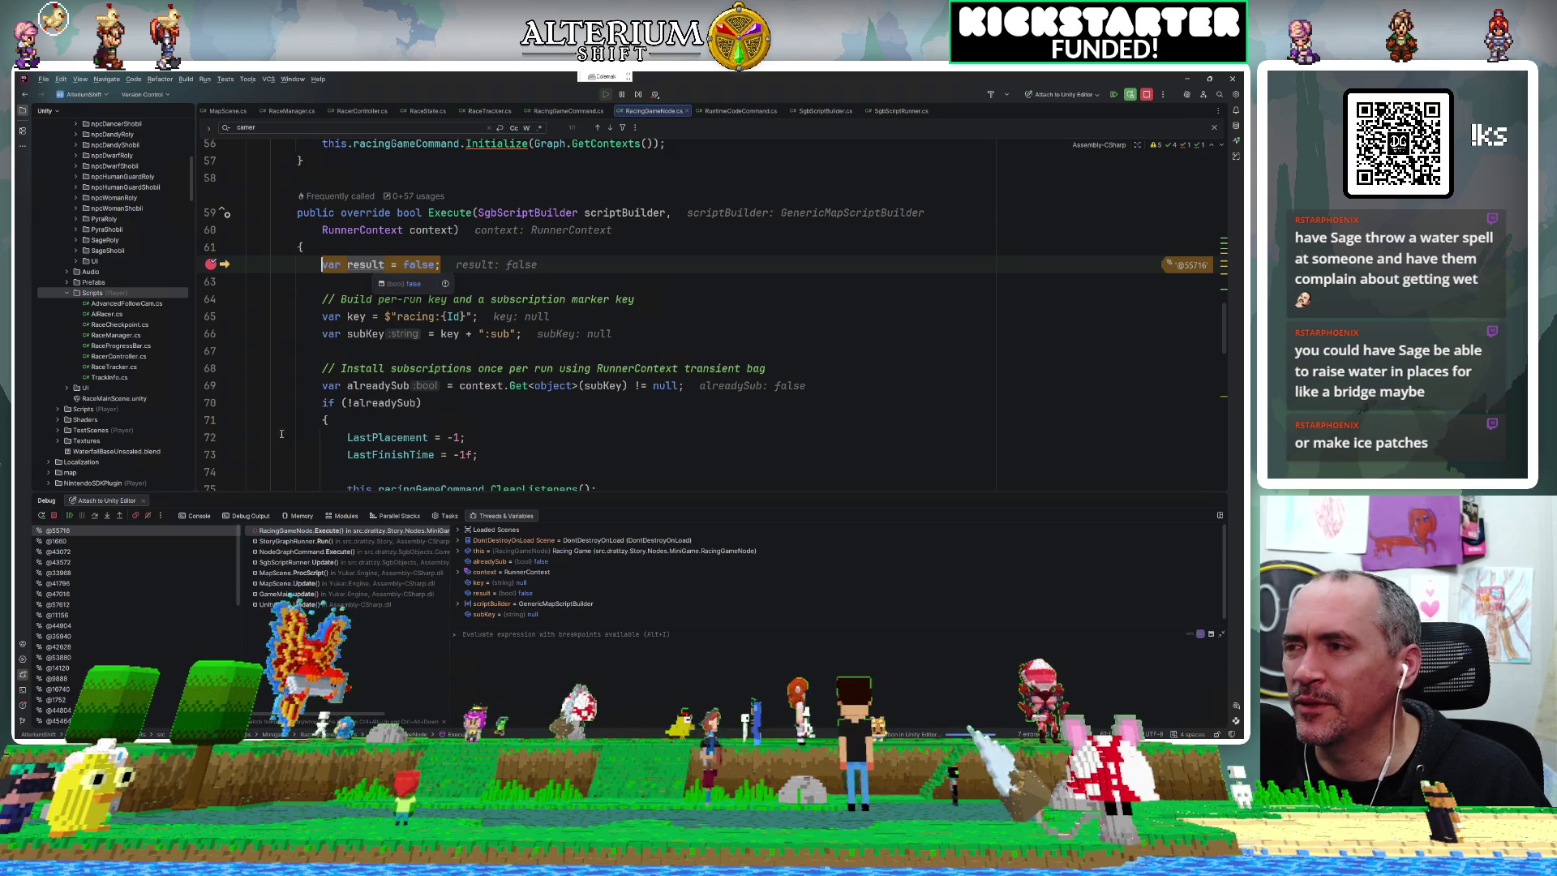
left_click(91, 518)
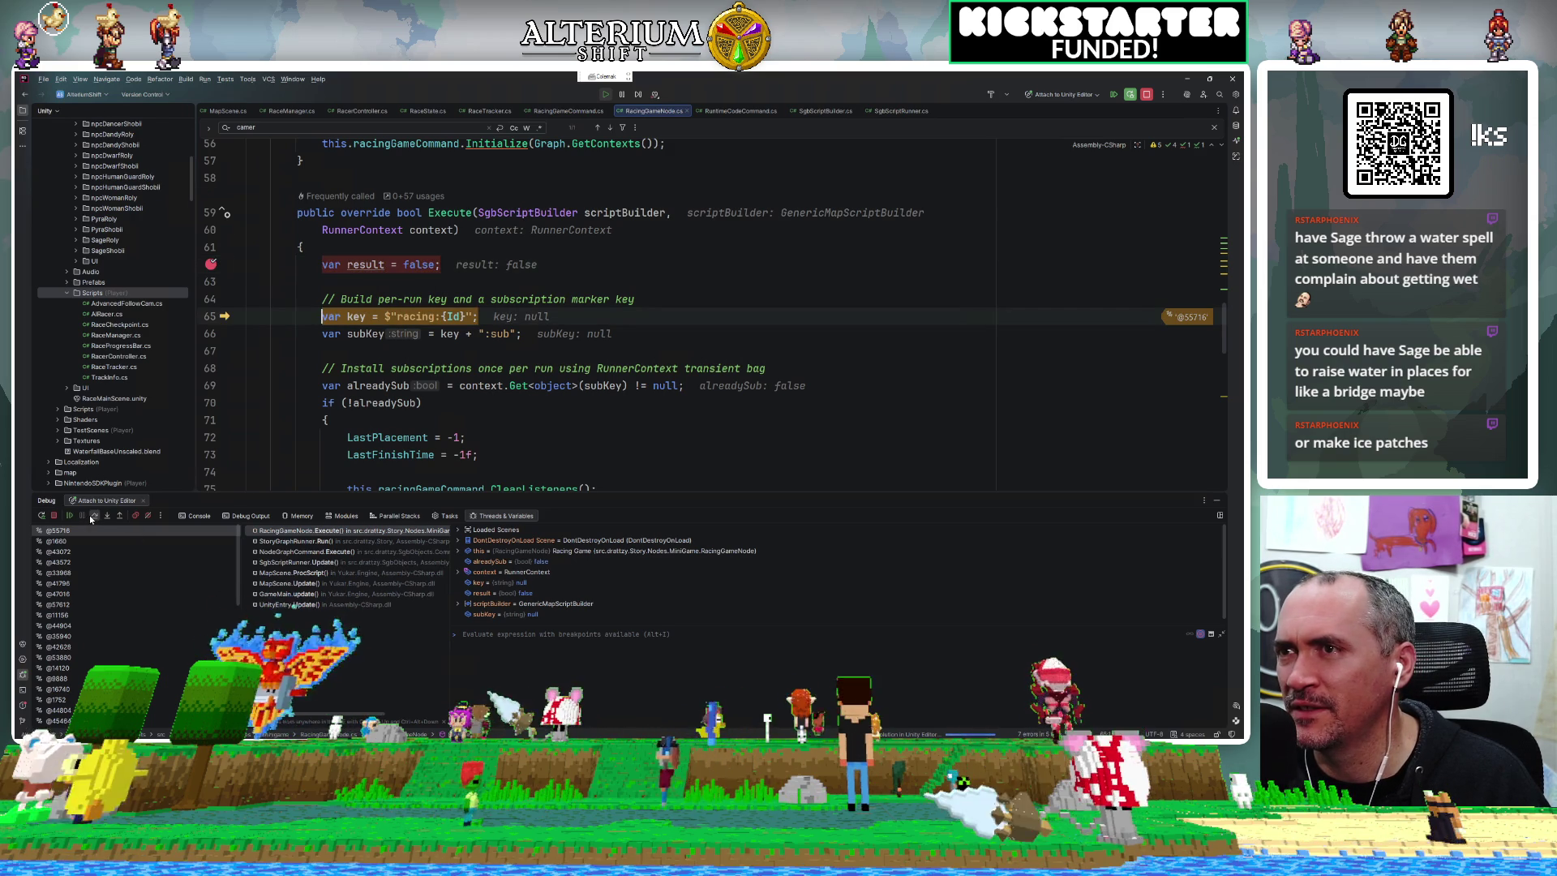
left_click(91, 517)
left_click(91, 518)
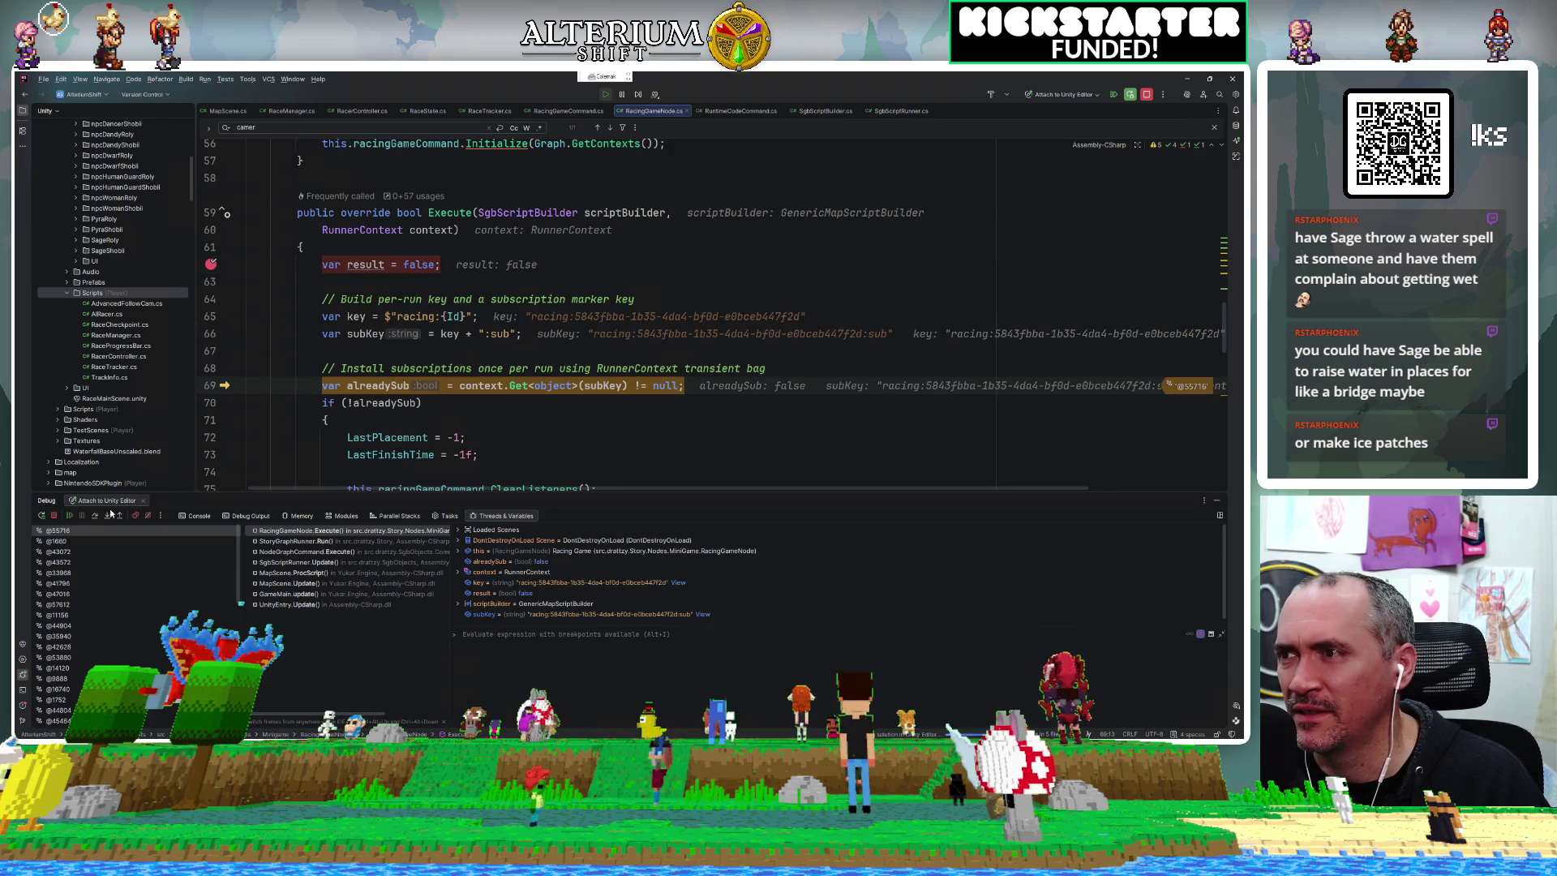
left_click(95, 517)
left_click(96, 517)
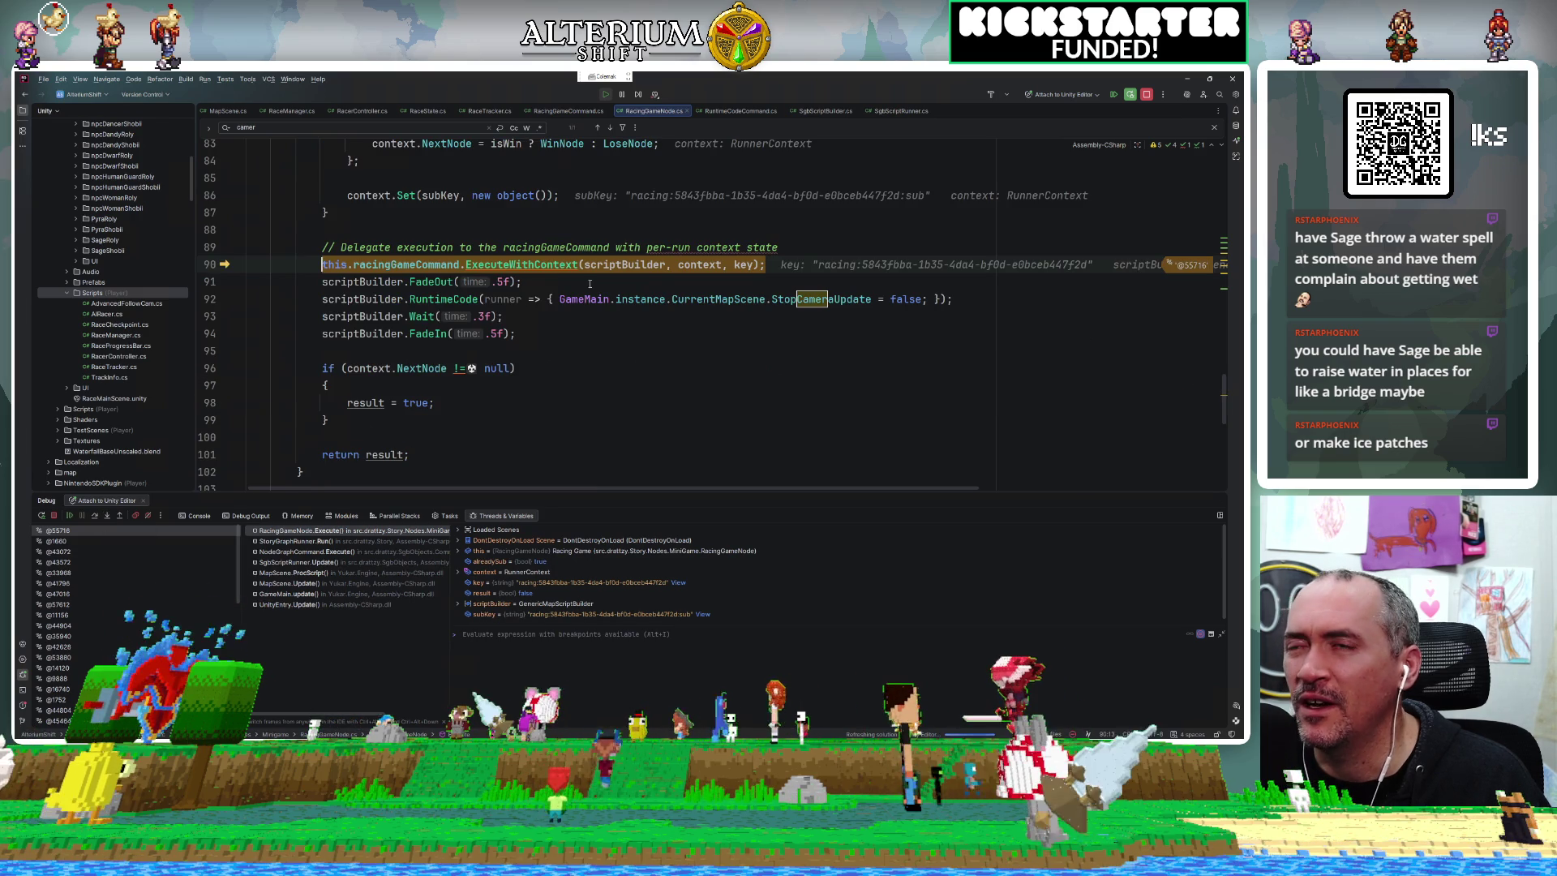
scroll(591, 281, "up", 5)
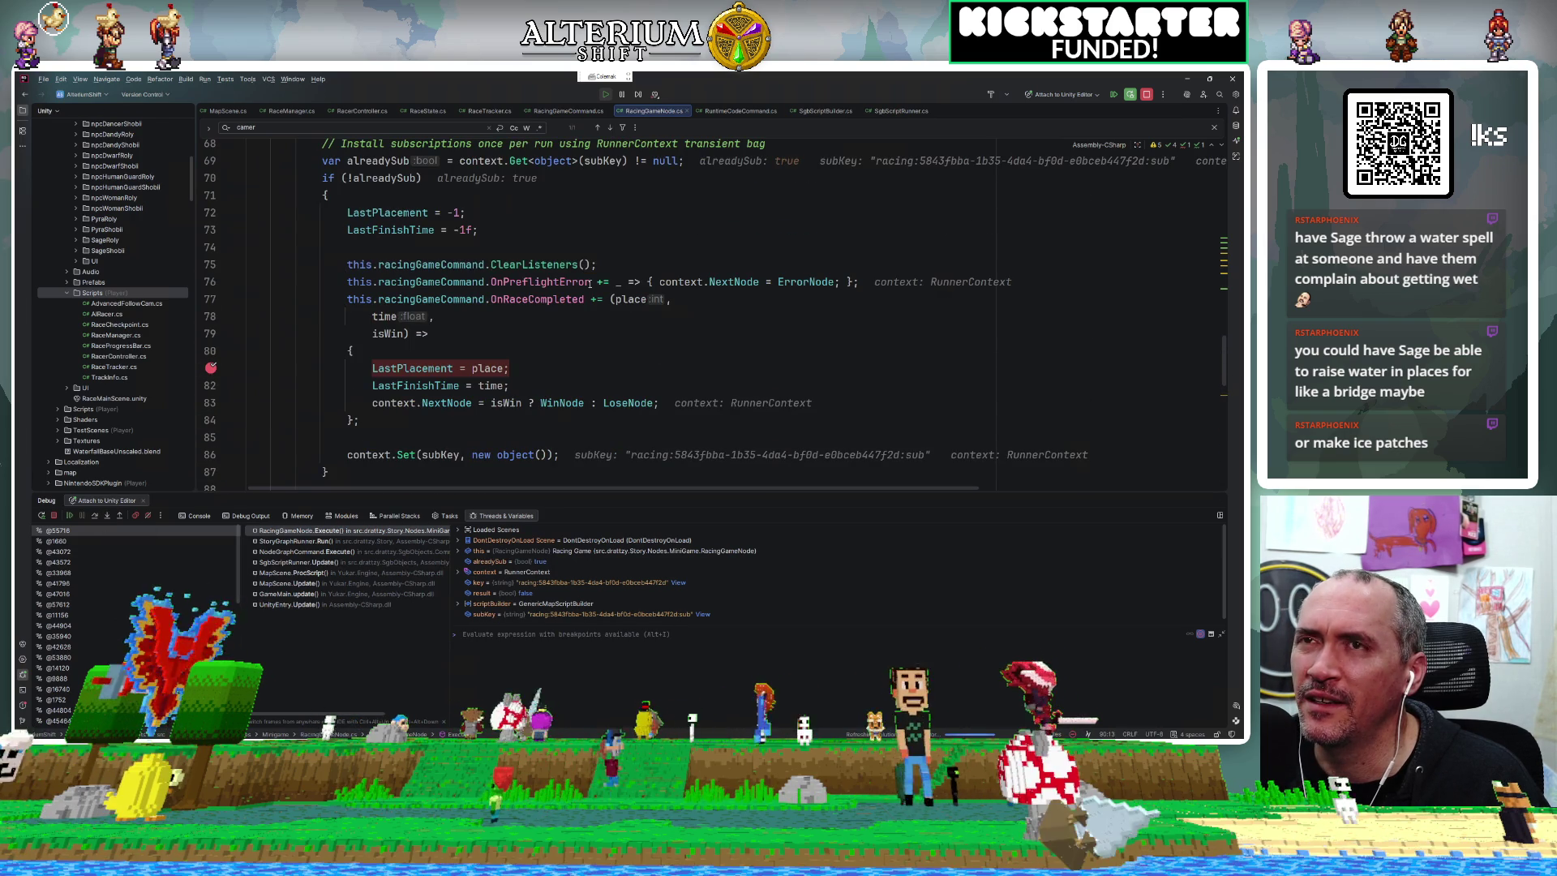
scroll(590, 281, "down", 6)
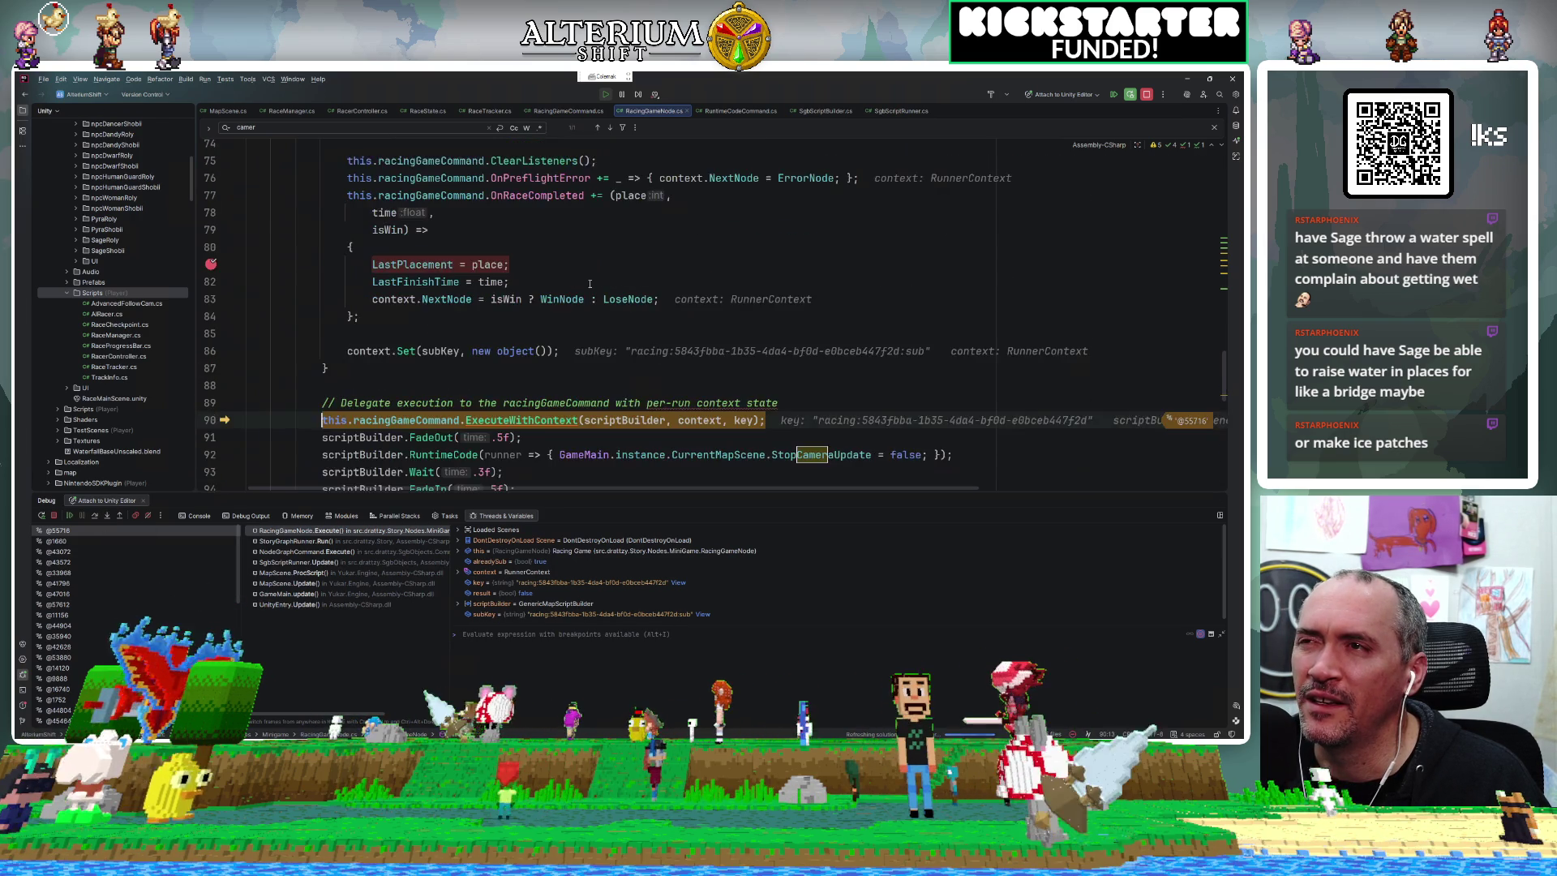
scroll(590, 283, "down", 2)
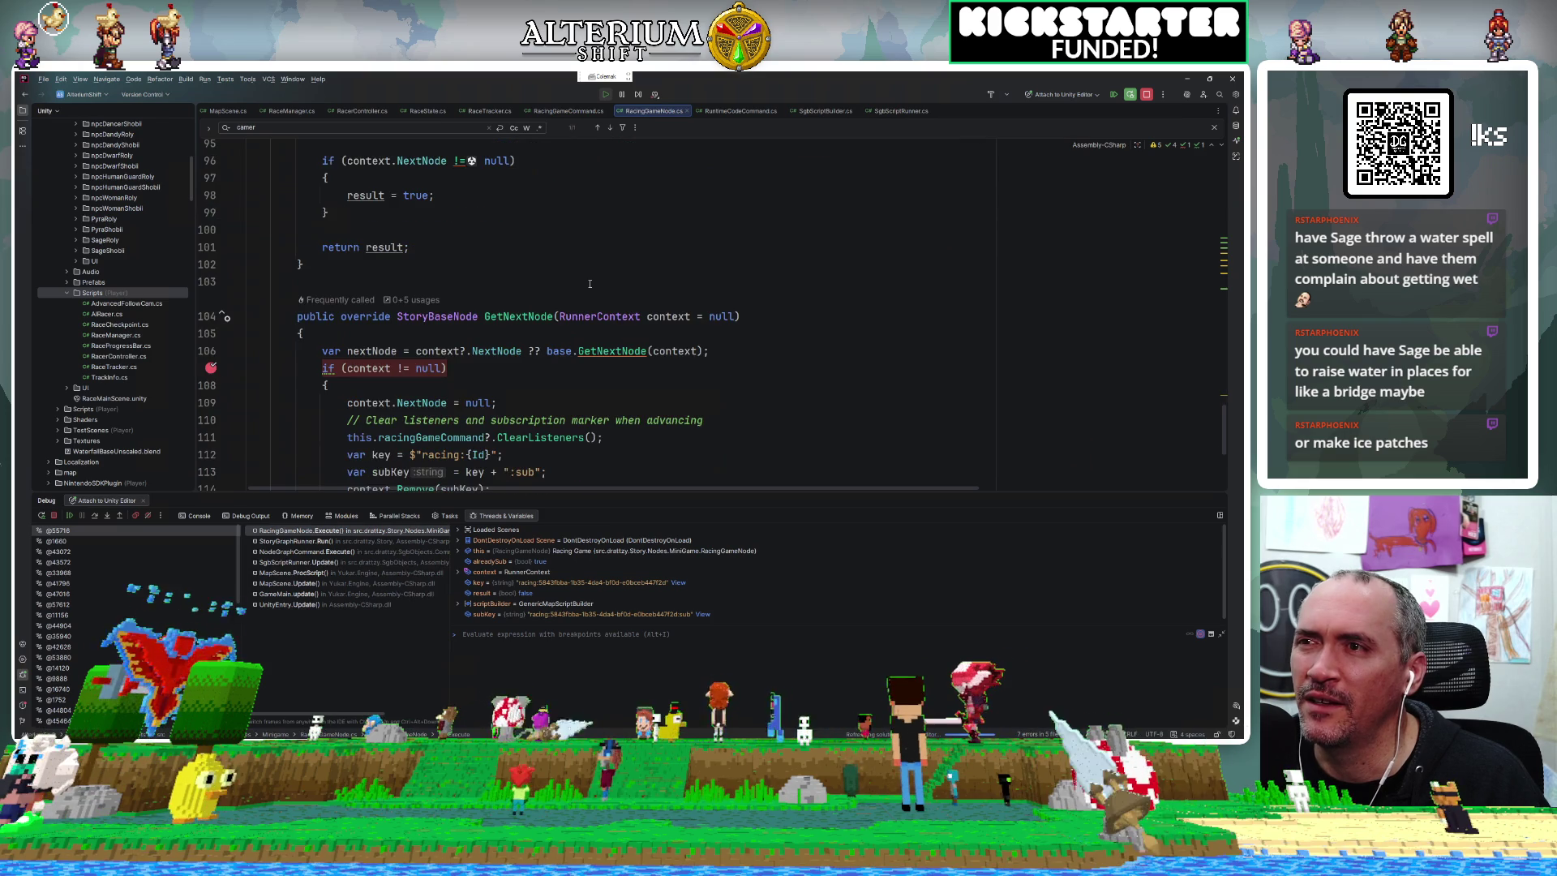